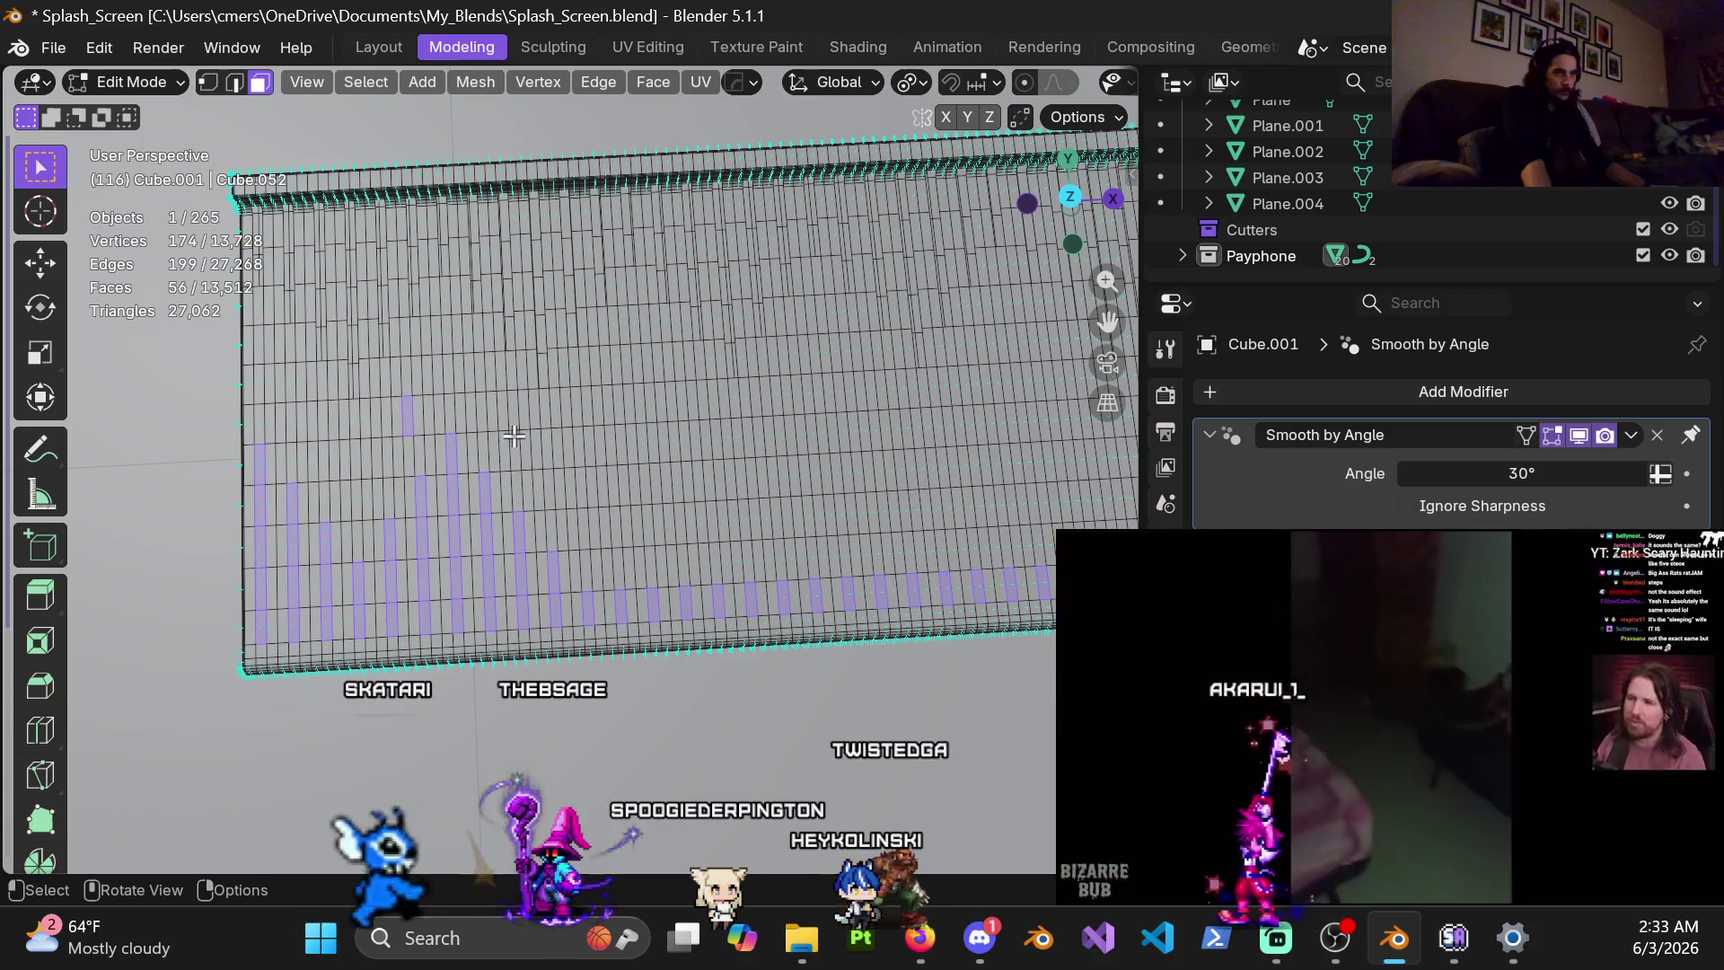
# Zoom in and select the first slot columns of floor faces at the walkway's start
pyautogui.scroll(1, 552, 462)
pyautogui.scroll(1, 619, 511)
pyautogui.scroll(1, 654, 535)
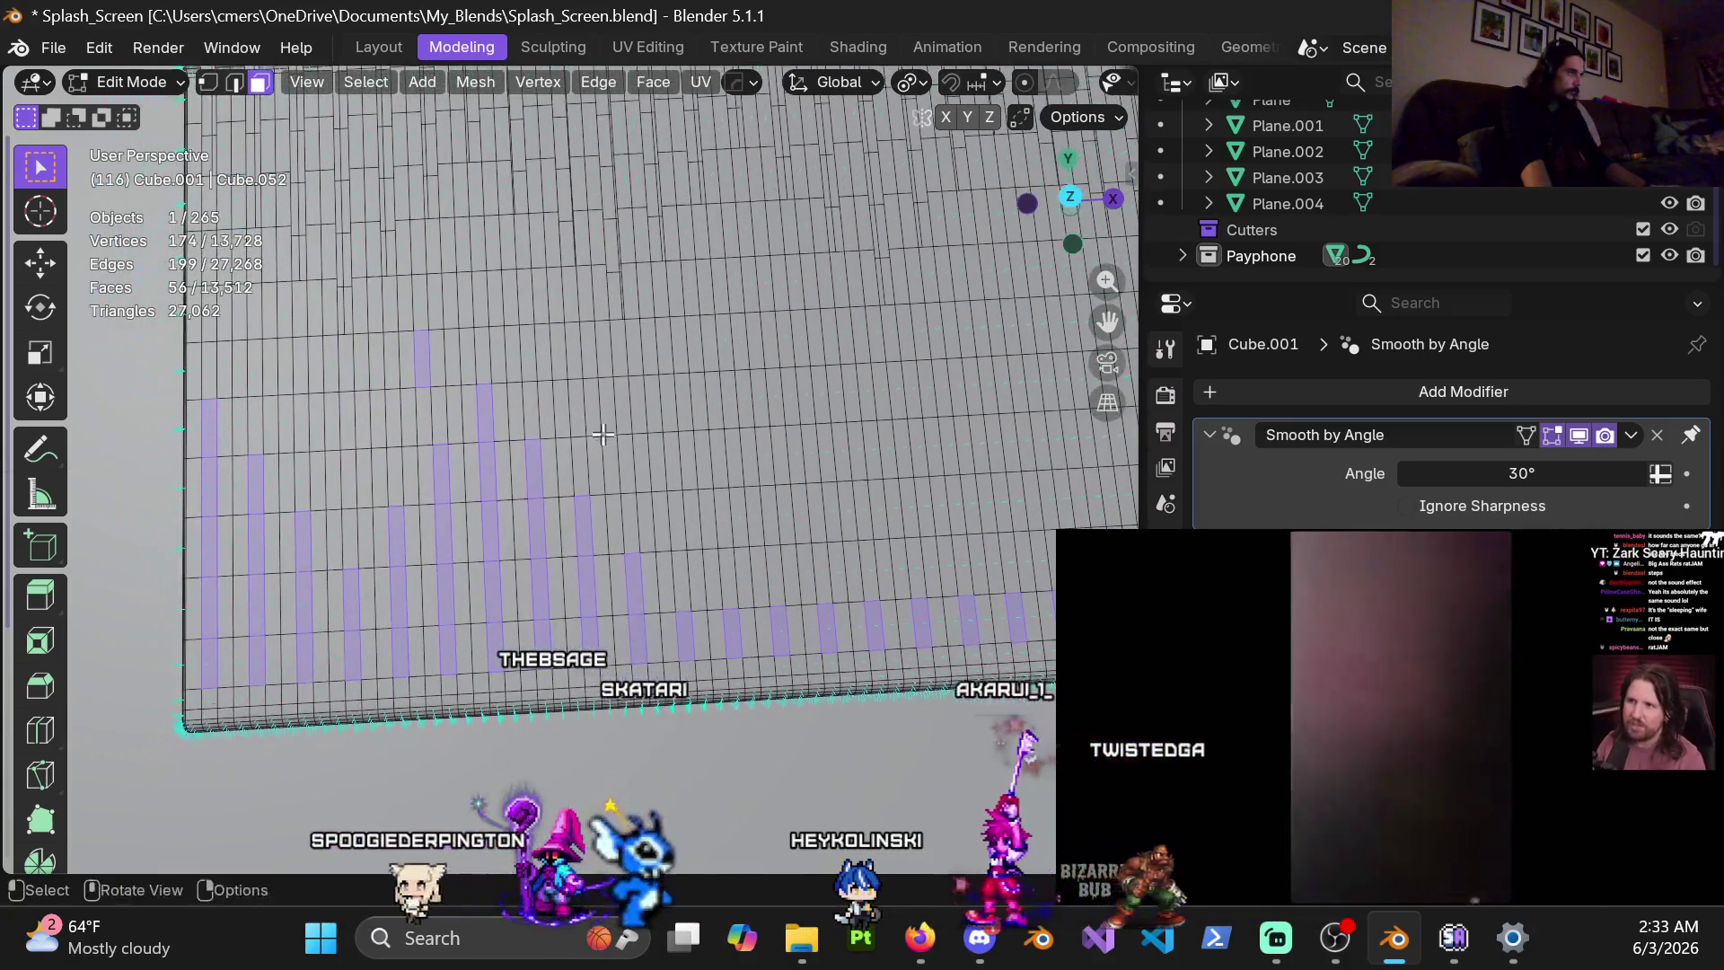
pyautogui.keyDown('shift'); pyautogui.click(680, 583); pyautogui.keyUp('shift')
pyautogui.keyDown('shift'); pyautogui.click(677, 520); pyautogui.keyUp('shift')
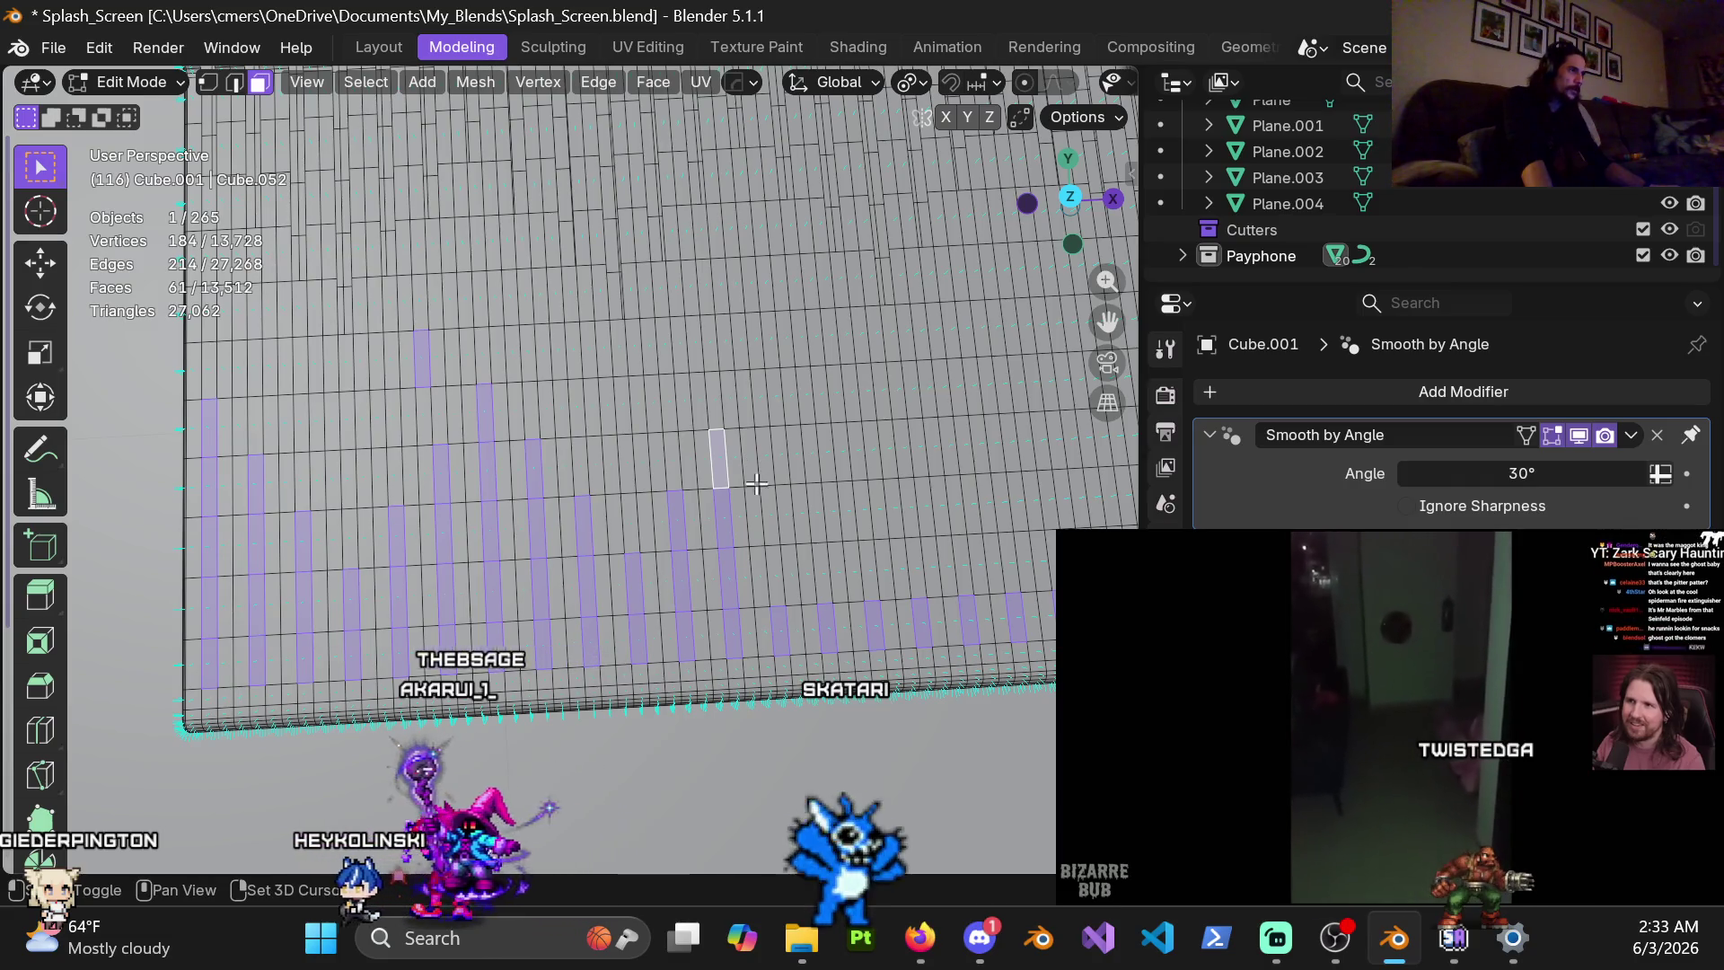
pyautogui.keyDown('shift'); pyautogui.click(758, 398); pyautogui.keyUp('shift')
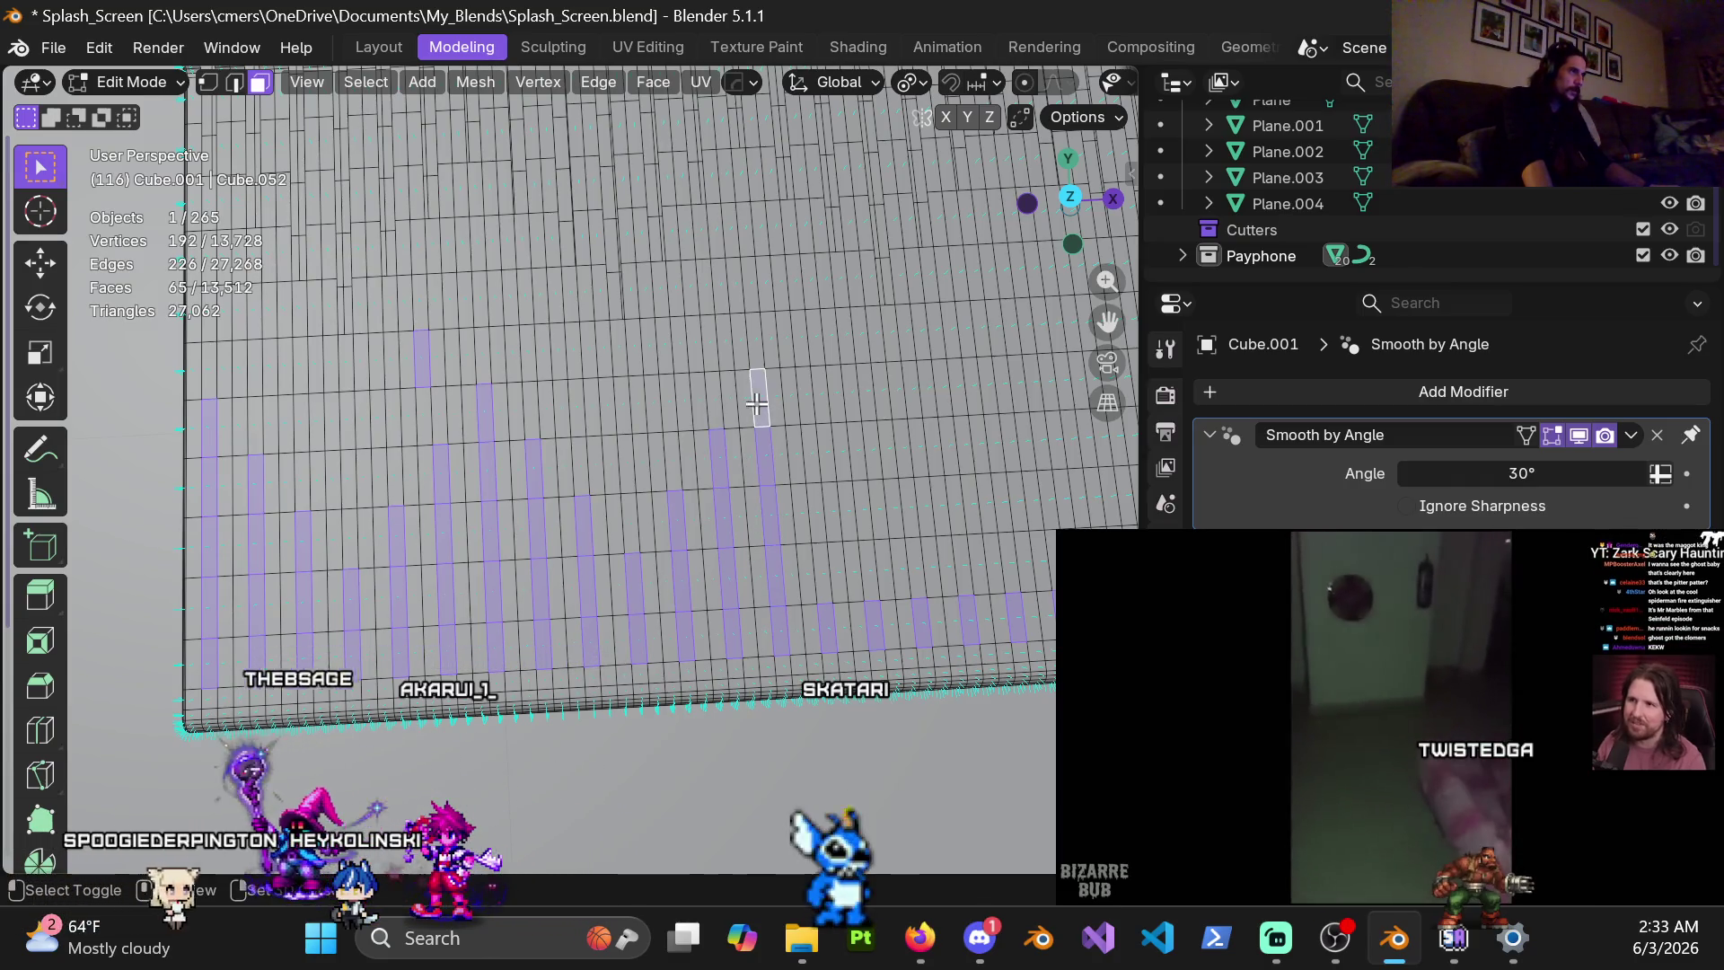
pyautogui.keyDown('shift'); pyautogui.click(809, 459); pyautogui.keyUp('shift')
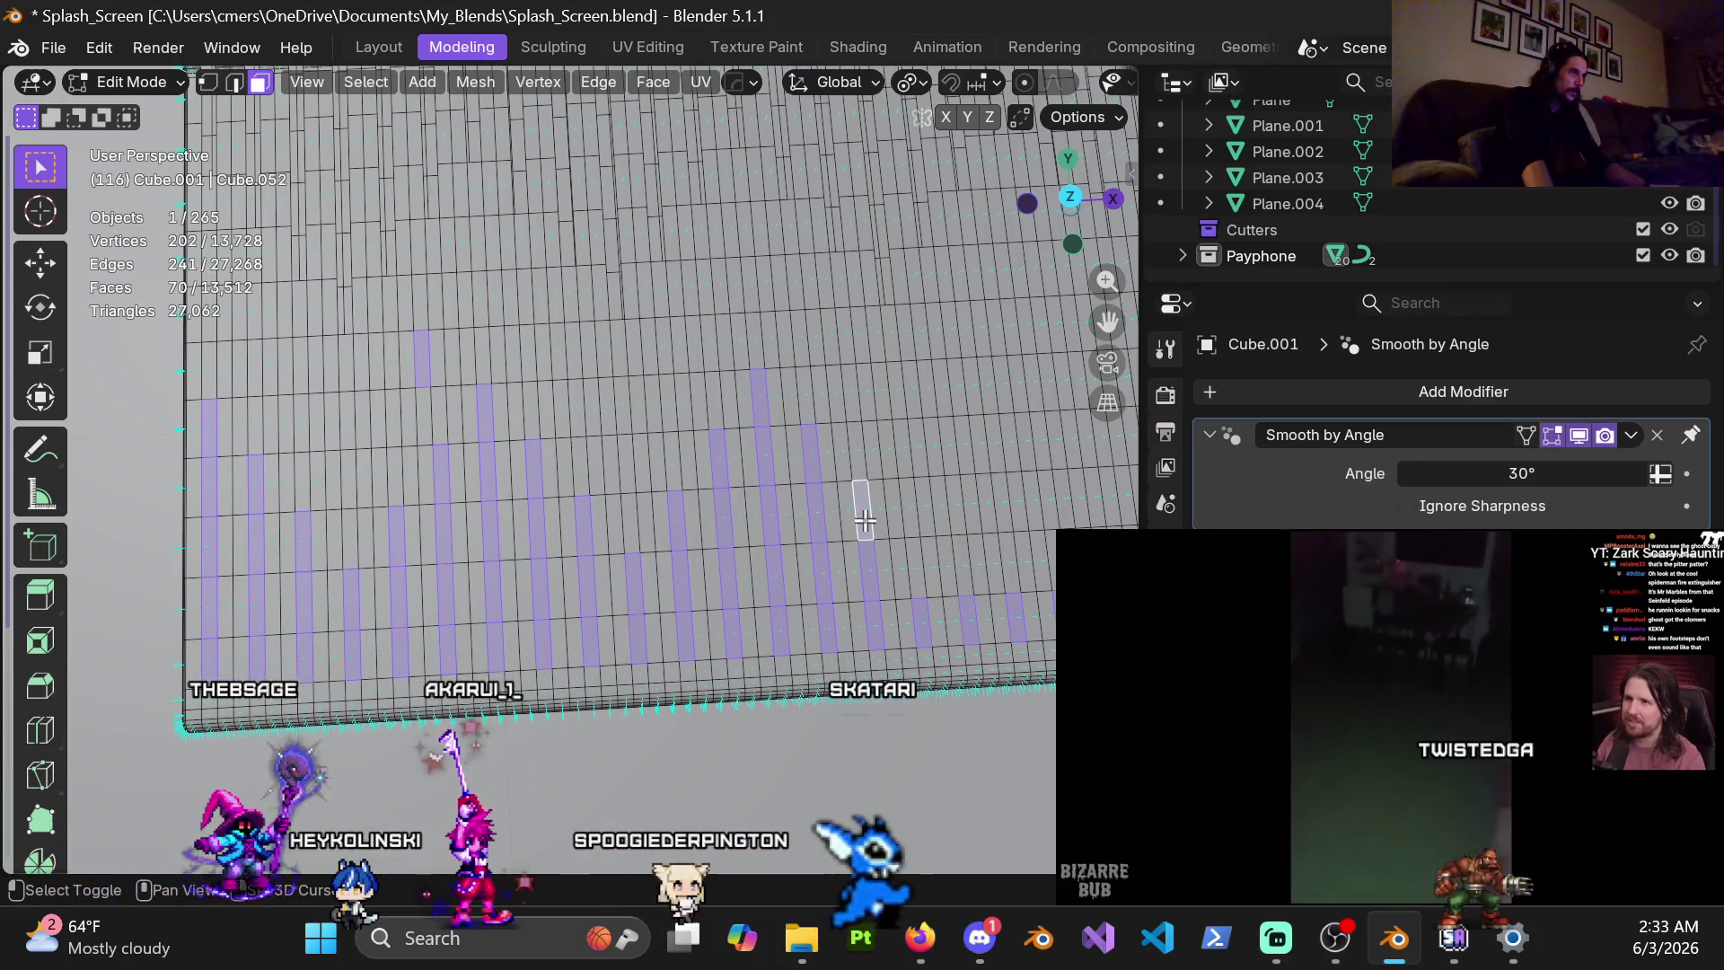
pyautogui.keyDown('shift'); pyautogui.click(857, 532); pyautogui.keyUp('shift')
# Pan along the floor and add the next two staggered slot columns
pyautogui.keyDown('shift'); pyautogui.moveTo(856, 533); pyautogui.dragTo(689, 540, button='middle'); pyautogui.keyUp('shift')
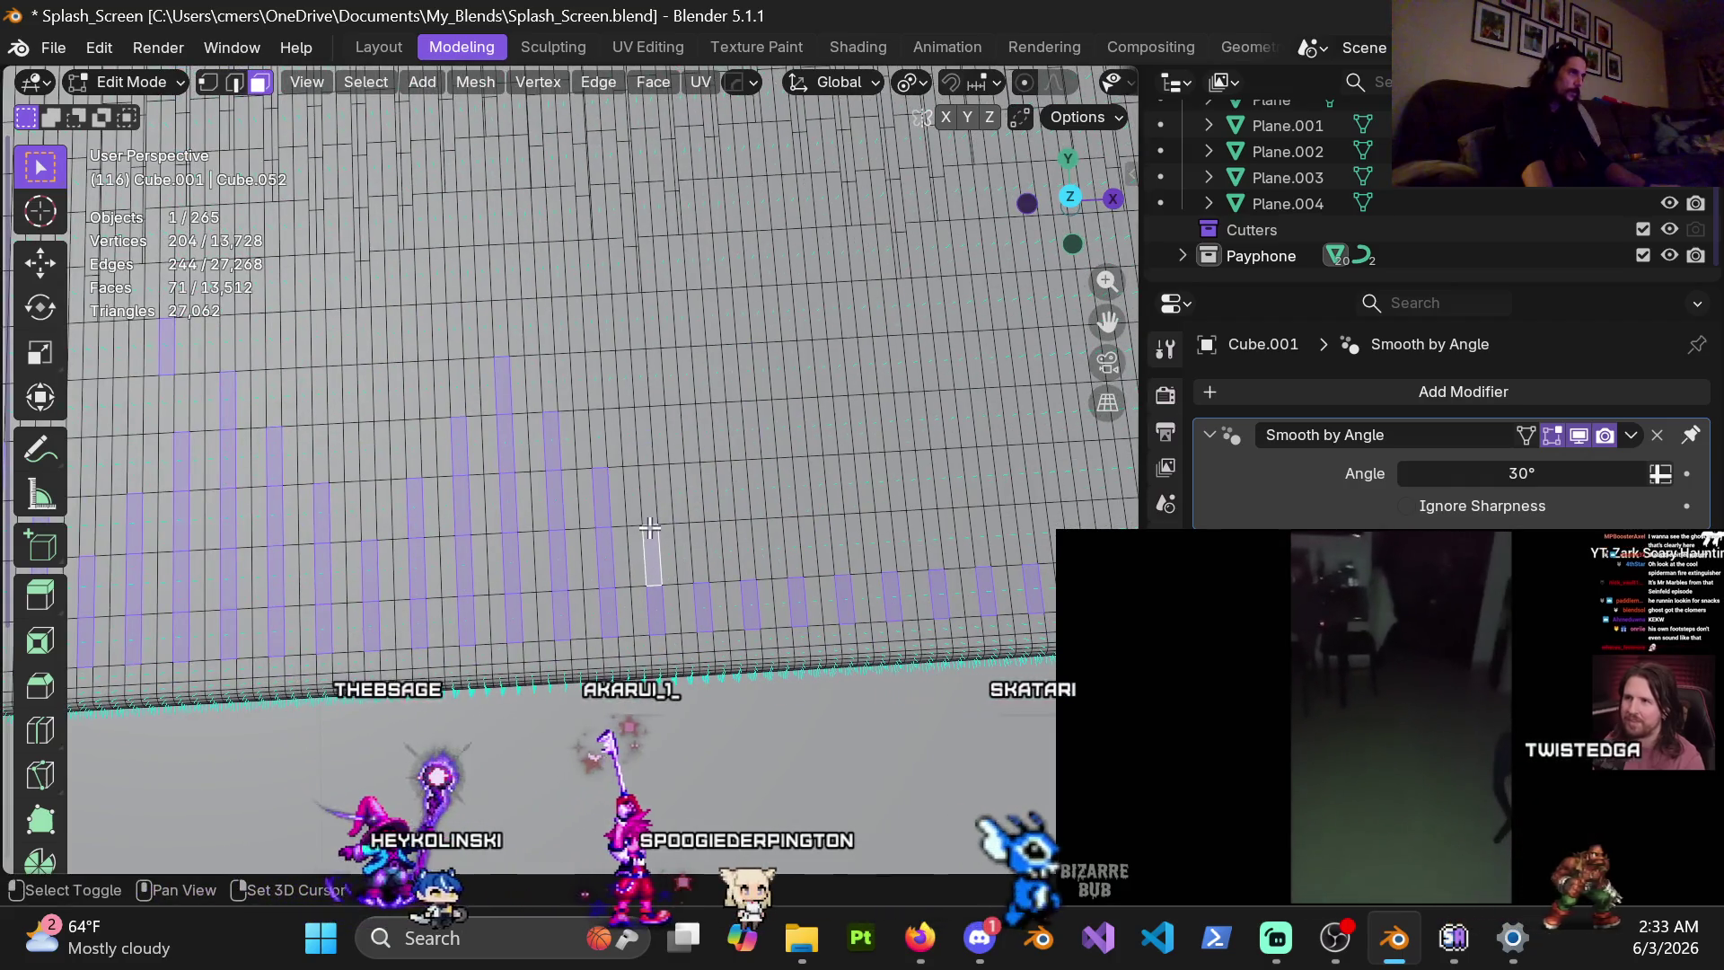
pyautogui.keyDown('shift'); pyautogui.click(695, 551); pyautogui.keyUp('shift')
pyautogui.keyDown('shift'); pyautogui.click(694, 492); pyautogui.keyUp('shift')
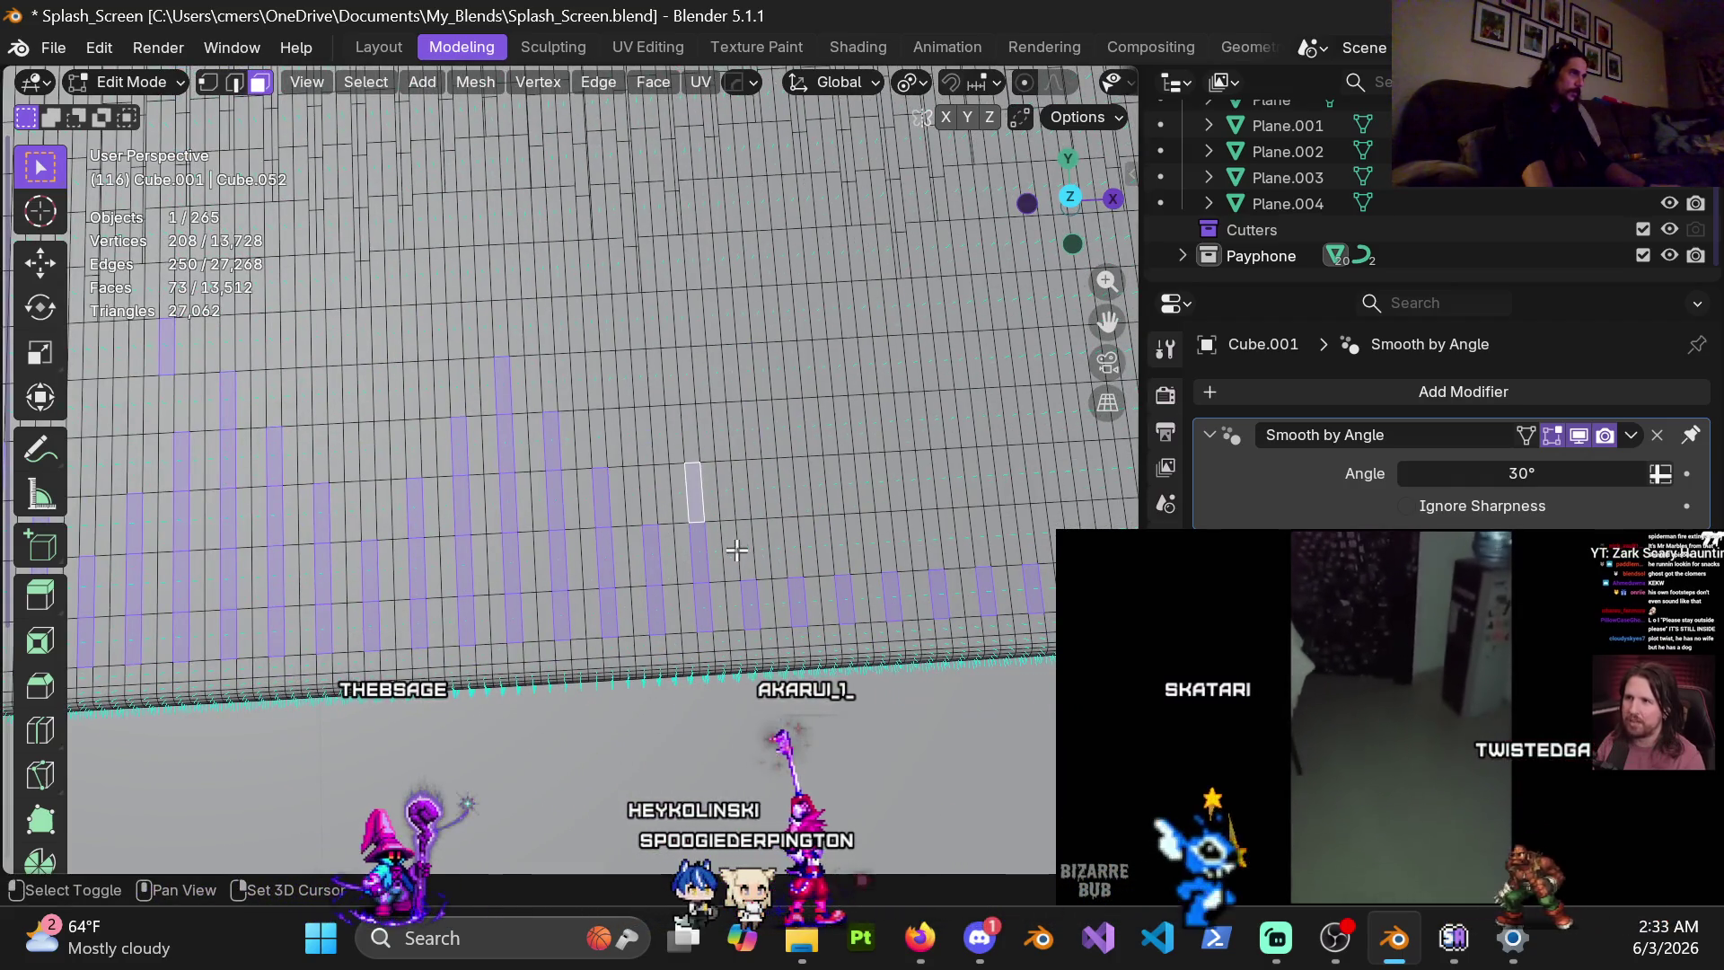
pyautogui.keyDown('shift'); pyautogui.click(744, 481); pyautogui.keyUp('shift')
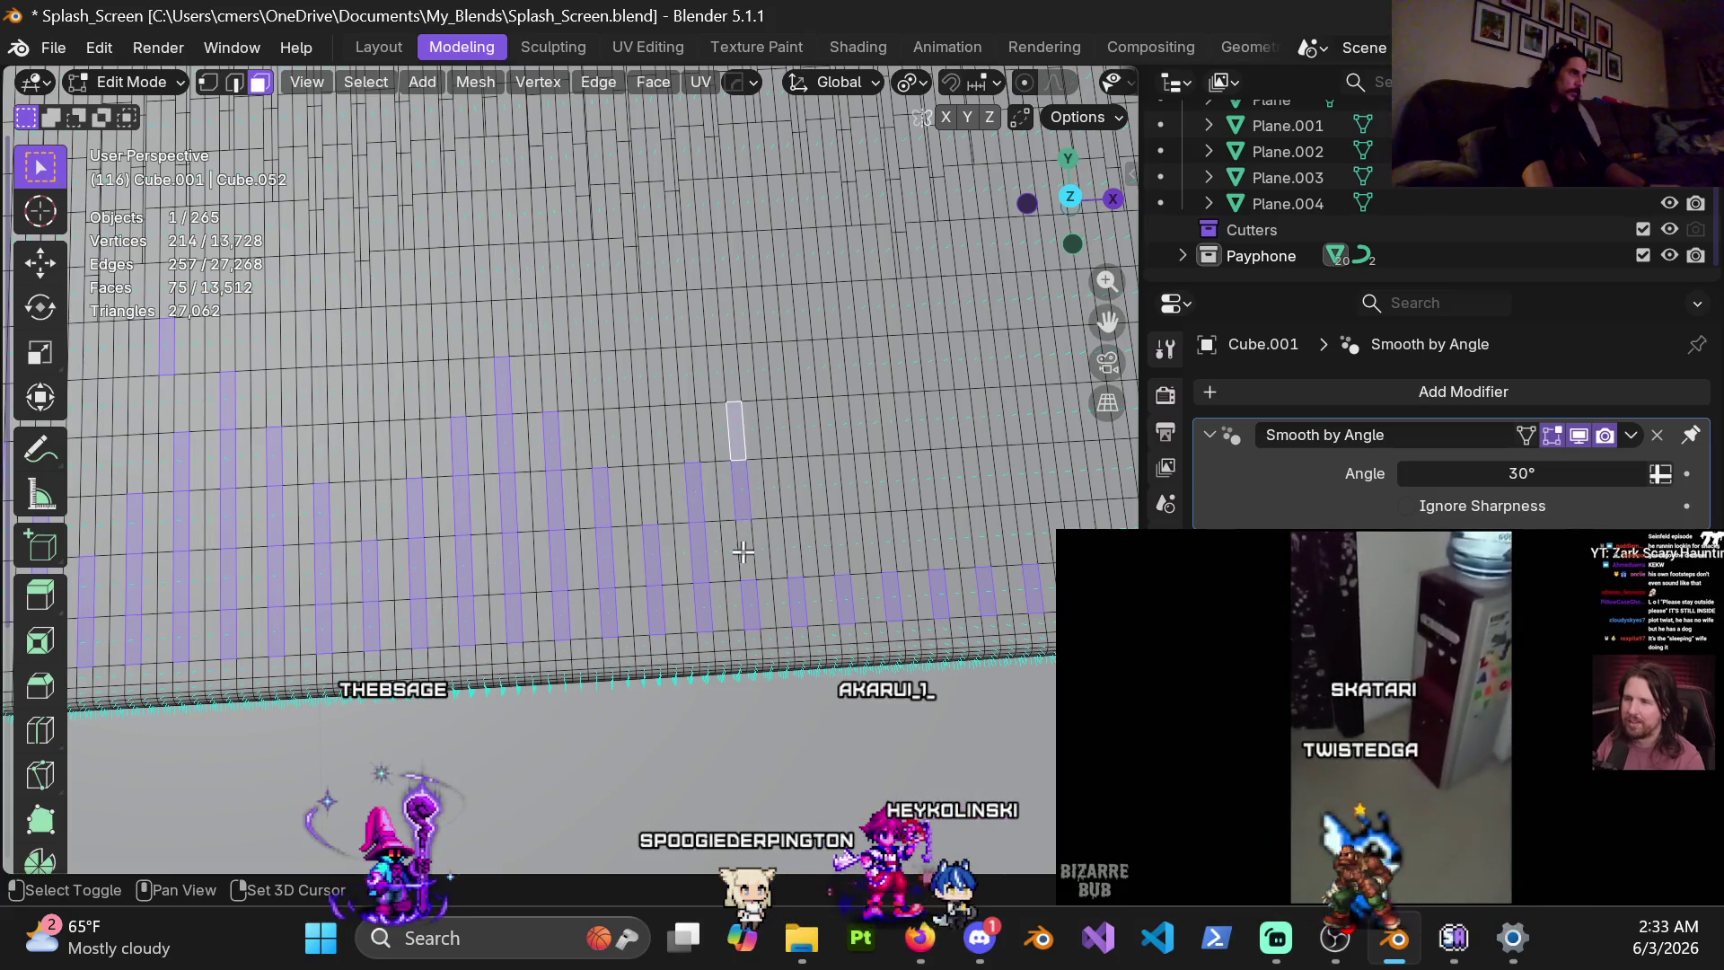
pyautogui.keyDown('shift'); pyautogui.click(793, 542); pyautogui.keyUp('shift')
pyautogui.keyDown('shift'); pyautogui.click(782, 411); pyautogui.keyUp('shift')
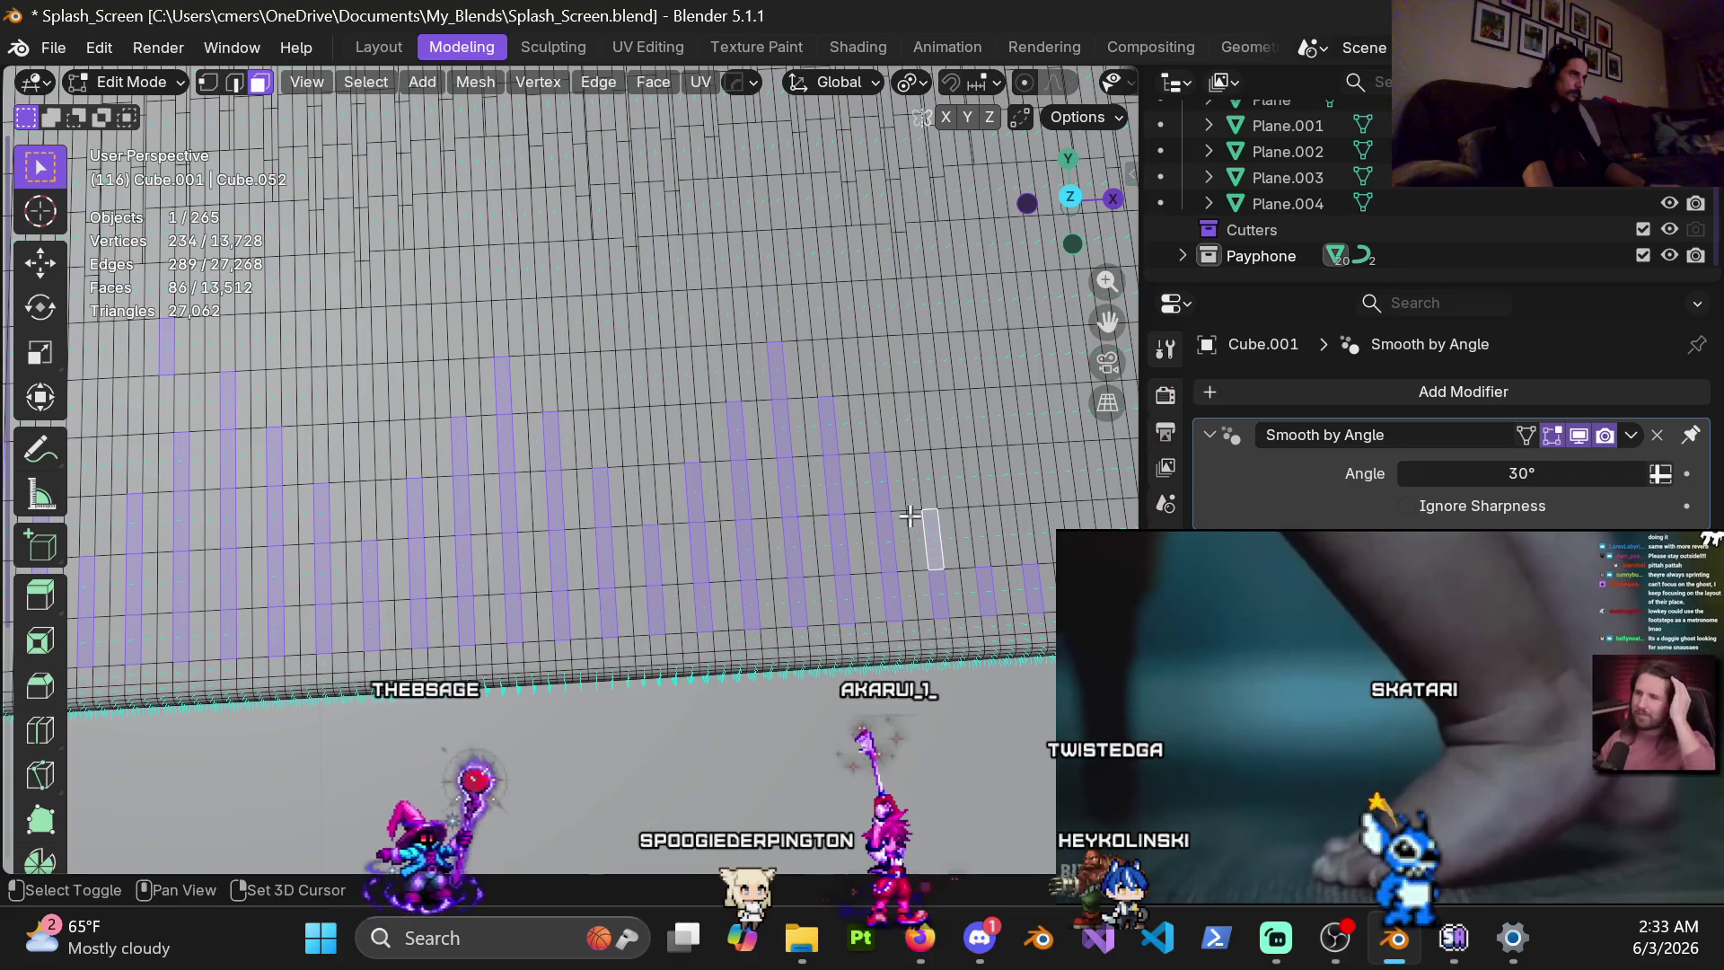
# Add further slot columns of varying heights on the next floor stretch
pyautogui.keyDown('shift'); pyautogui.moveTo(895, 513); pyautogui.dragTo(629, 538, button='middle'); pyautogui.keyUp('shift')
pyautogui.keyDown('shift'); pyautogui.click(698, 559); pyautogui.keyUp('shift')
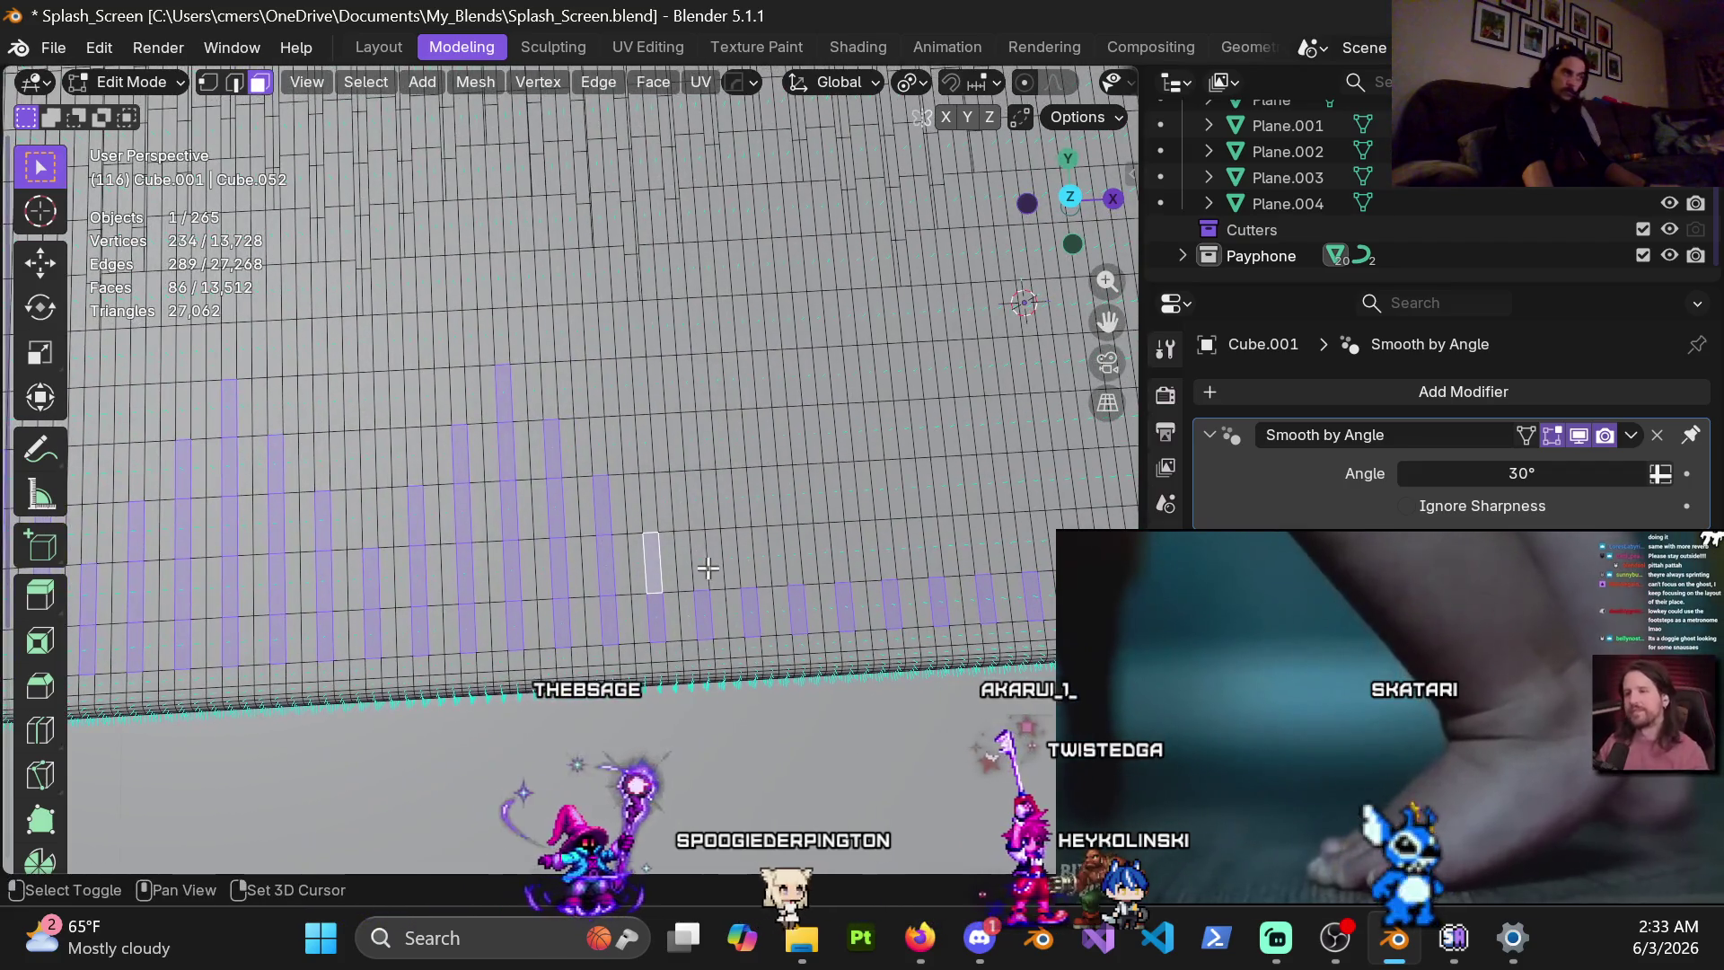
pyautogui.keyDown('shift'); pyautogui.click(697, 494); pyautogui.keyUp('shift')
pyautogui.keyDown('shift'); pyautogui.click(732, 493); pyautogui.keyUp('shift')
pyautogui.keyDown('shift'); pyautogui.click(739, 519); pyautogui.keyUp('shift')
pyautogui.keyDown('shift'); pyautogui.click(736, 438); pyautogui.keyUp('shift')
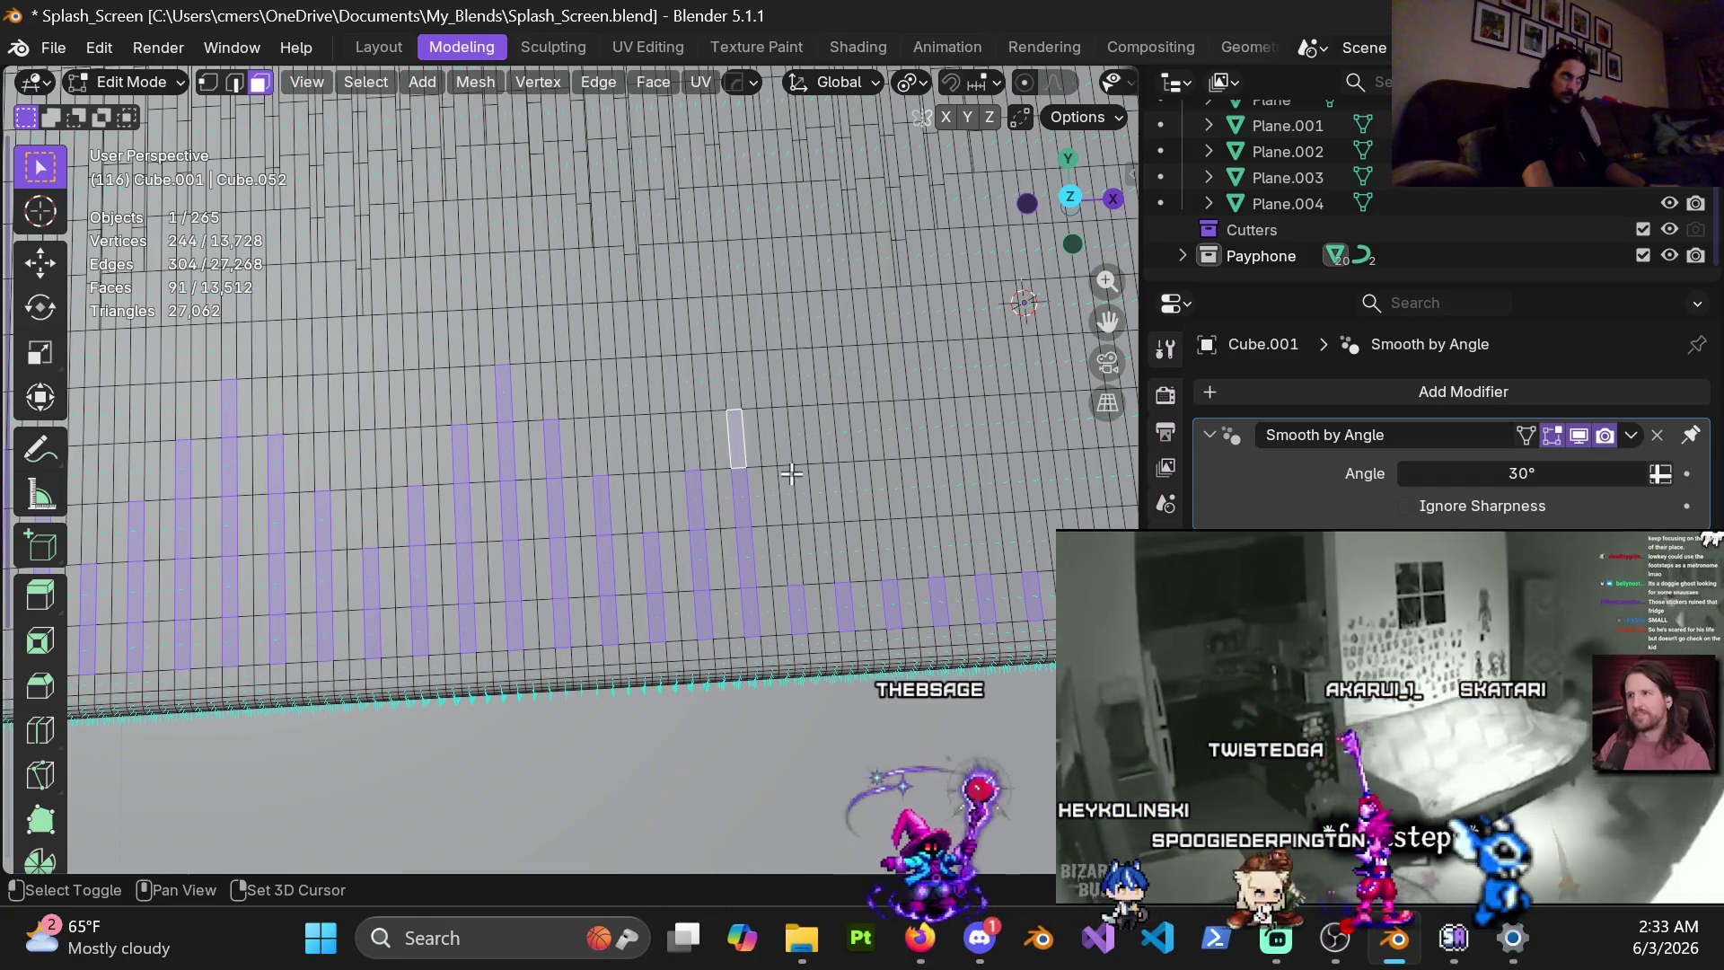
pyautogui.keyDown('shift'); pyautogui.click(792, 553); pyautogui.keyUp('shift')
pyautogui.keyDown('shift'); pyautogui.click(777, 382); pyautogui.keyUp('shift')
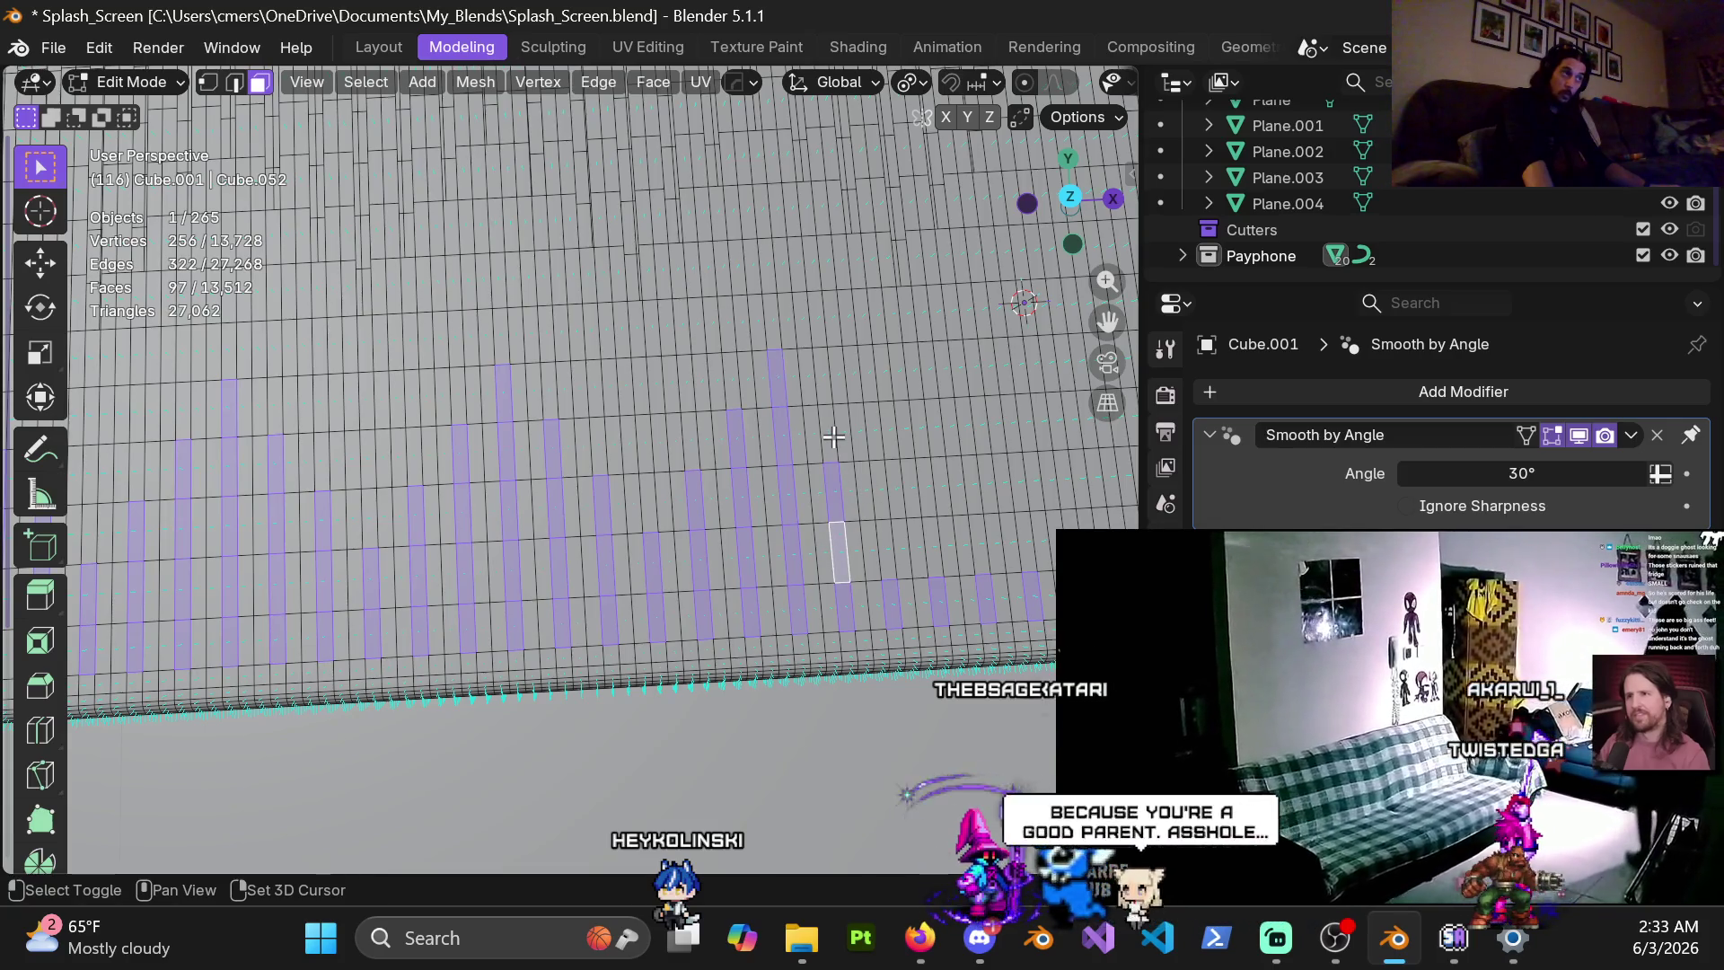
pyautogui.keyDown('shift'); pyautogui.click(878, 478); pyautogui.keyUp('shift')
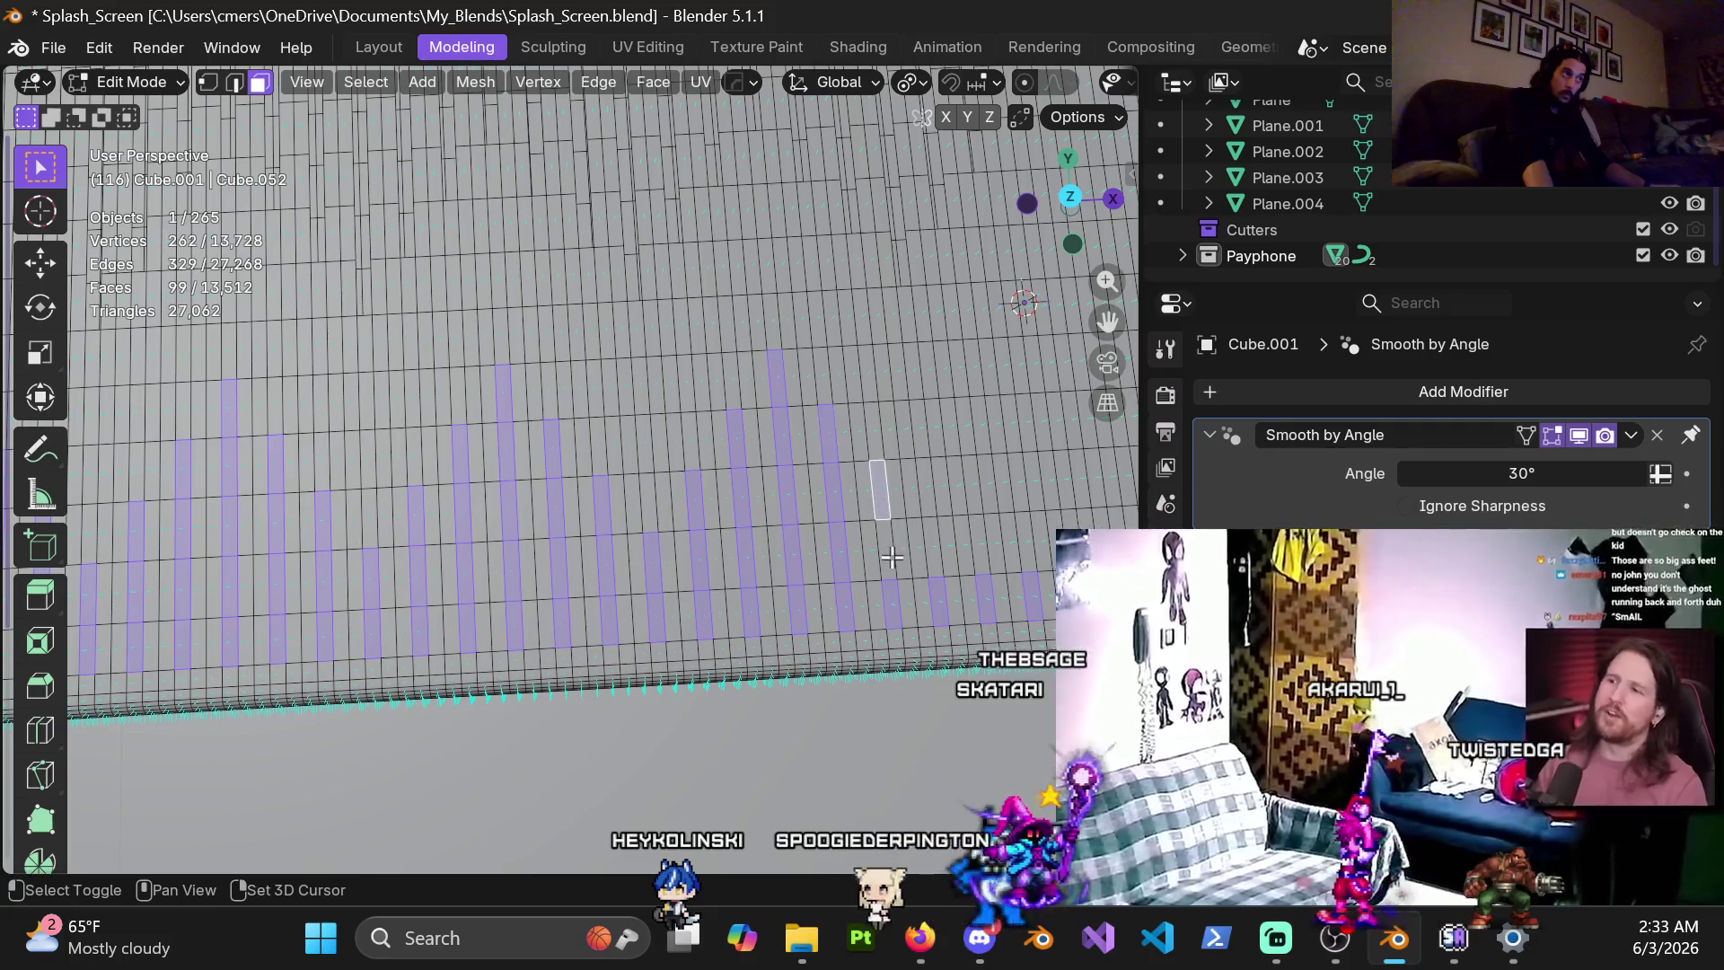
pyautogui.keyDown('shift'); pyautogui.click(885, 550); pyautogui.keyUp('shift')
# Add the last slot columns to the selection on the following floor stretch
pyautogui.keyDown('shift'); pyautogui.moveTo(931, 559); pyautogui.dragTo(661, 590, button='middle'); pyautogui.keyUp('shift')
pyautogui.keyDown('shift'); pyautogui.click(650, 575); pyautogui.keyUp('shift')
pyautogui.keyDown('shift'); pyautogui.click(694, 551); pyautogui.keyUp('shift')
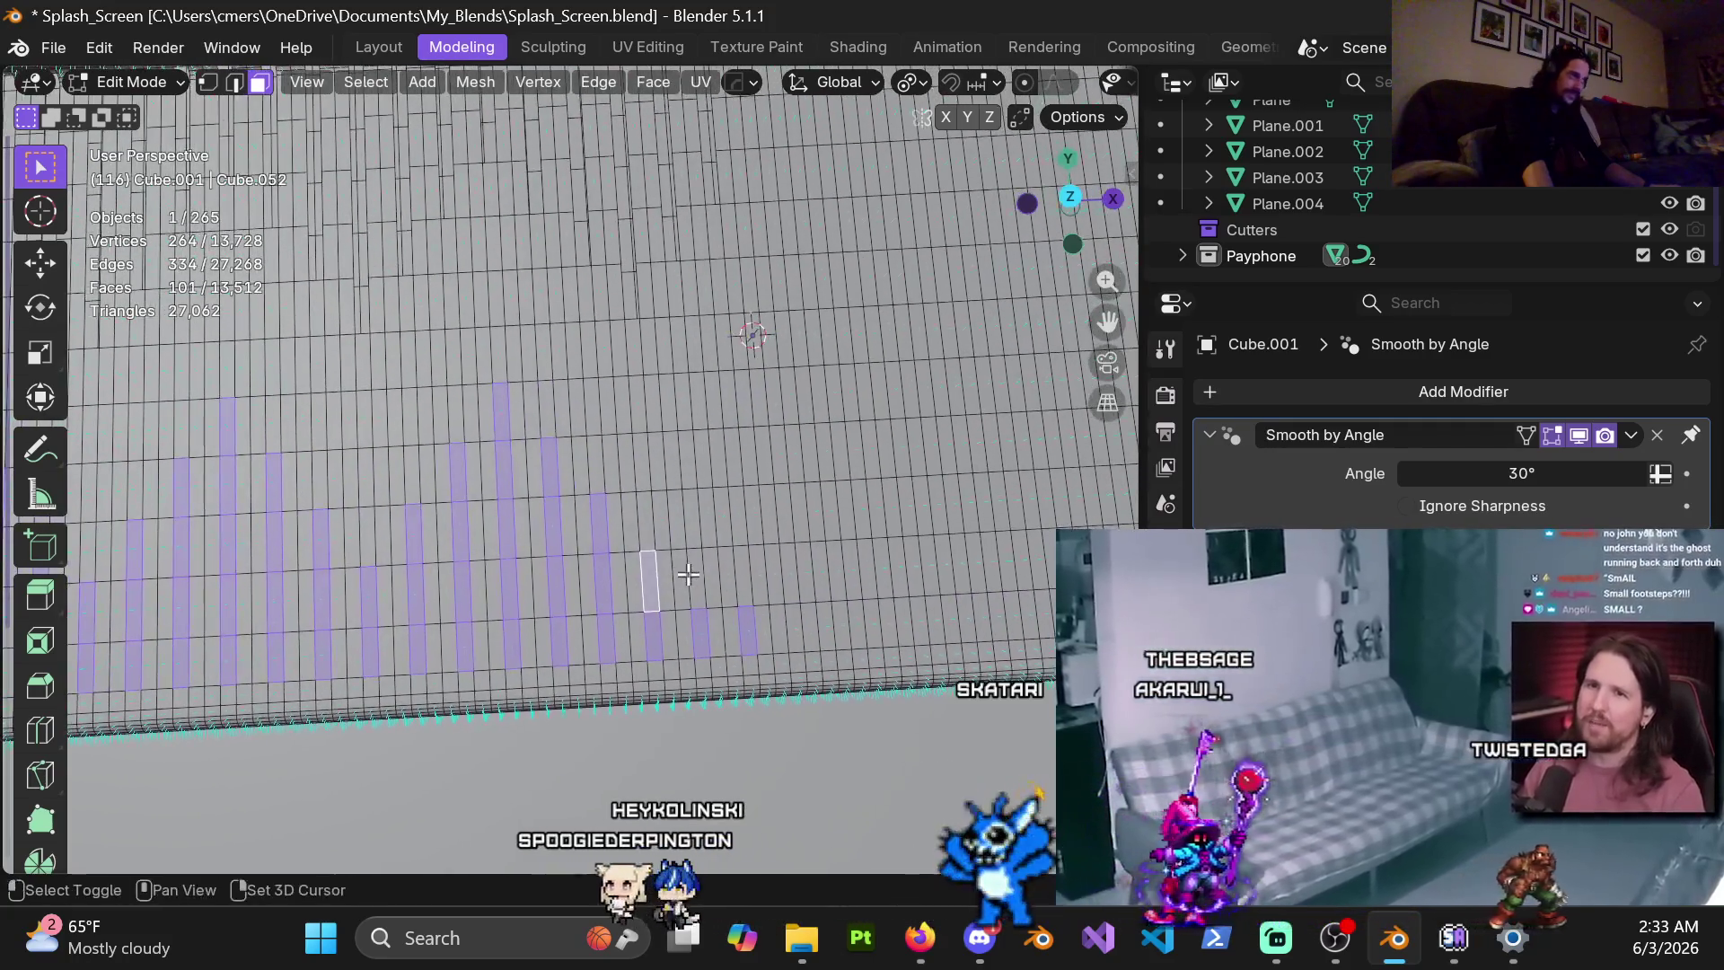
pyautogui.keyDown('shift'); pyautogui.click(692, 519); pyautogui.keyUp('shift')
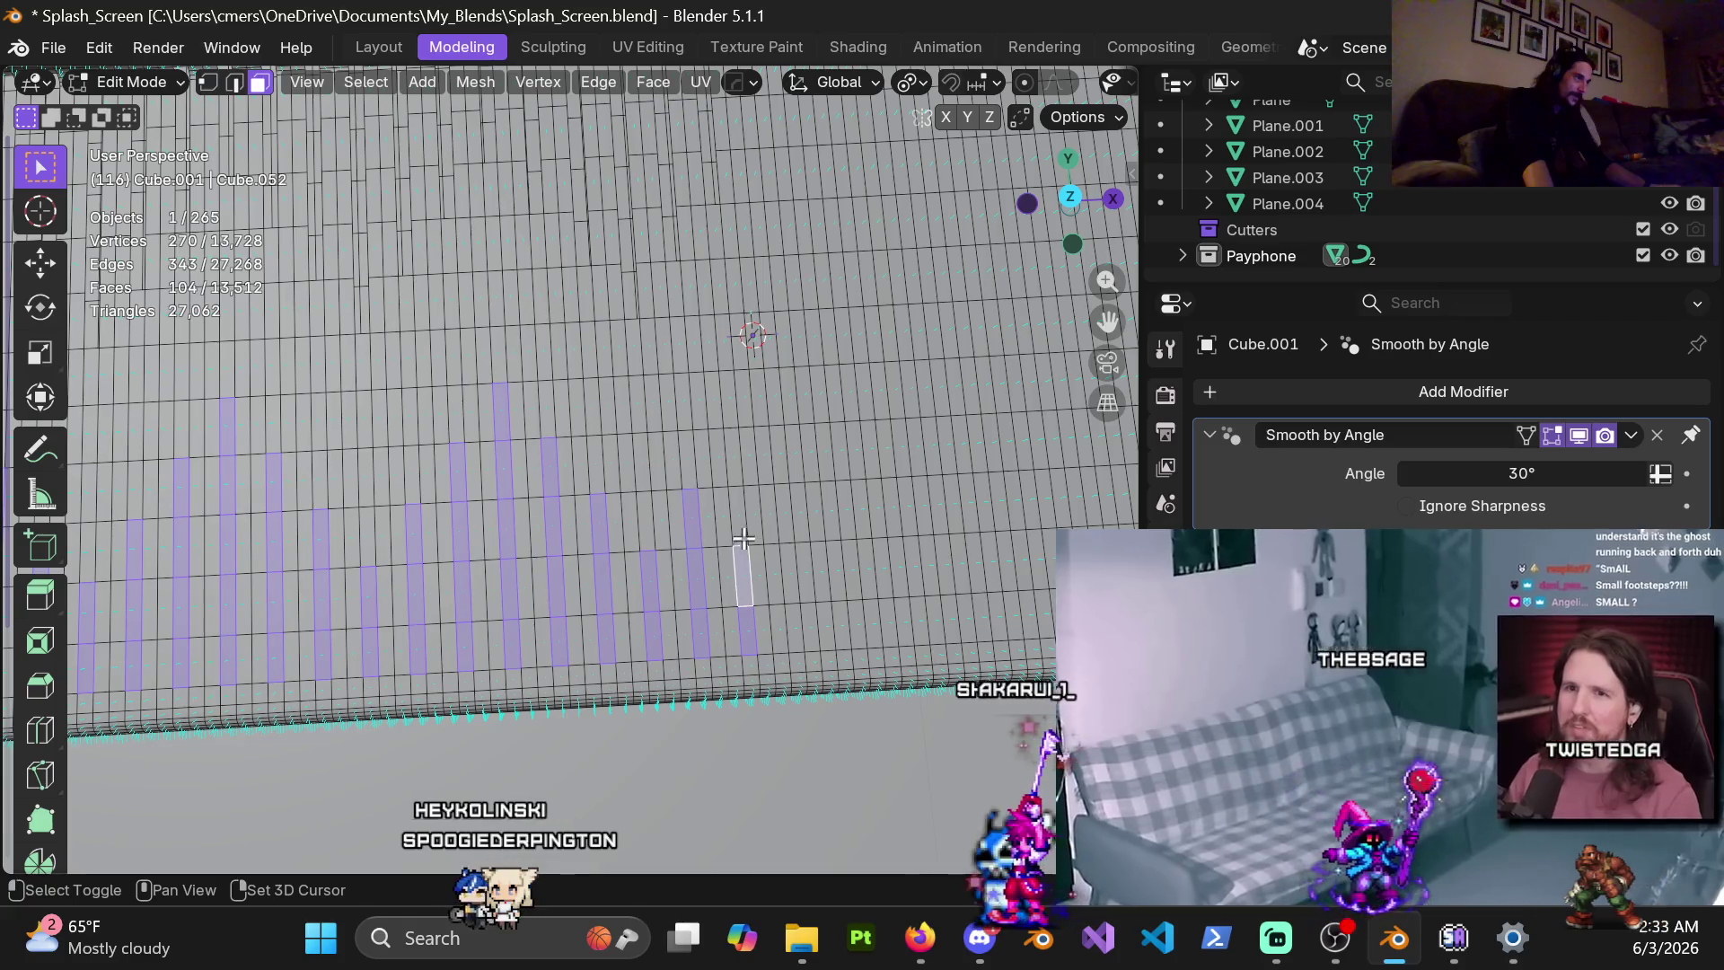
pyautogui.keyDown('shift'); pyautogui.click(731, 500); pyautogui.keyUp('shift')
pyautogui.keyDown('shift'); pyautogui.click(731, 456); pyautogui.keyUp('shift')
pyautogui.scroll(-2, 735, 485)
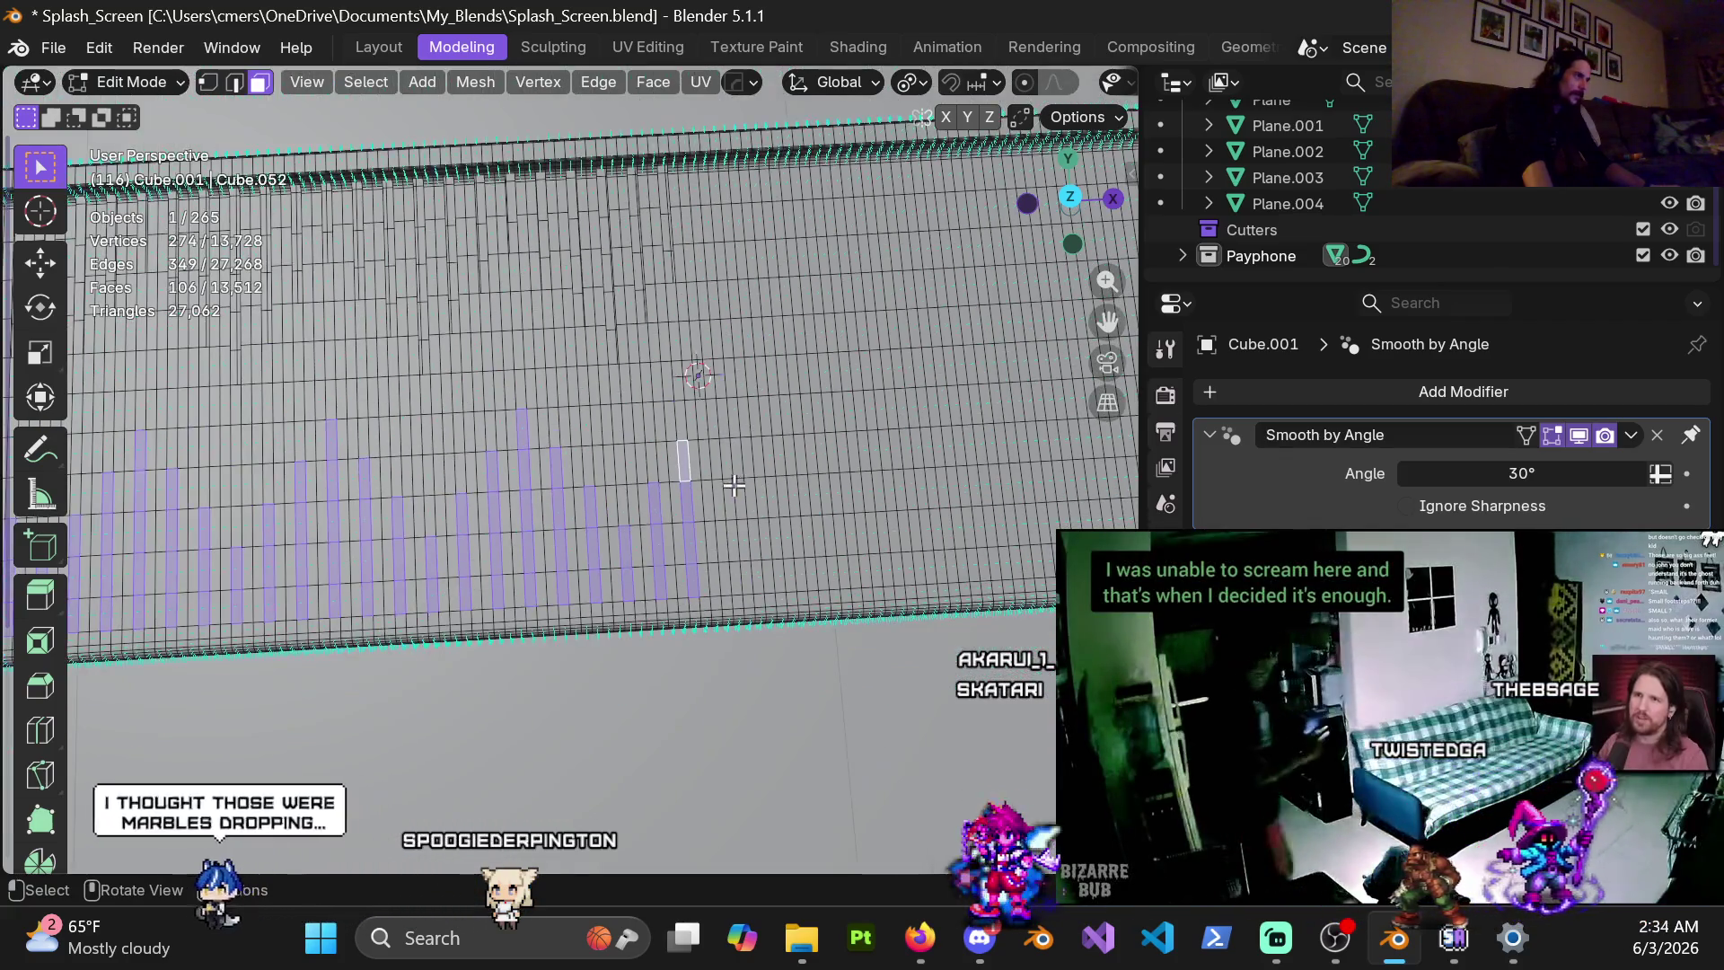
# From a low angle, deselect one stray face and delete the selected slot faces
pyautogui.scroll(3, 726, 489)
pyautogui.scroll(-3, 707, 477)
pyautogui.moveTo(696, 413)
pyautogui.mouseDown(button='middle')
pyautogui.moveTo(650, 231)
pyautogui.moveTo(777, 462)
pyautogui.moveTo(703, 444)
pyautogui.moveTo(596, 493)
pyautogui.mouseUp(button='middle')
pyautogui.scroll(5, 584, 477)
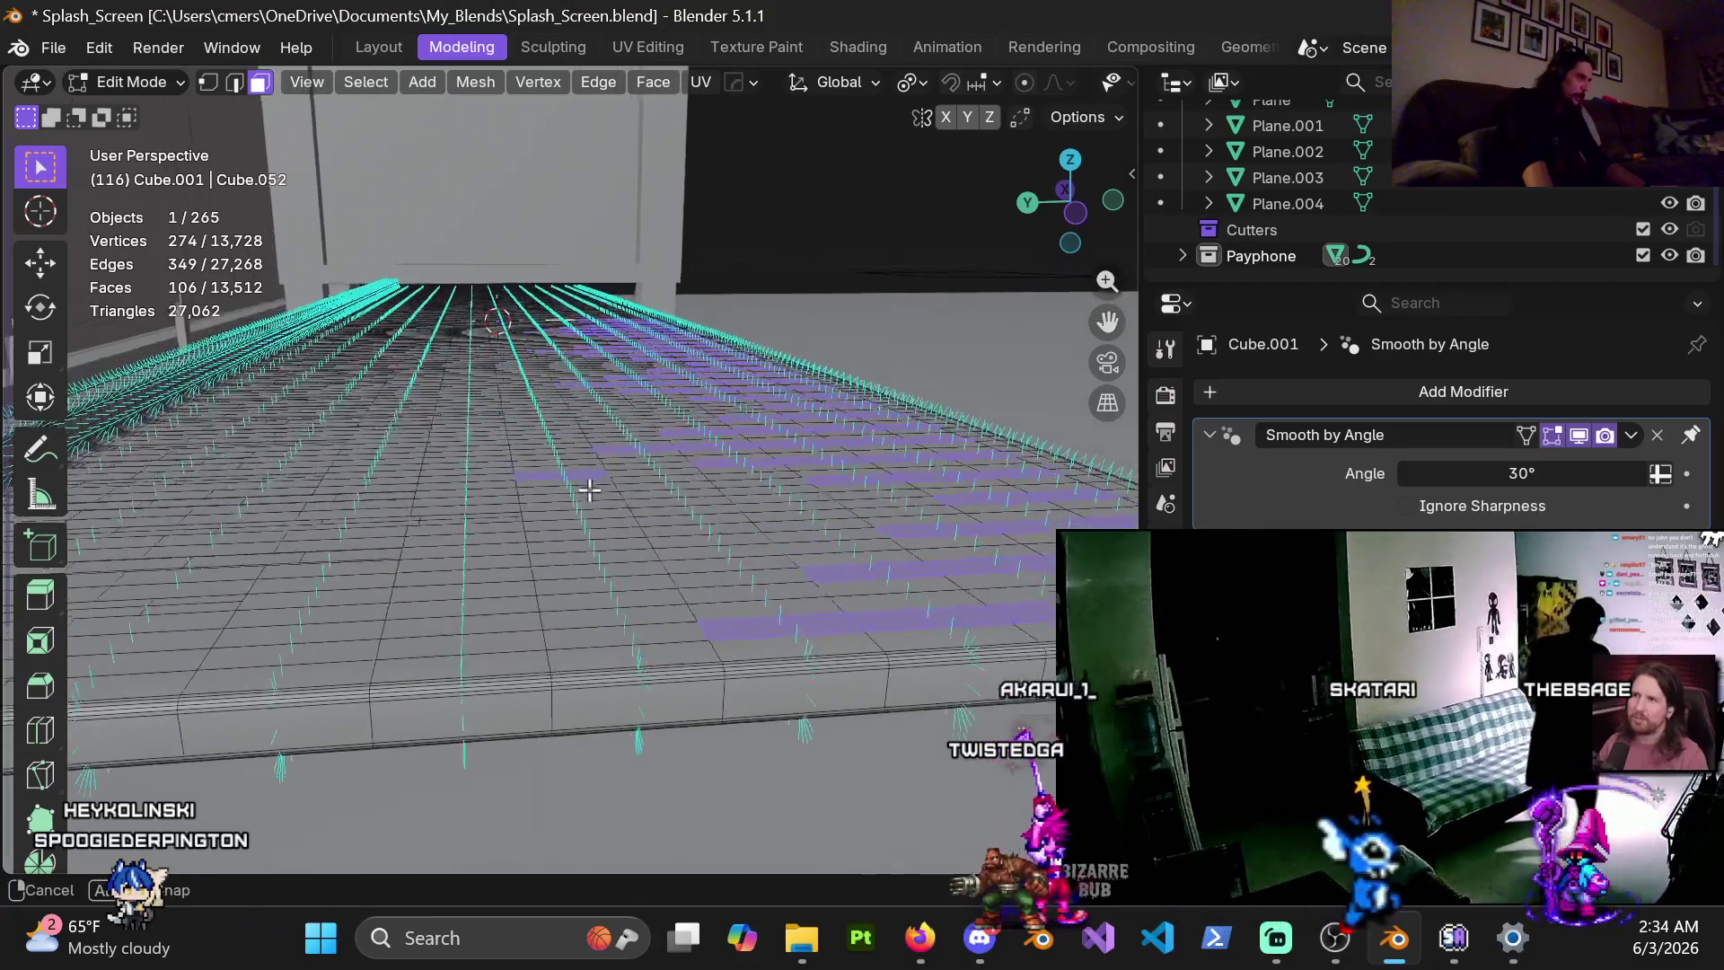
pyautogui.keyDown('shift'); pyautogui.click(471, 634); pyautogui.keyUp('shift')
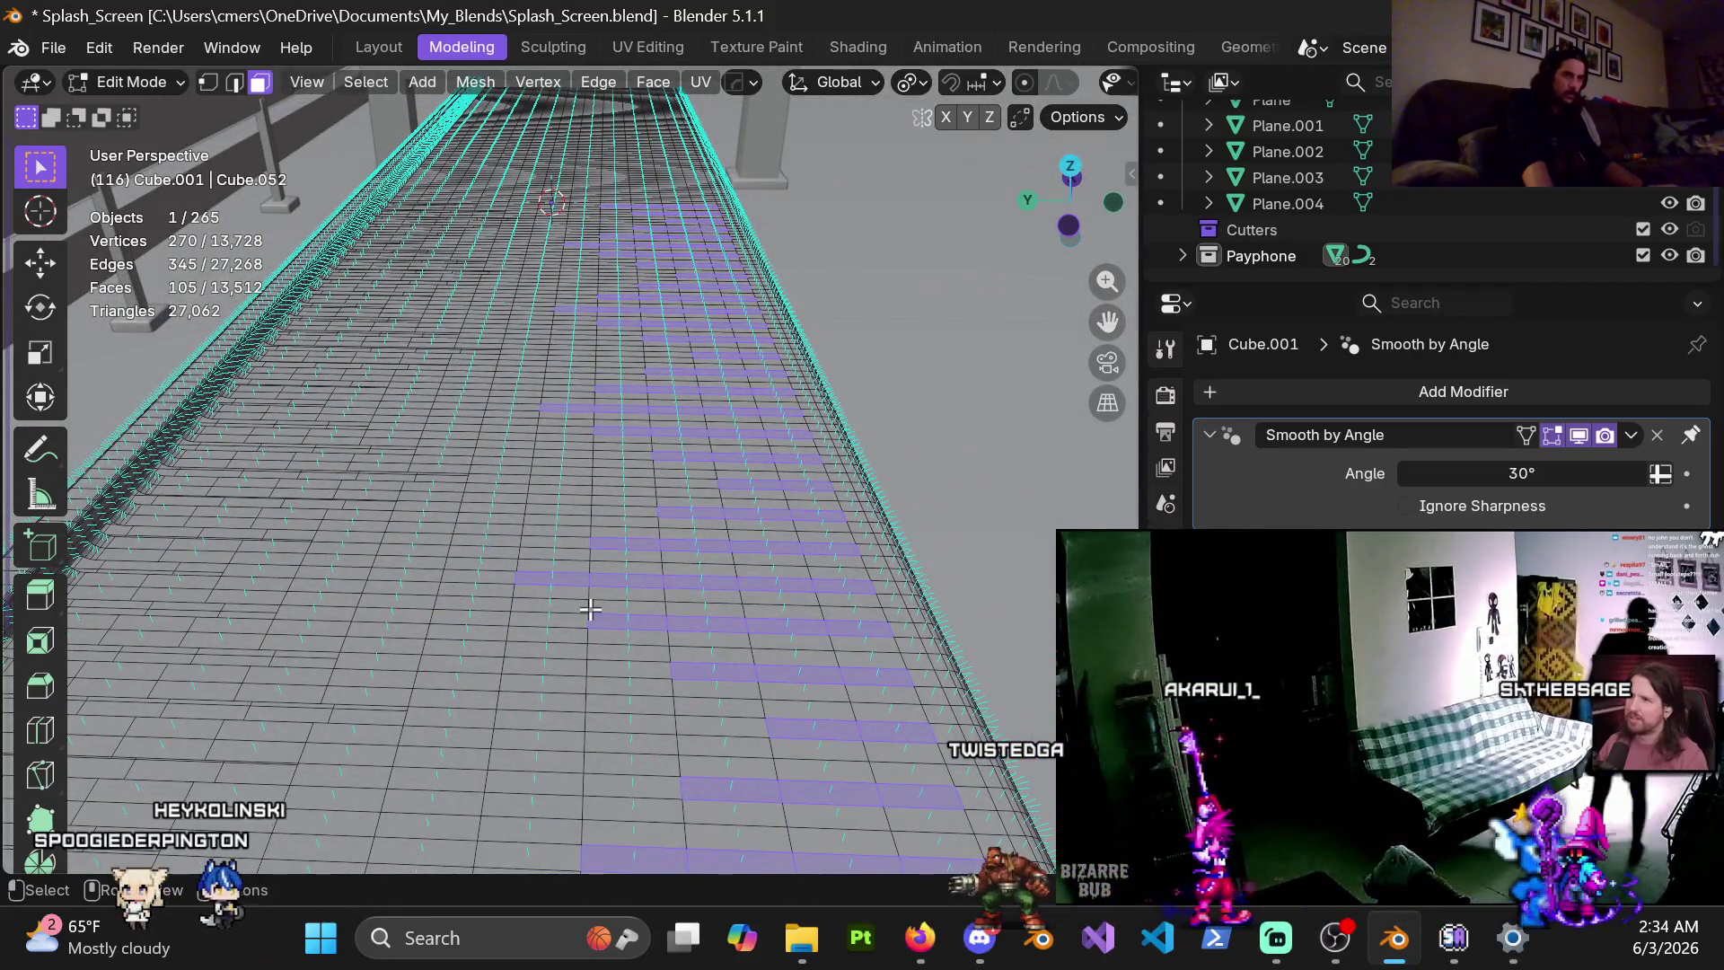
pyautogui.press('x')
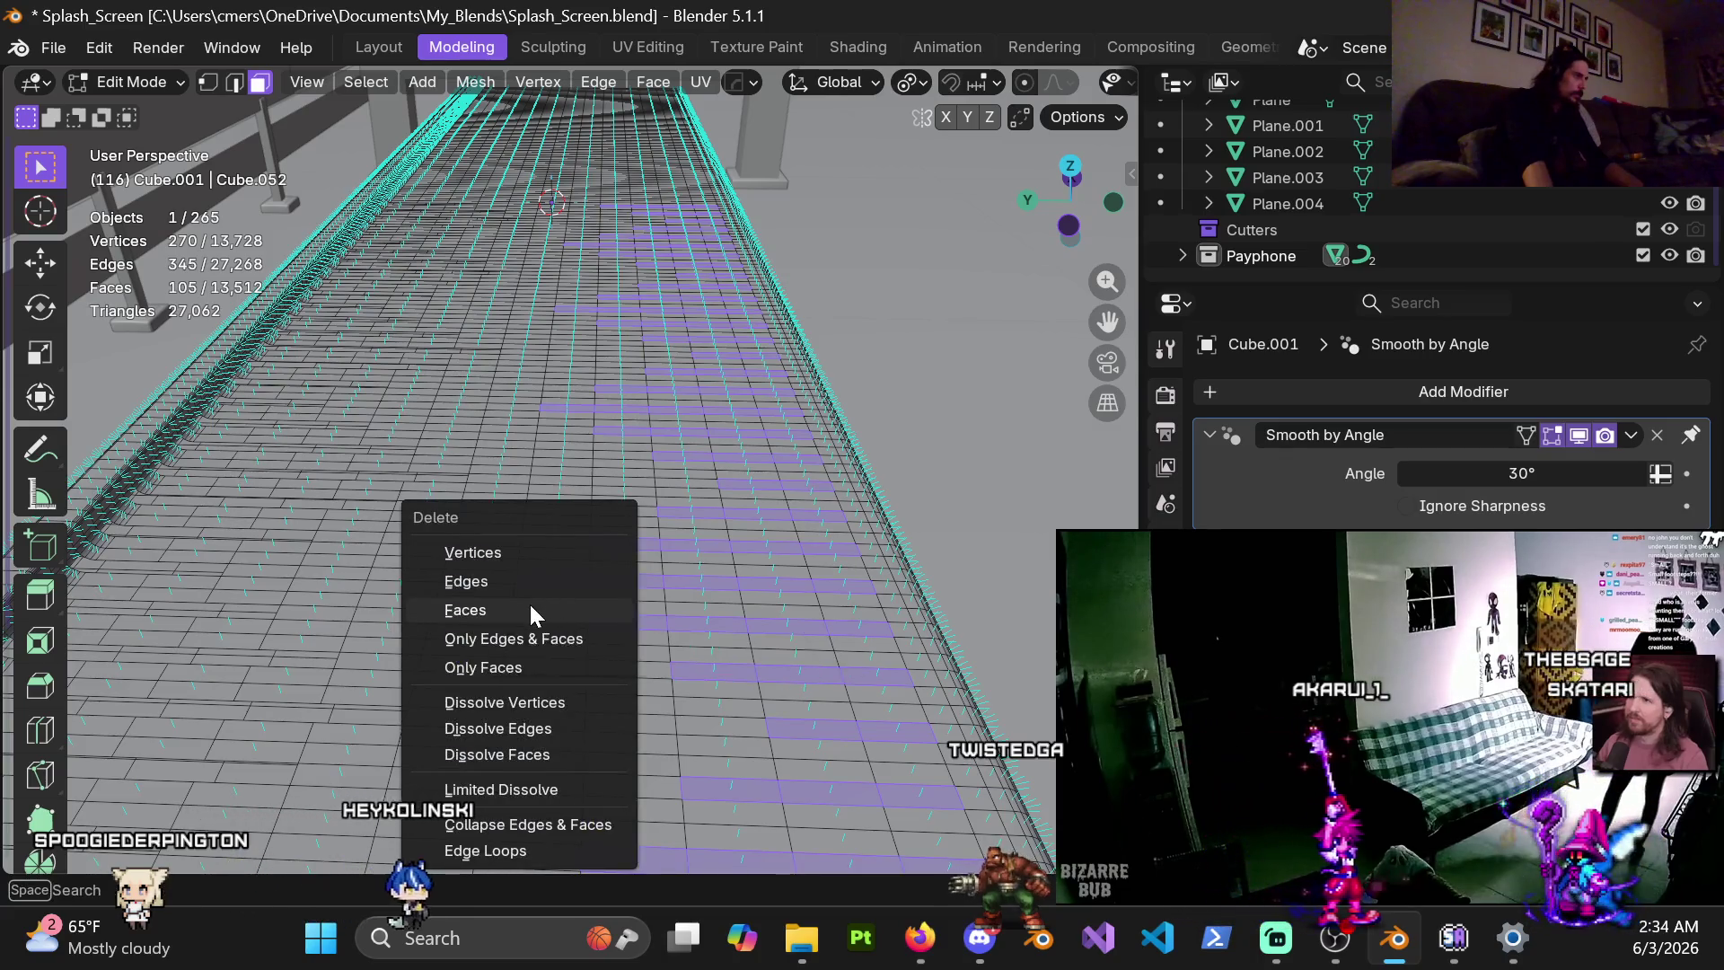
pyautogui.click(530, 609)
pyautogui.scroll(-5, 589, 584)
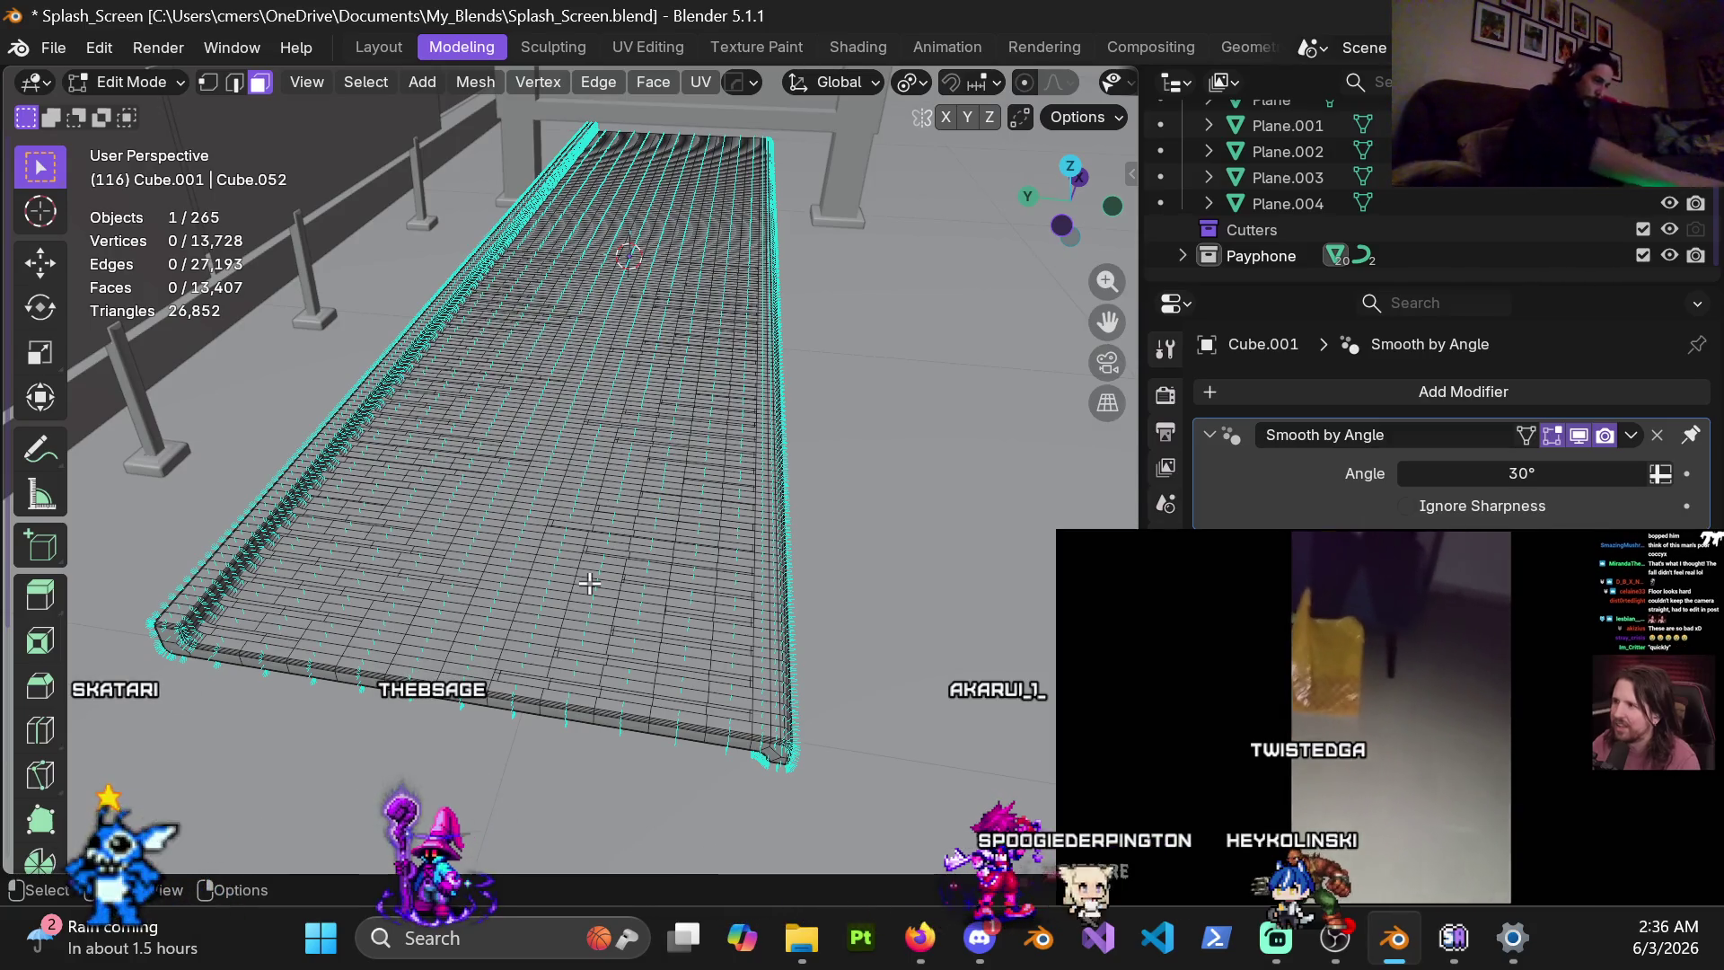
# Orbit closer to the walkway end and select a long left slot column beside the existing slots
pyautogui.moveTo(631, 610)
pyautogui.mouseDown(button='middle')
pyautogui.moveTo(500, 662)
pyautogui.moveTo(608, 560)
pyautogui.moveTo(901, 446)
pyautogui.moveTo(578, 319)
pyautogui.moveTo(684, 480)
pyautogui.moveTo(636, 526)
pyautogui.moveTo(661, 571)
pyautogui.mouseUp(button='middle')
pyautogui.scroll(3, 500, 663)
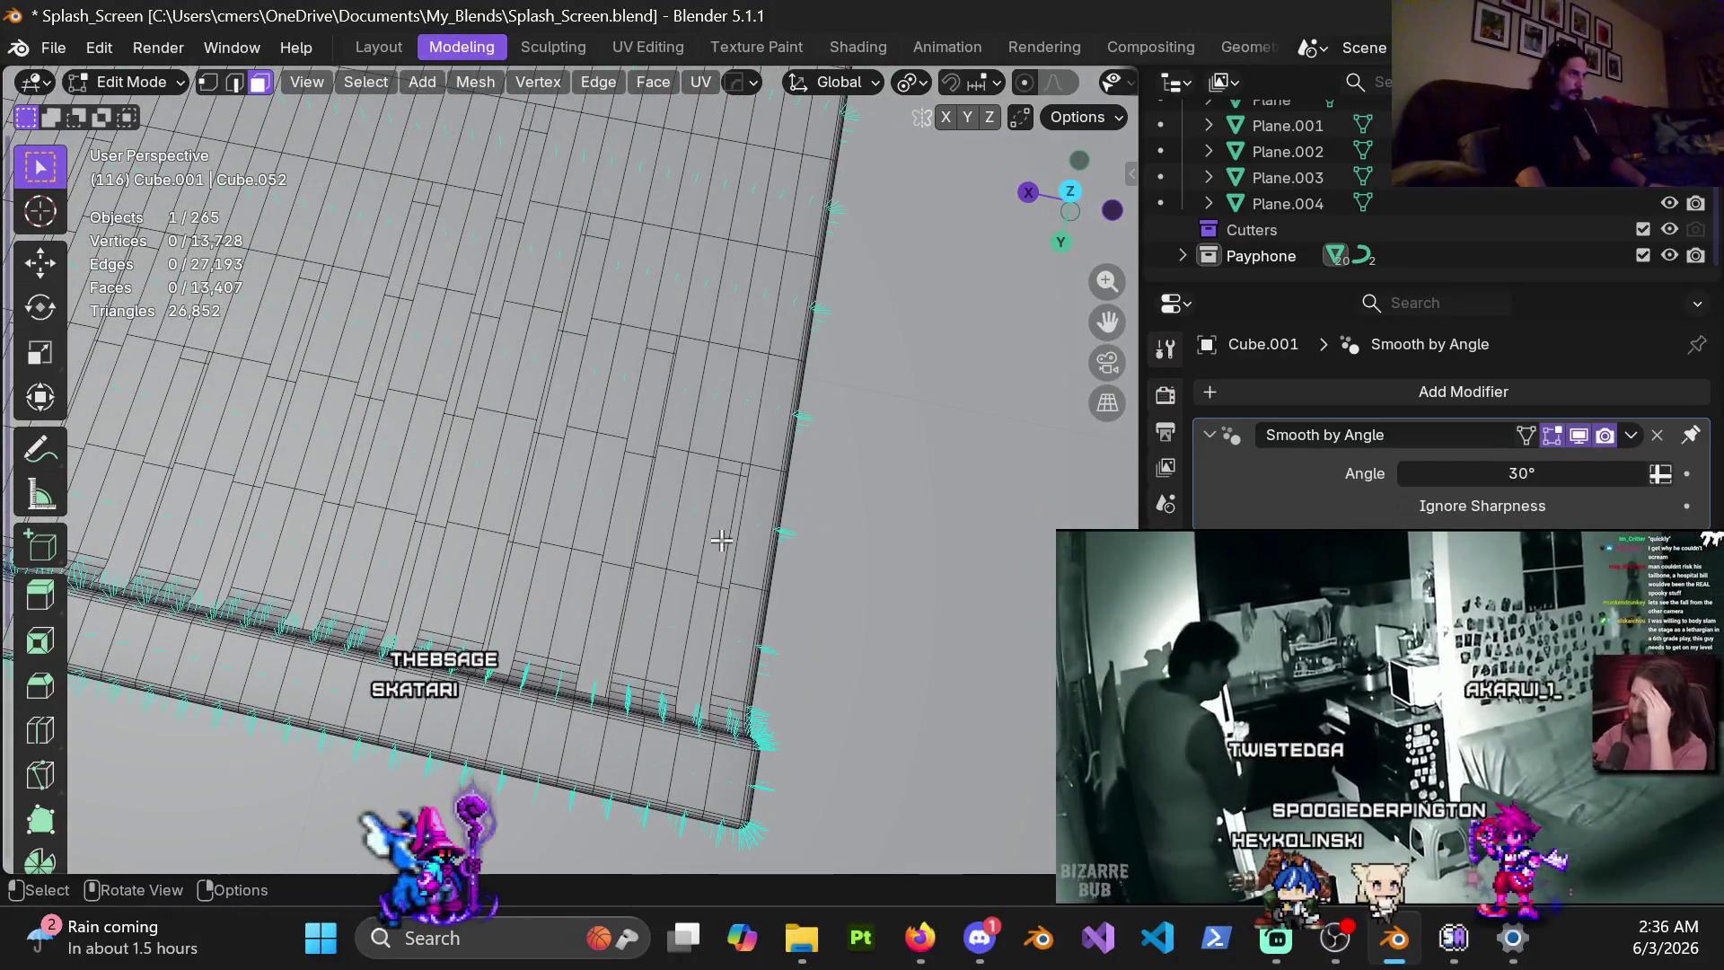
pyautogui.moveTo(546, 576)
pyautogui.mouseDown(button='middle')
pyautogui.moveTo(628, 628)
pyautogui.moveTo(537, 753)
pyautogui.moveTo(493, 466)
pyautogui.moveTo(720, 500)
pyautogui.moveTo(645, 503)
pyautogui.mouseUp(button='middle')
pyautogui.keyDown('shift'); pyautogui.click(645, 502); pyautogui.keyUp('shift')
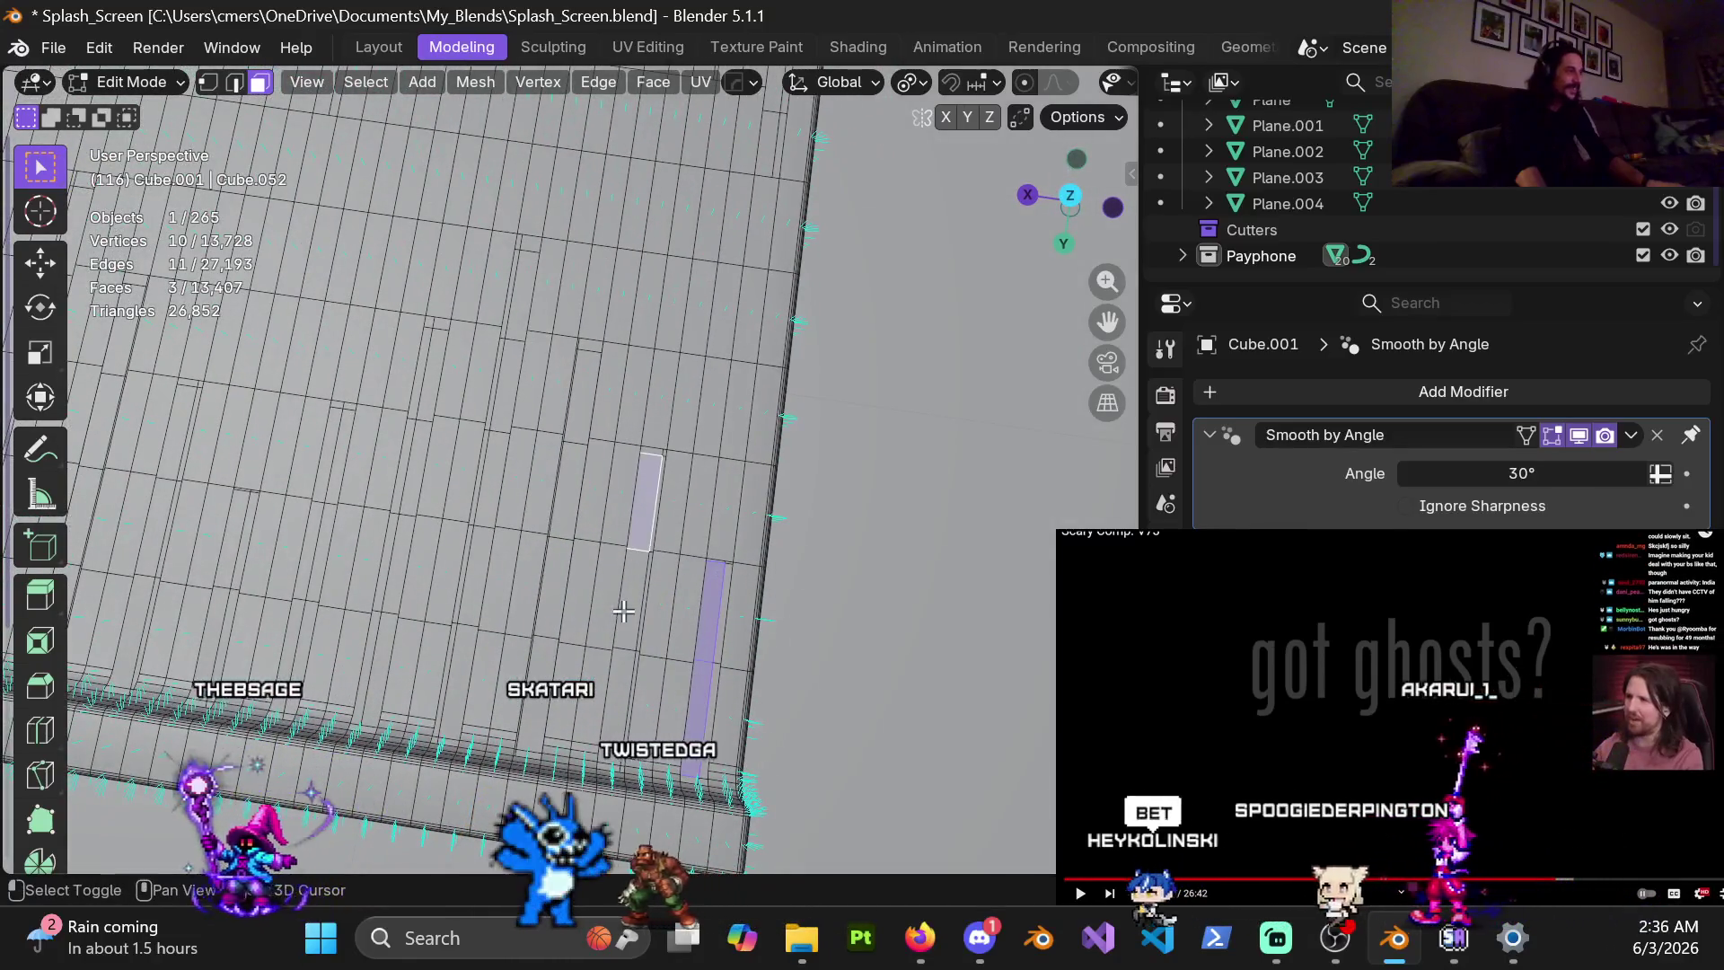
pyautogui.keyDown('shift'); pyautogui.click(625, 602); pyautogui.keyUp('shift')
pyautogui.keyDown('shift'); pyautogui.click(619, 709); pyautogui.keyUp('shift')
pyautogui.keyDown('shift'); pyautogui.click(535, 691); pyautogui.keyUp('shift')
pyautogui.keyDown('shift'); pyautogui.click(561, 574); pyautogui.keyUp('shift')
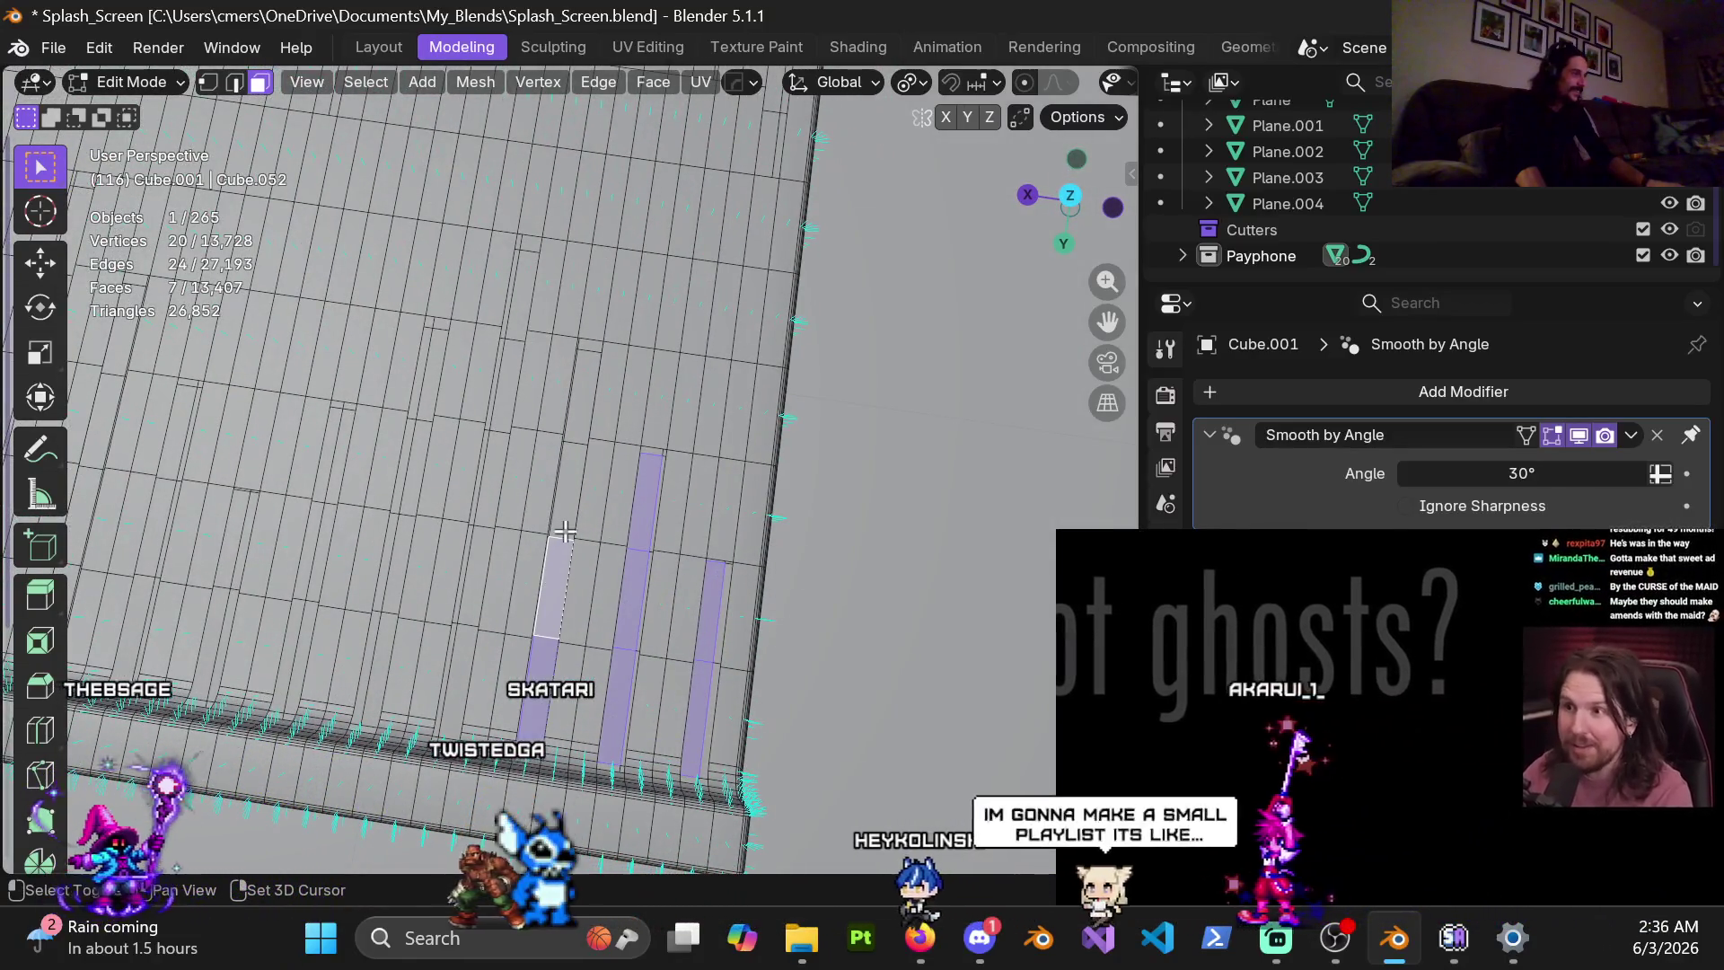
pyautogui.keyDown('shift'); pyautogui.click(561, 485); pyautogui.keyUp('shift')
pyautogui.keyDown('shift'); pyautogui.click(530, 269); pyautogui.keyUp('shift')
pyautogui.keyDown('shift'); pyautogui.click(520, 314); pyautogui.keyUp('shift')
pyautogui.keyDown('shift'); pyautogui.click(507, 386); pyautogui.keyUp('shift')
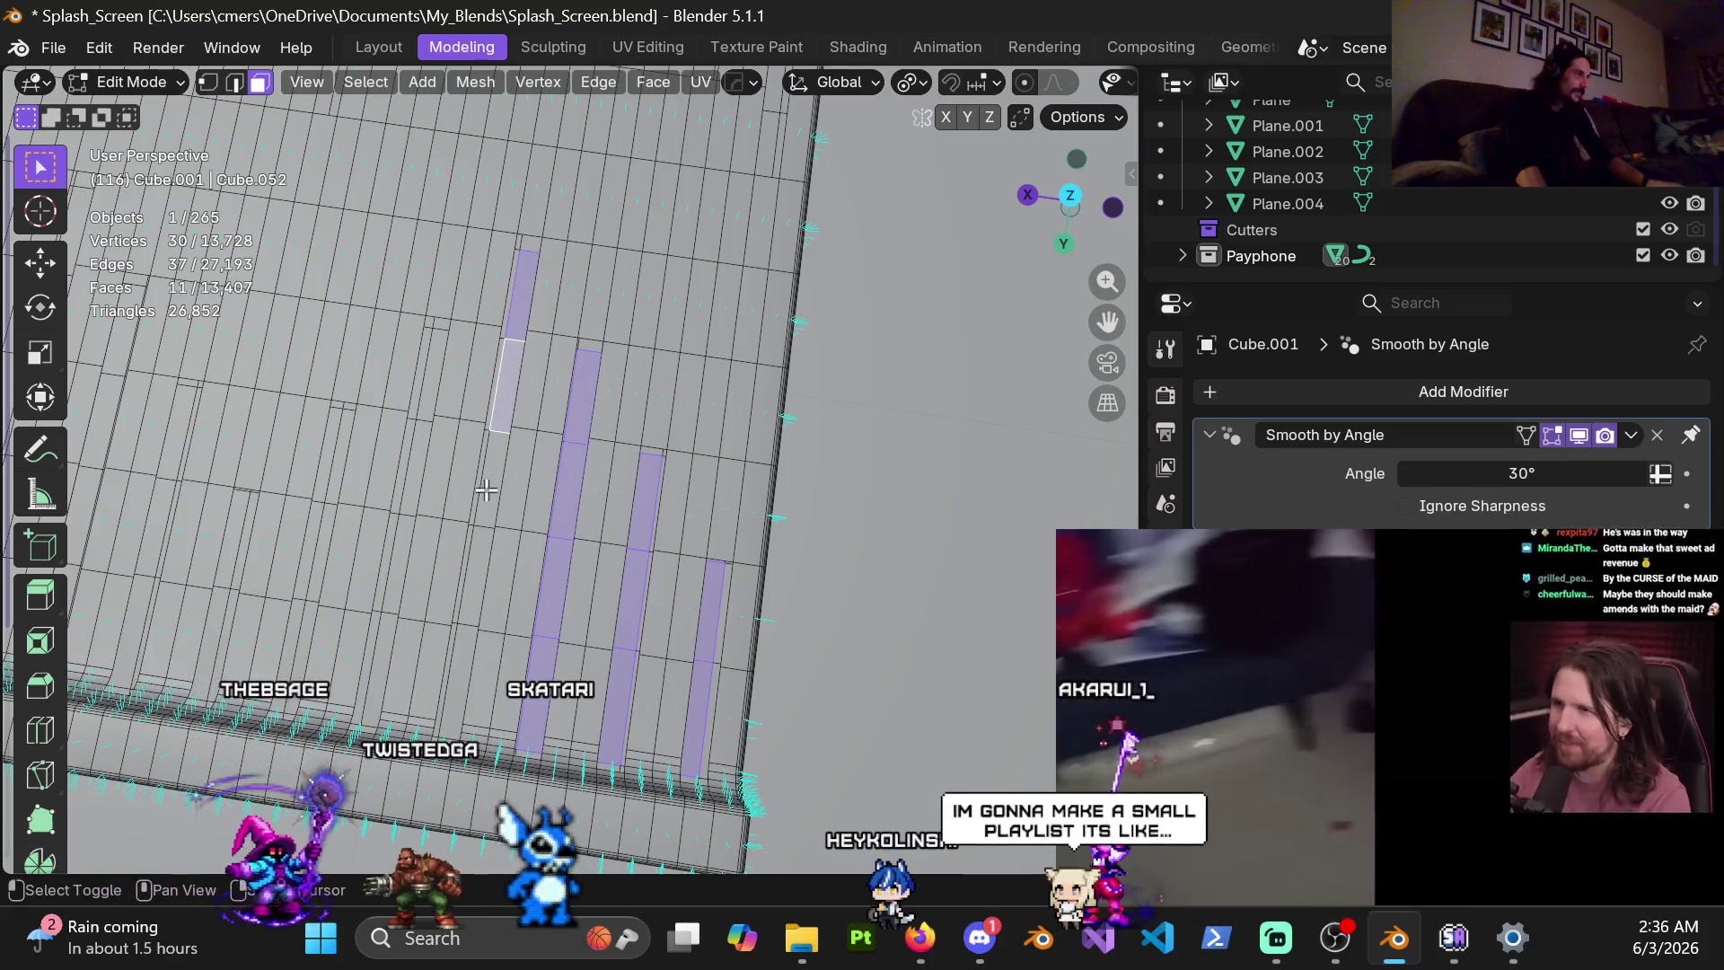
pyautogui.keyDown('shift'); pyautogui.click(489, 476); pyautogui.keyUp('shift')
pyautogui.keyDown('shift'); pyautogui.click(475, 566); pyautogui.keyUp('shift')
pyautogui.keyDown('shift'); pyautogui.click(462, 665); pyautogui.keyUp('shift')
# Add three more three-face slot columns further along the floor
pyautogui.keyDown('shift'); pyautogui.moveTo(462, 665); pyautogui.dragTo(702, 389, button='middle'); pyautogui.keyUp('shift')
pyautogui.keyDown('shift'); pyautogui.click(696, 363); pyautogui.keyUp('shift')
pyautogui.keyDown('shift'); pyautogui.click(679, 453); pyautogui.keyUp('shift')
pyautogui.keyDown('shift'); pyautogui.click(665, 547); pyautogui.keyUp('shift')
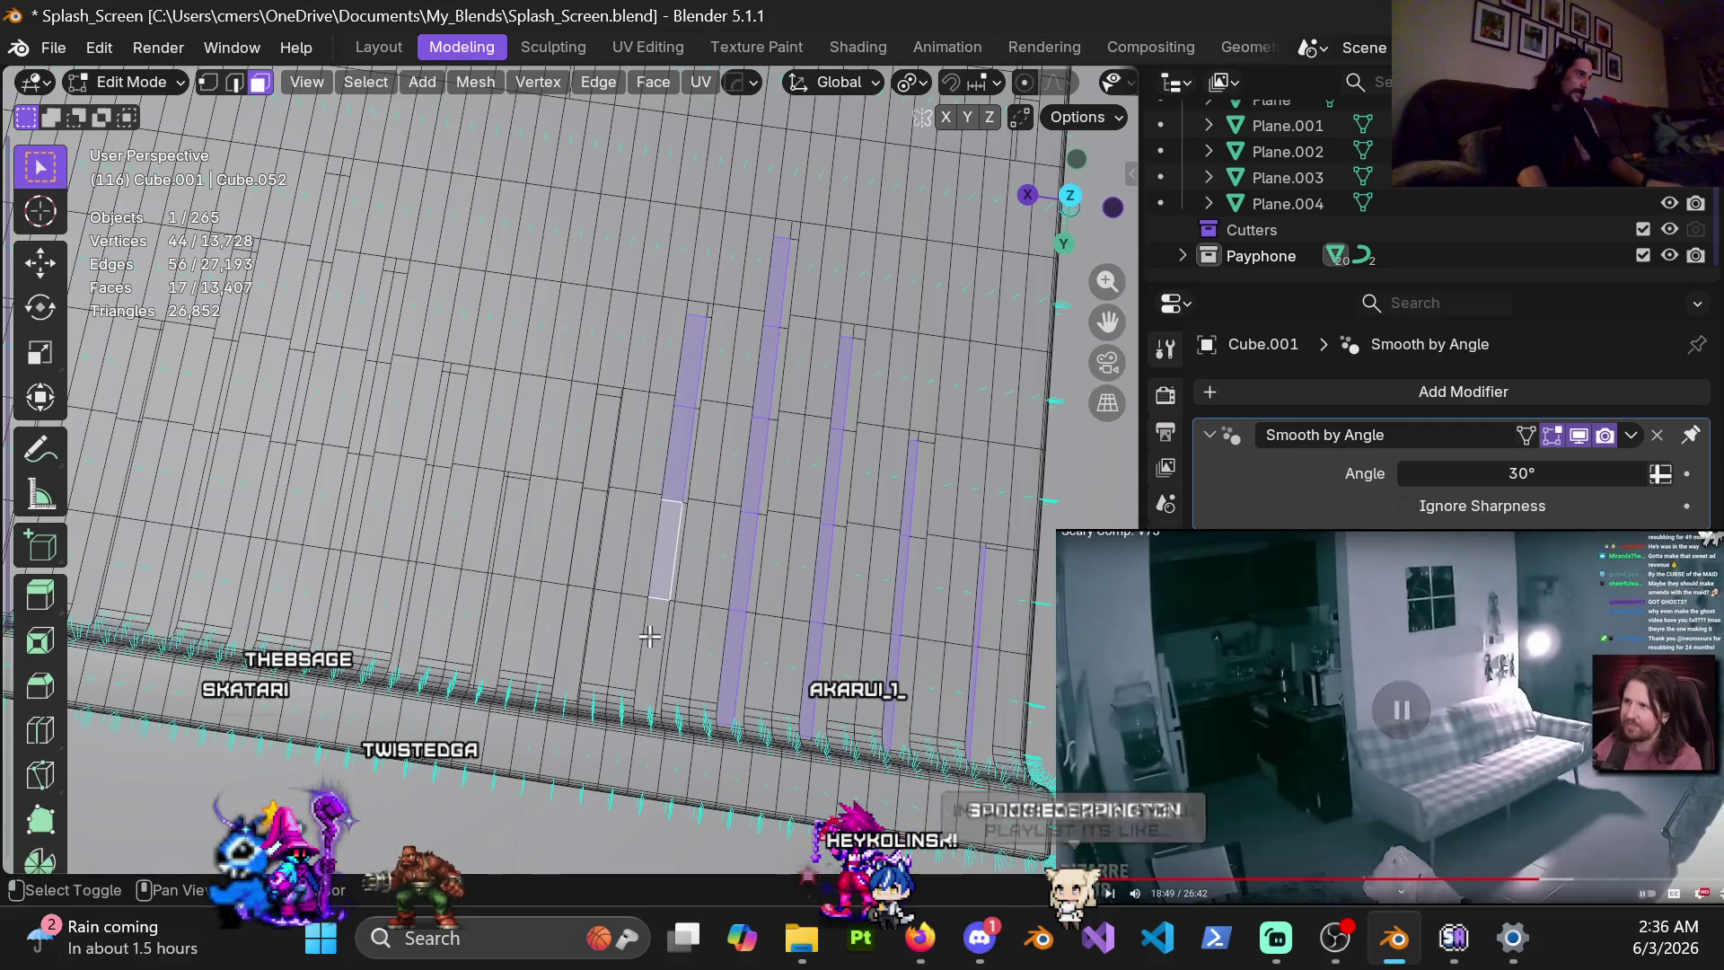
pyautogui.keyDown('shift'); pyautogui.click(606, 422); pyautogui.keyUp('shift')
pyautogui.keyDown('shift'); pyautogui.click(589, 530); pyautogui.keyUp('shift')
pyautogui.keyDown('shift'); pyautogui.click(566, 639); pyautogui.keyUp('shift')
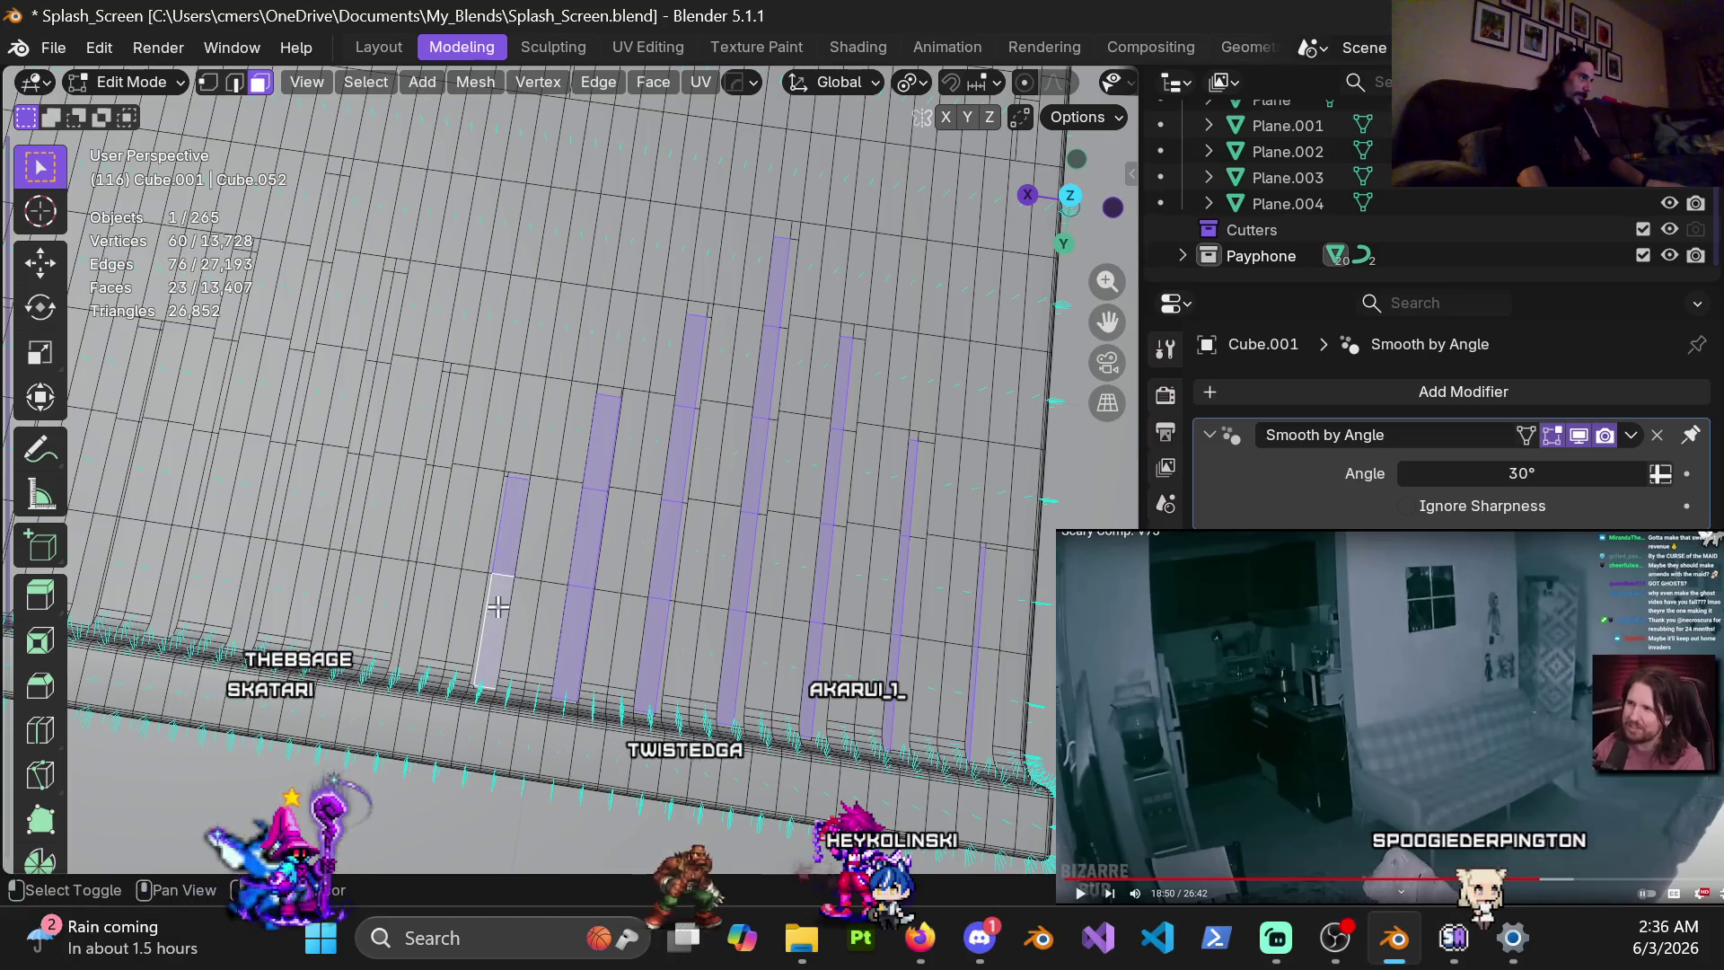
pyautogui.keyDown('shift'); pyautogui.moveTo(498, 610); pyautogui.dragTo(617, 503, button='middle'); pyautogui.keyUp('shift')
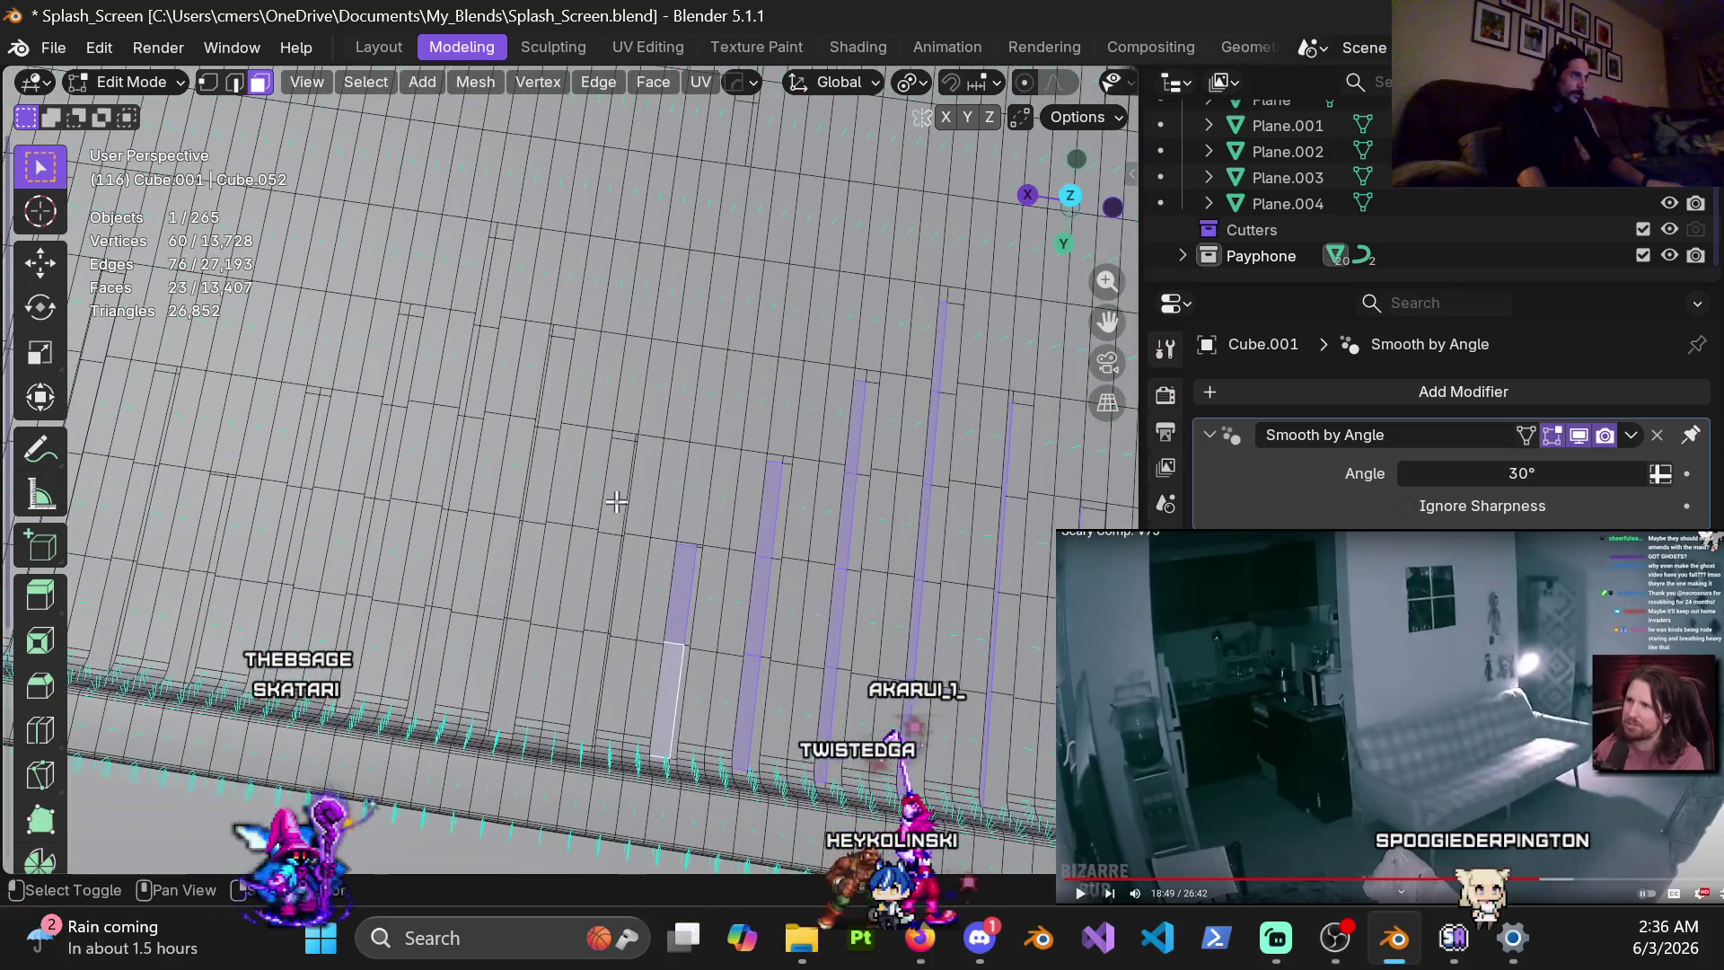
pyautogui.keyDown('shift'); pyautogui.click(620, 484); pyautogui.keyUp('shift')
pyautogui.keyDown('shift'); pyautogui.click(603, 584); pyautogui.keyUp('shift')
pyautogui.keyDown('shift'); pyautogui.click(588, 686); pyautogui.keyUp('shift')
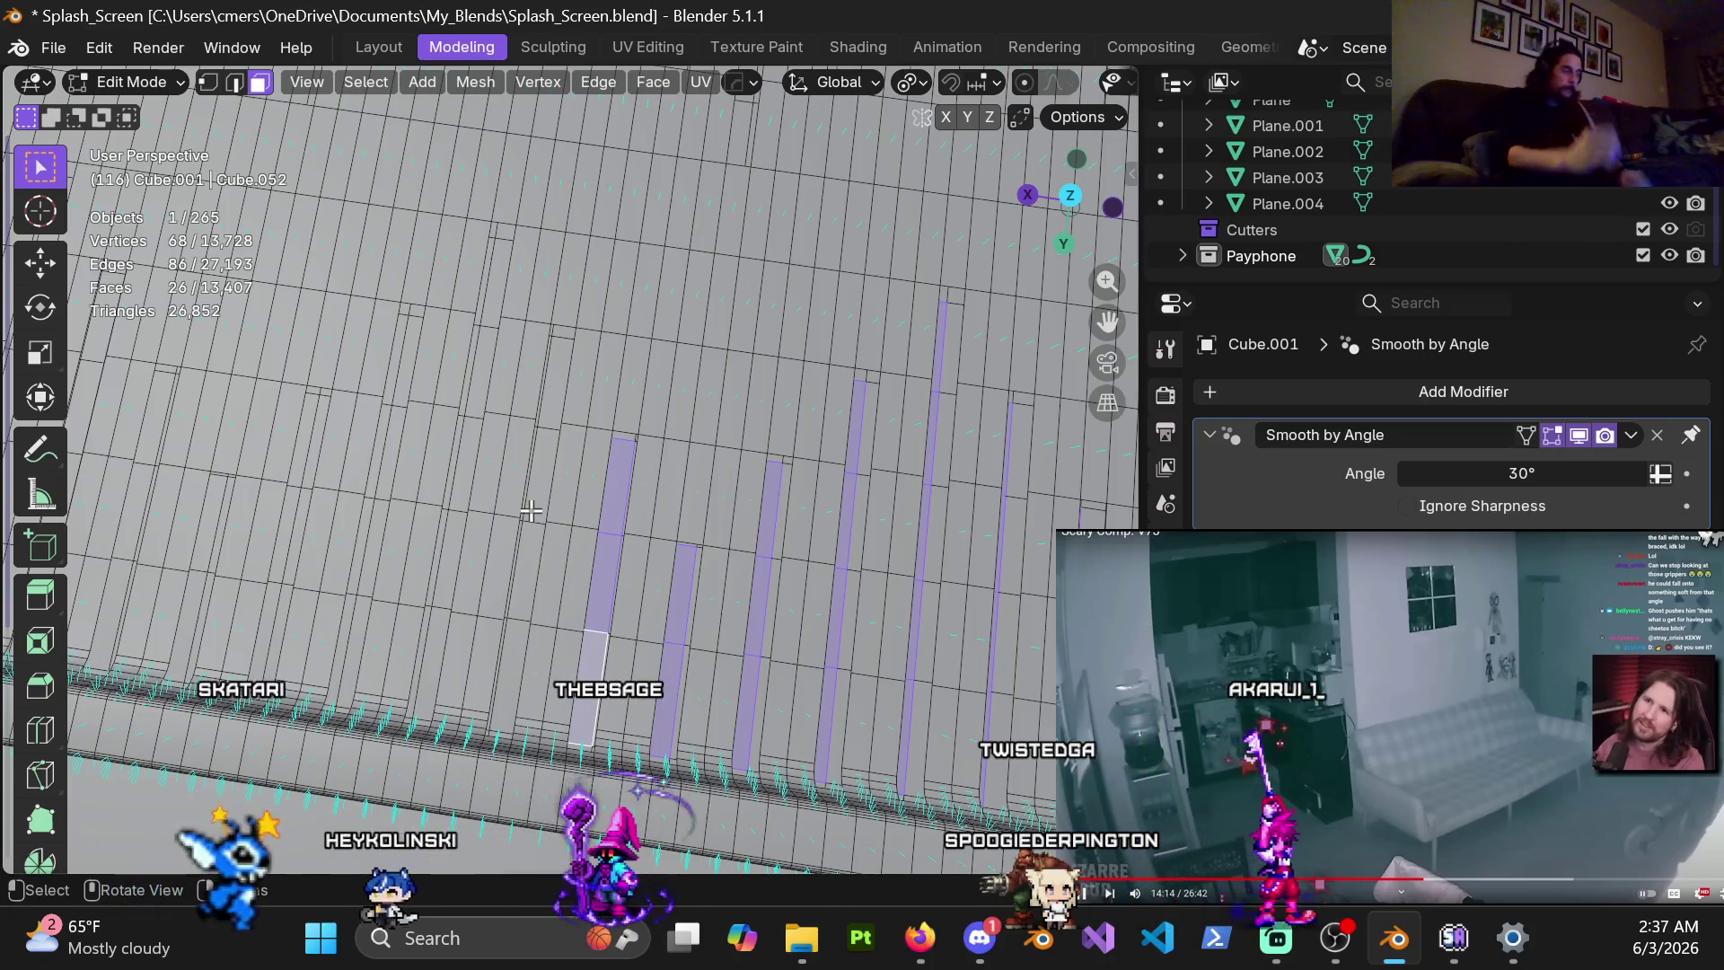
# Add faces of the first strips and their left-hand neighbours to the slot selection
pyautogui.keyDown('shift'); pyautogui.click(563, 386); pyautogui.keyUp('shift')
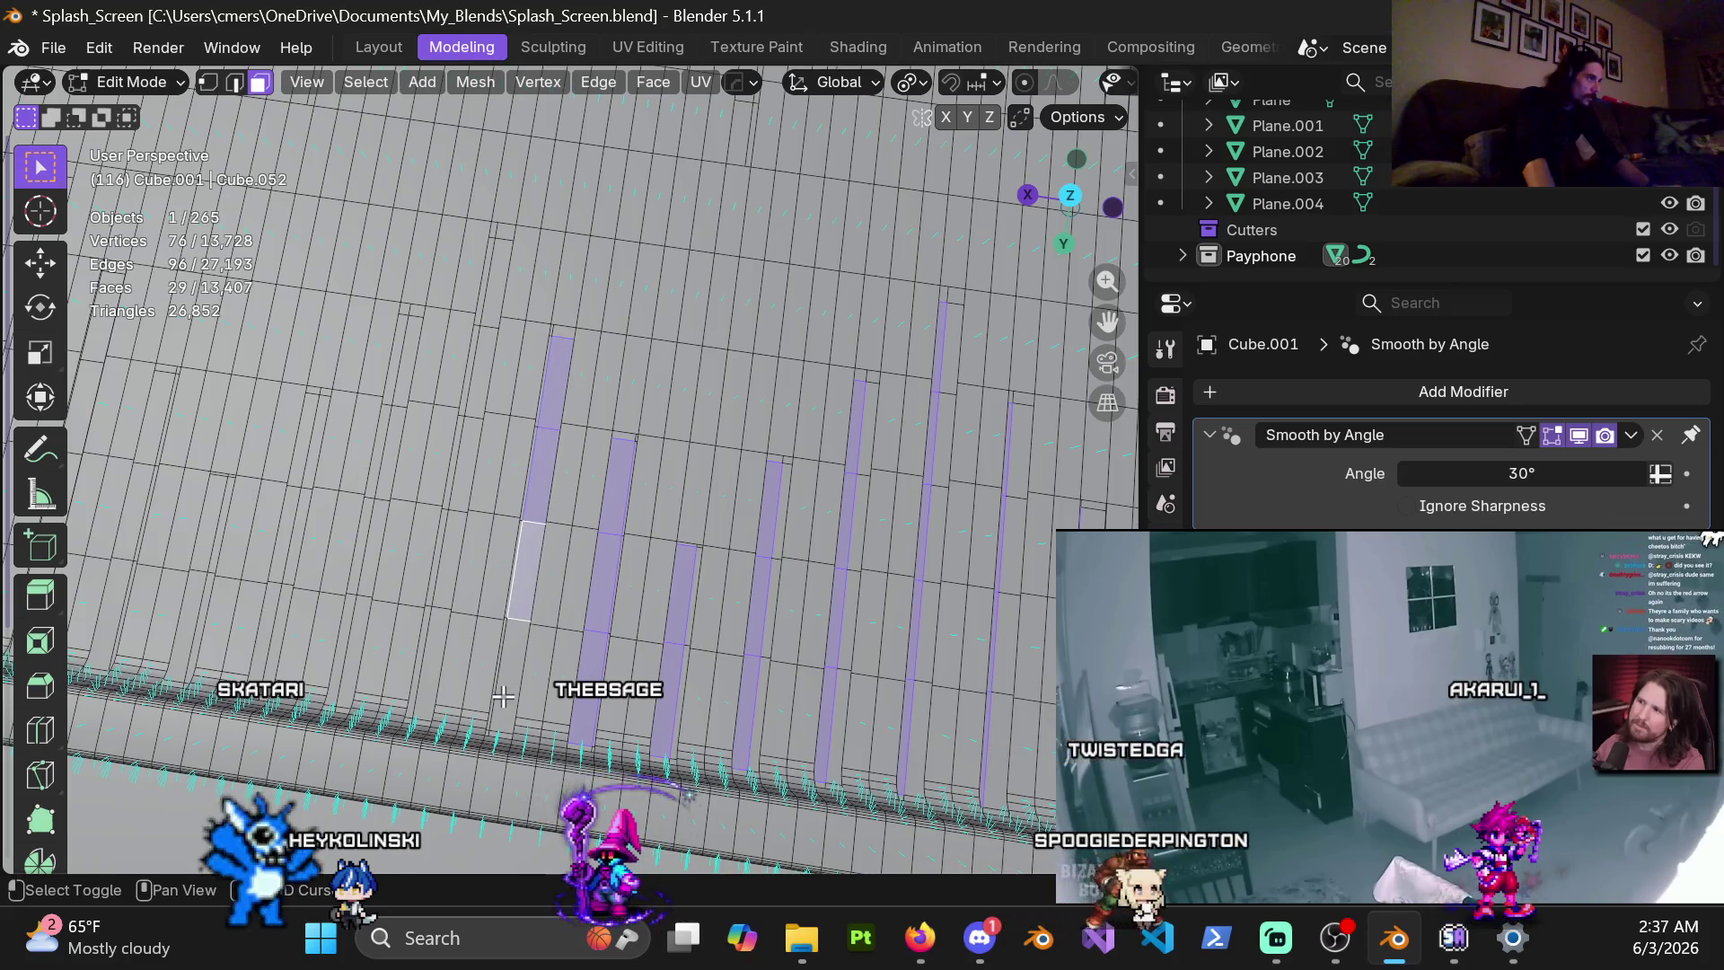
pyautogui.keyDown('shift'); pyautogui.moveTo(495, 527); pyautogui.dragTo(630, 549, button='middle'); pyautogui.keyUp('shift')
pyautogui.keyDown('shift'); pyautogui.click(628, 301); pyautogui.keyUp('shift')
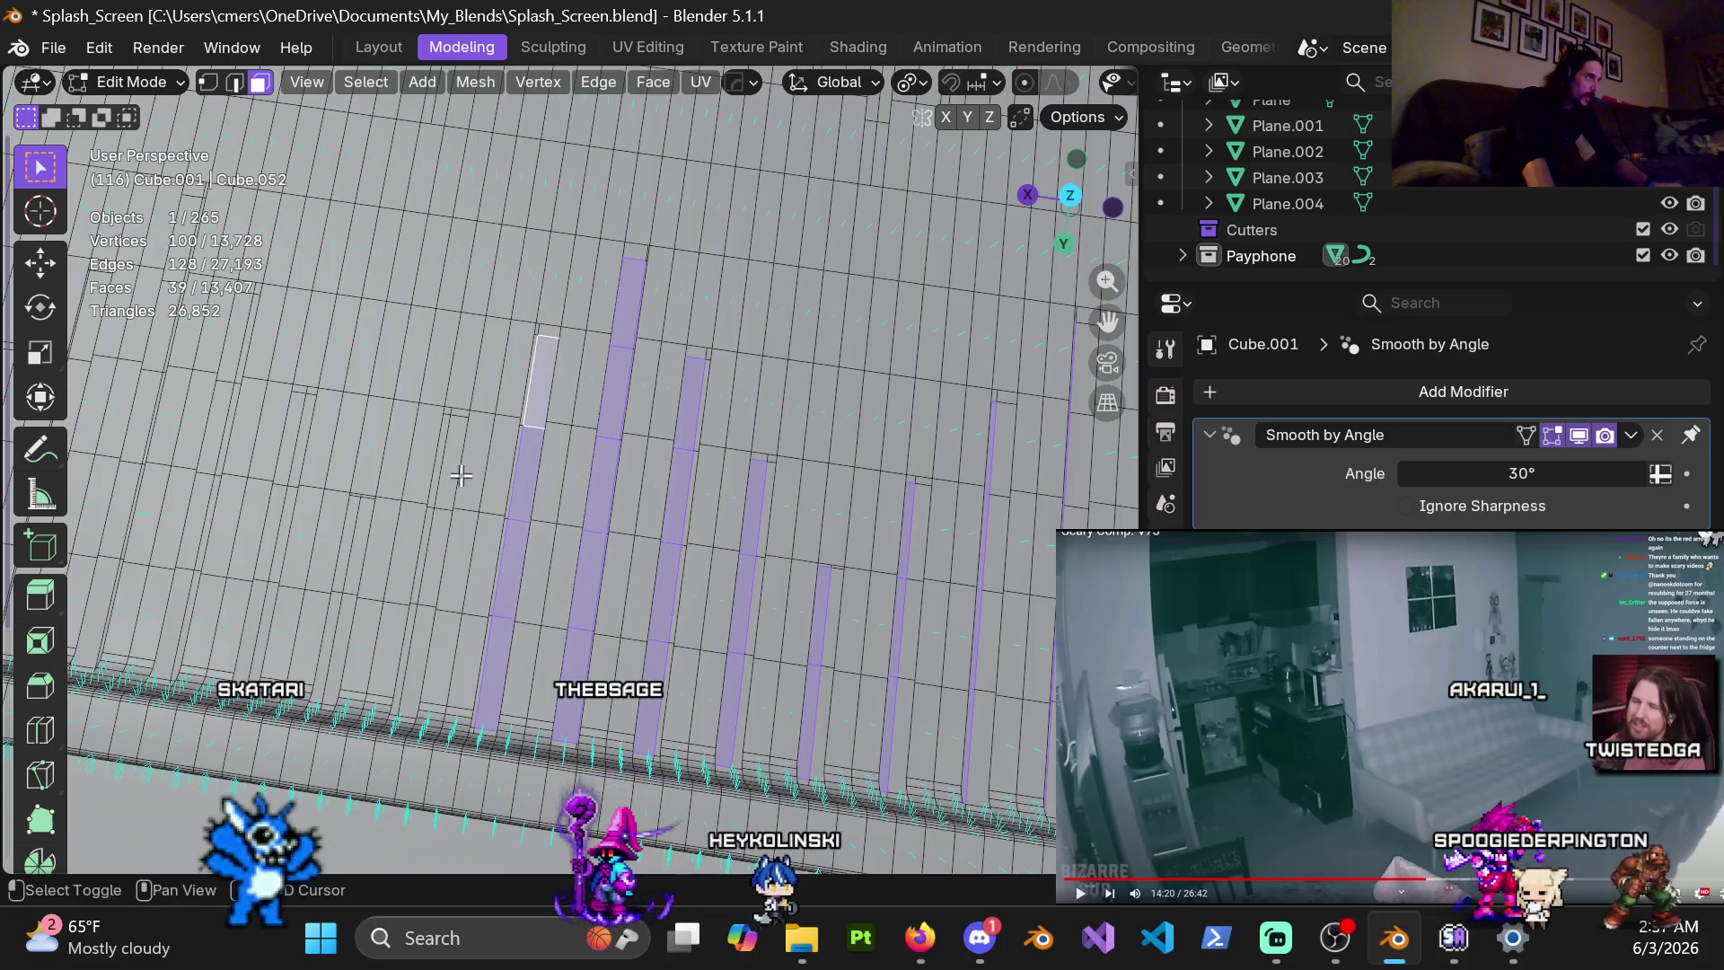
pyautogui.keyDown('shift'); pyautogui.click(422, 632); pyautogui.keyUp('shift')
pyautogui.keyDown('shift'); pyautogui.moveTo(422, 633); pyautogui.dragTo(615, 523, button='middle'); pyautogui.keyUp('shift')
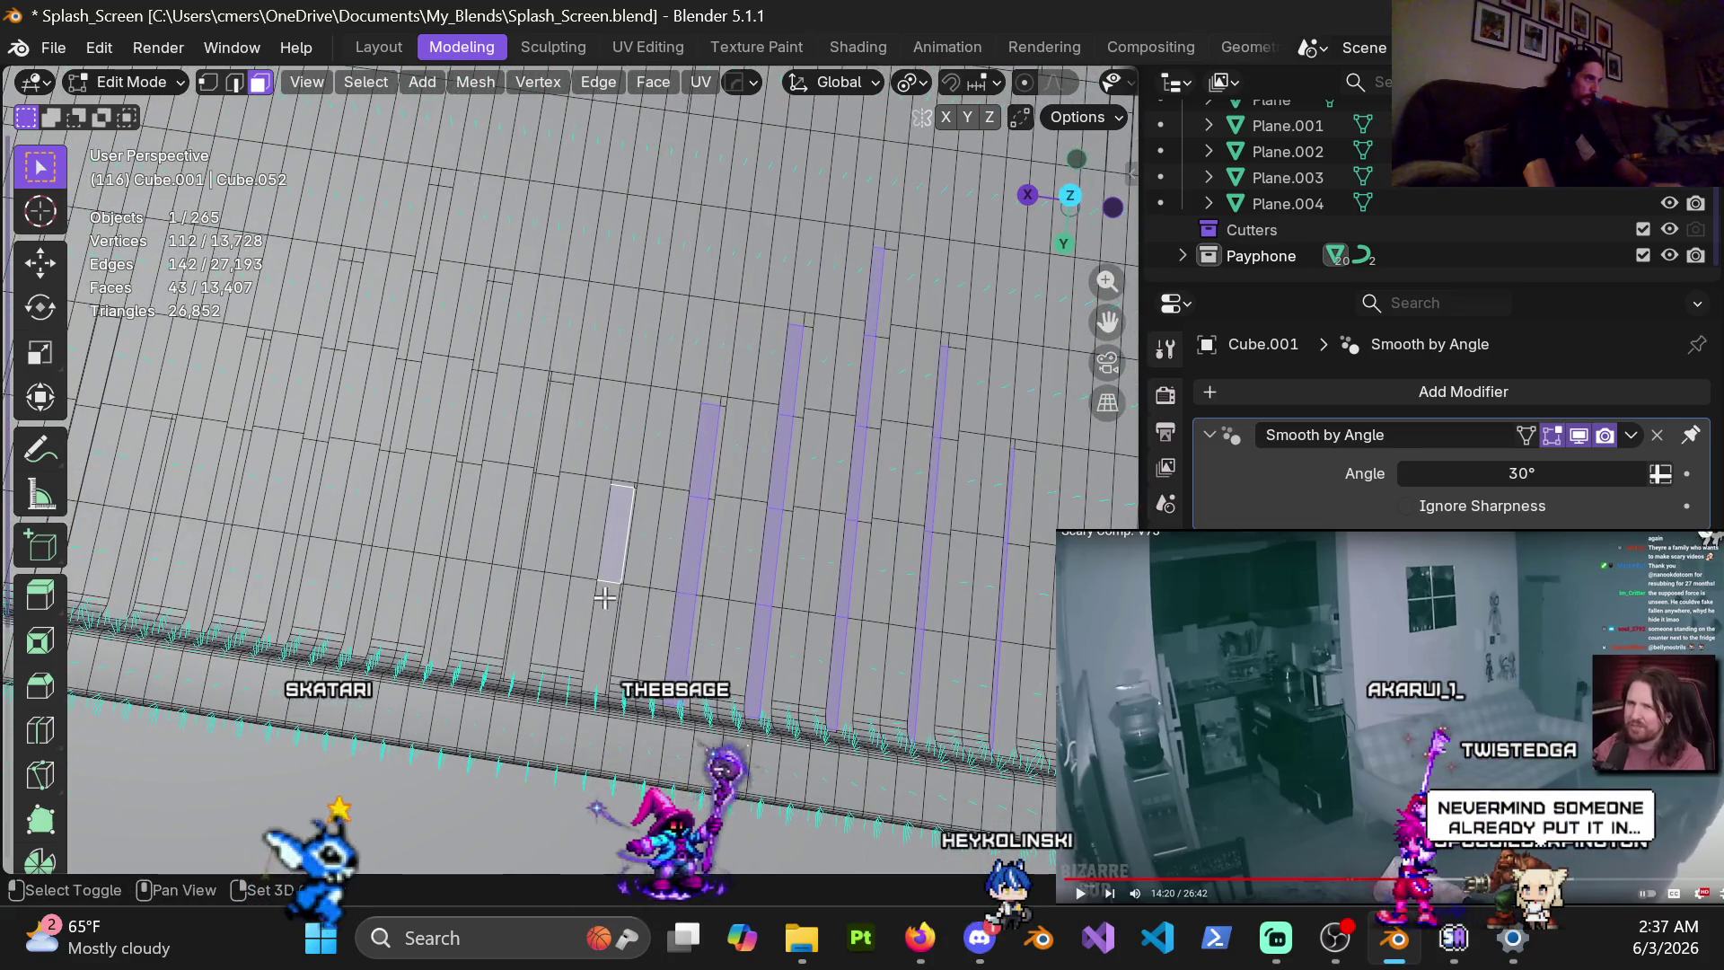
pyautogui.keyDown('shift'); pyautogui.click(613, 638); pyautogui.keyUp('shift')
pyautogui.keyDown('shift'); pyautogui.click(530, 628); pyautogui.keyUp('shift')
pyautogui.keyDown('shift'); pyautogui.click(543, 530); pyautogui.keyUp('shift')
pyautogui.keyDown('shift'); pyautogui.click(554, 428); pyautogui.keyUp('shift')
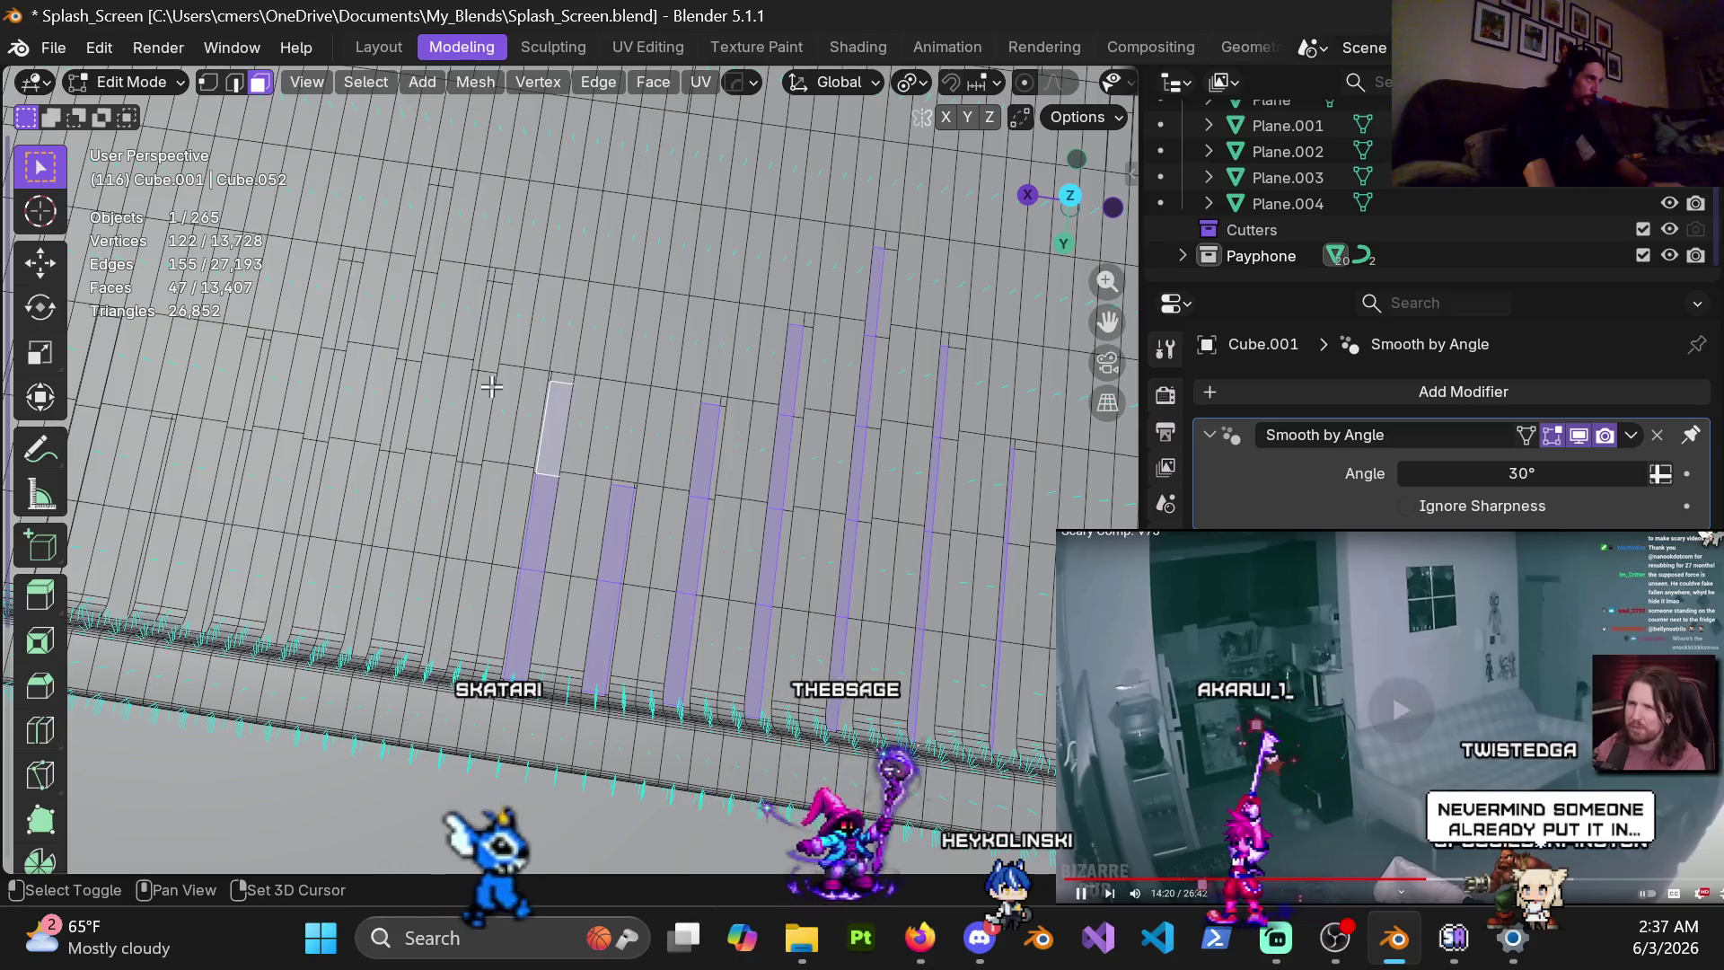
pyautogui.keyDown('shift'); pyautogui.click(491, 386); pyautogui.keyUp('shift')
pyautogui.keyDown('shift'); pyautogui.click(497, 328); pyautogui.keyUp('shift')
pyautogui.keyDown('shift'); pyautogui.click(453, 516); pyautogui.keyUp('shift')
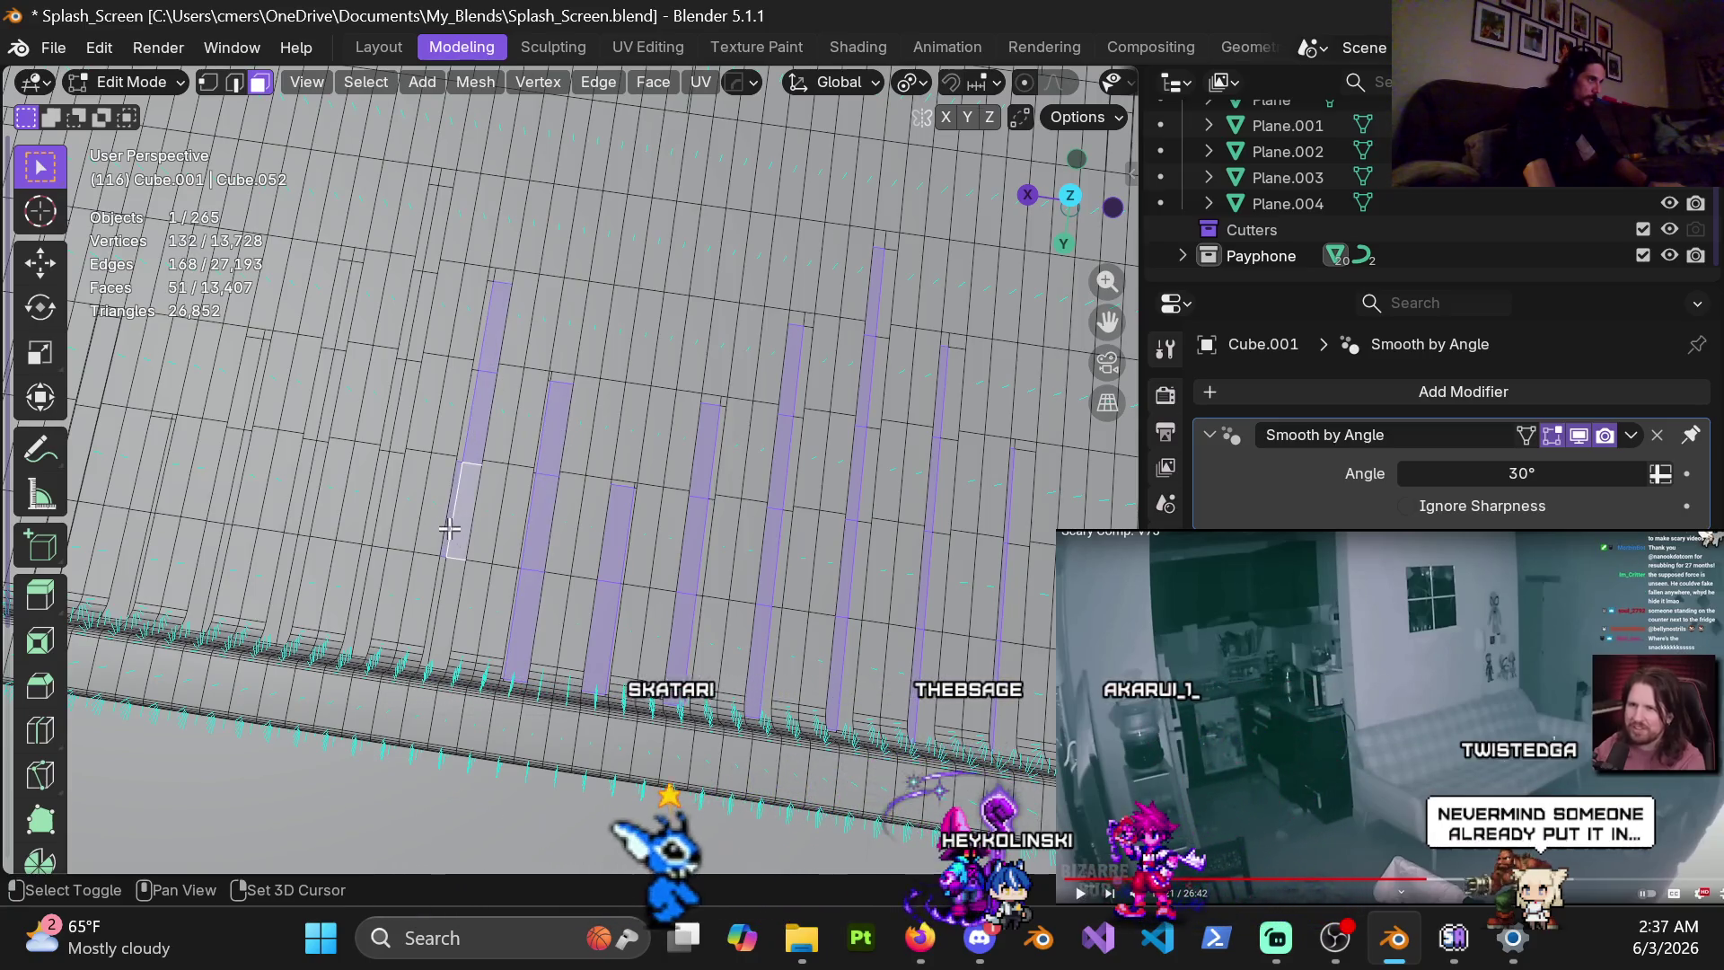
# Extend the strips with lower and higher faces and add strips further left
pyautogui.moveTo(378, 540)
pyautogui.mouseDown(button='middle')
pyautogui.moveTo(615, 523)
pyautogui.moveTo(560, 696)
pyautogui.mouseUp(button='middle')
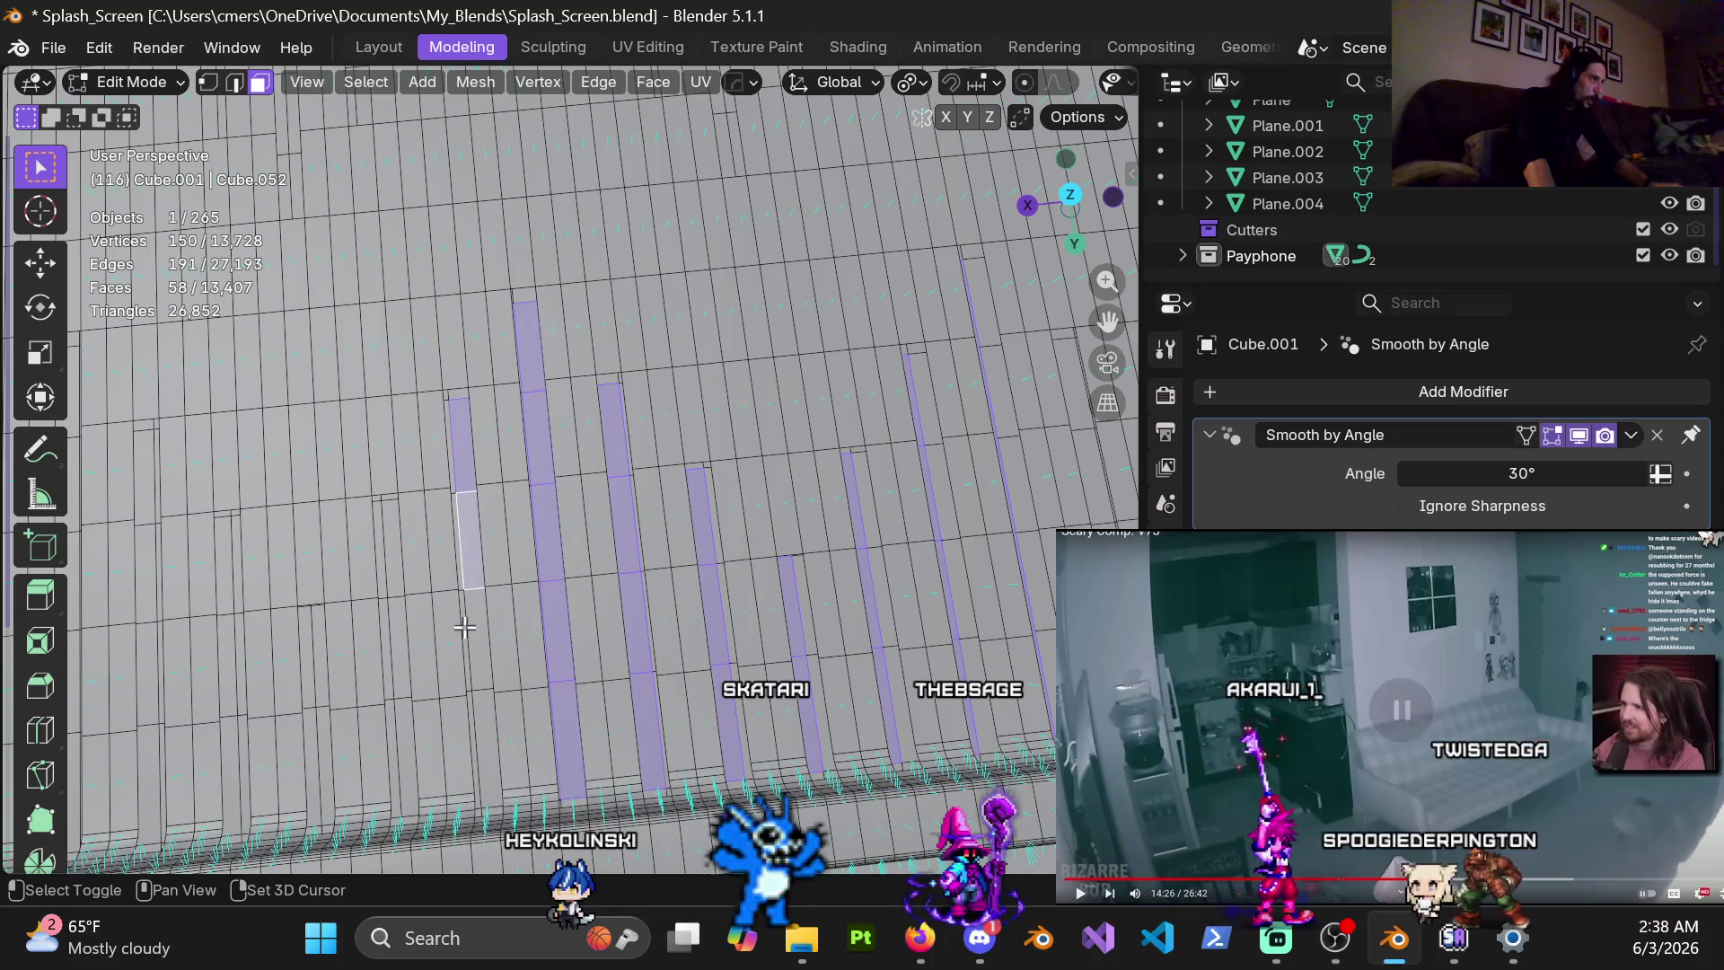
pyautogui.keyDown('shift'); pyautogui.click(469, 556); pyautogui.keyUp('shift')
pyautogui.keyDown('shift'); pyautogui.click(474, 647); pyautogui.keyUp('shift')
pyautogui.keyDown('shift'); pyautogui.click(480, 736); pyautogui.keyUp('shift')
pyautogui.moveTo(480, 736)
pyautogui.mouseDown(button='middle')
pyautogui.moveTo(599, 640)
pyautogui.moveTo(626, 668)
pyautogui.mouseUp(button='middle')
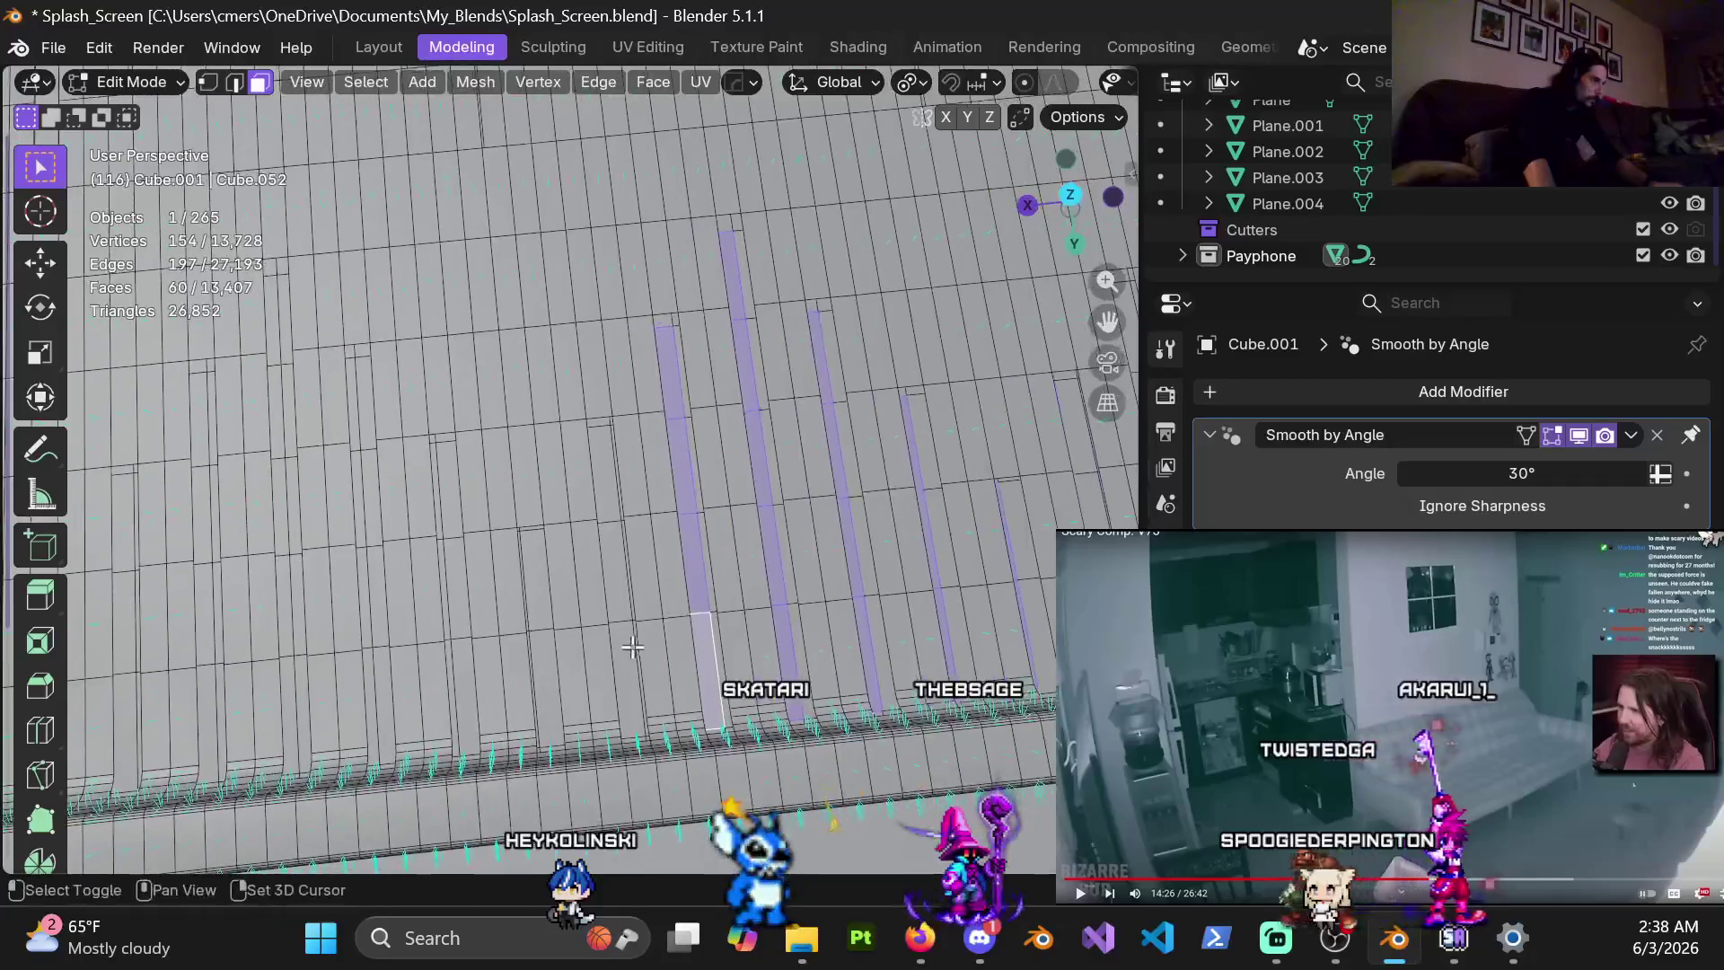
pyautogui.keyDown('shift'); pyautogui.click(626, 668); pyautogui.keyUp('shift')
pyautogui.keyDown('shift'); pyautogui.click(614, 566); pyautogui.keyUp('shift')
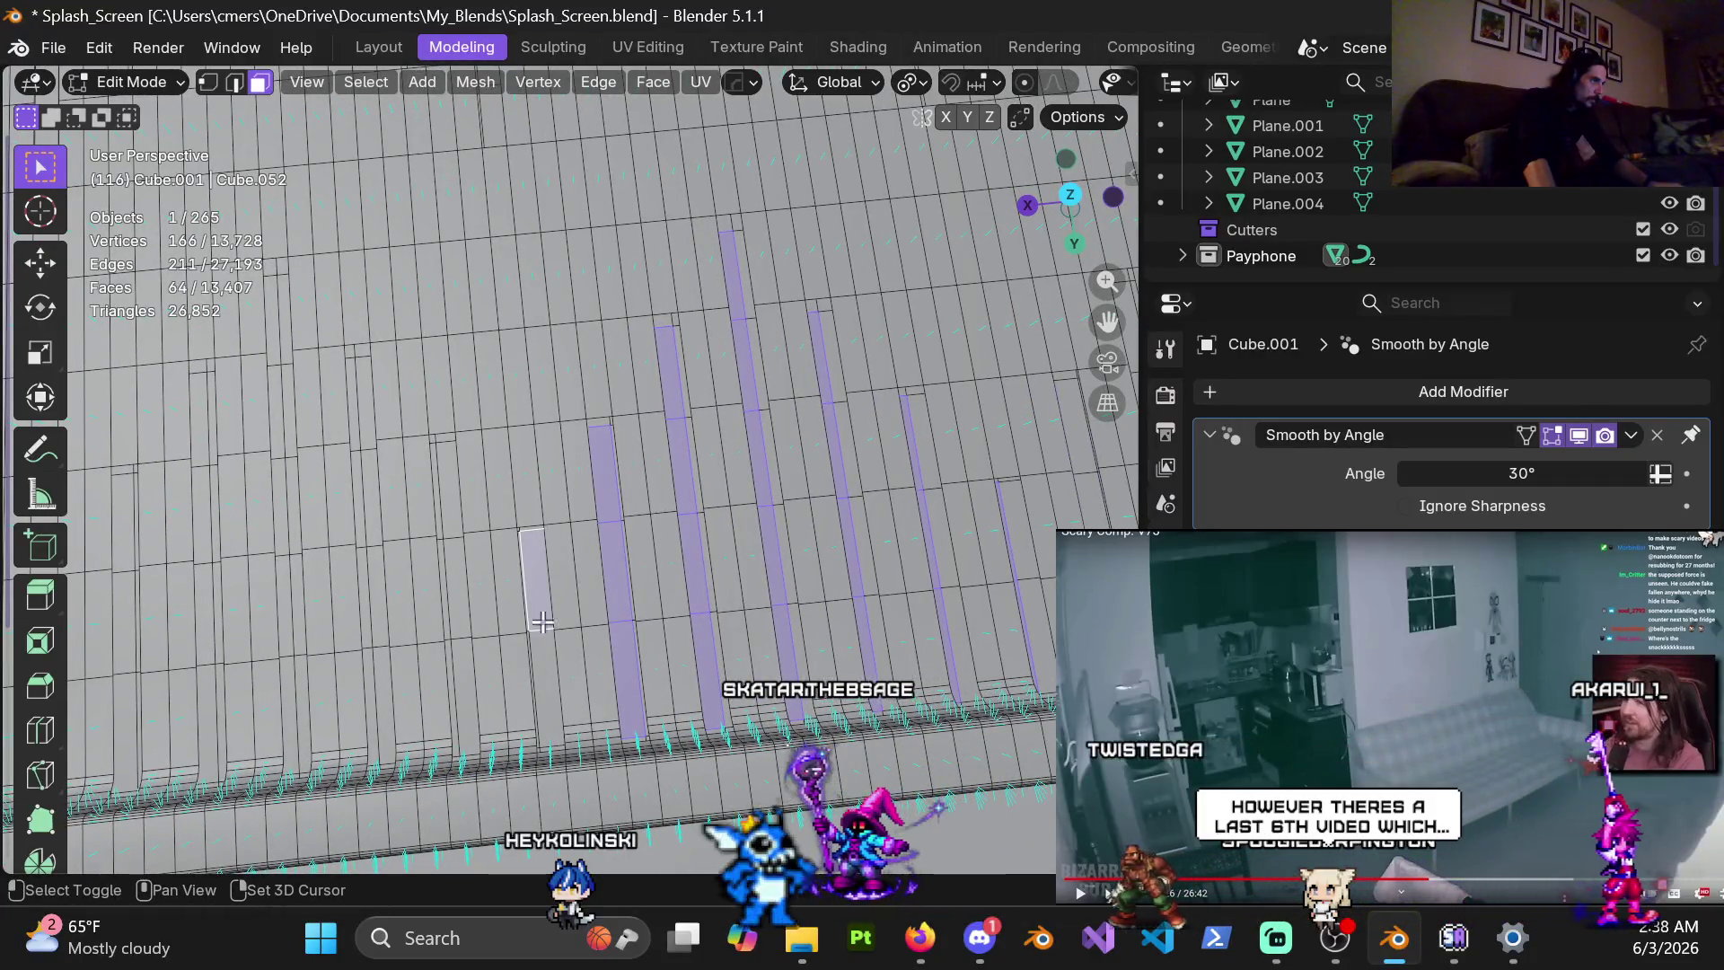
pyautogui.keyDown('shift'); pyautogui.click(542, 579); pyautogui.keyUp('shift')
pyautogui.keyDown('shift'); pyautogui.click(550, 686); pyautogui.keyUp('shift')
pyautogui.keyDown('shift'); pyautogui.click(460, 621); pyautogui.keyUp('shift')
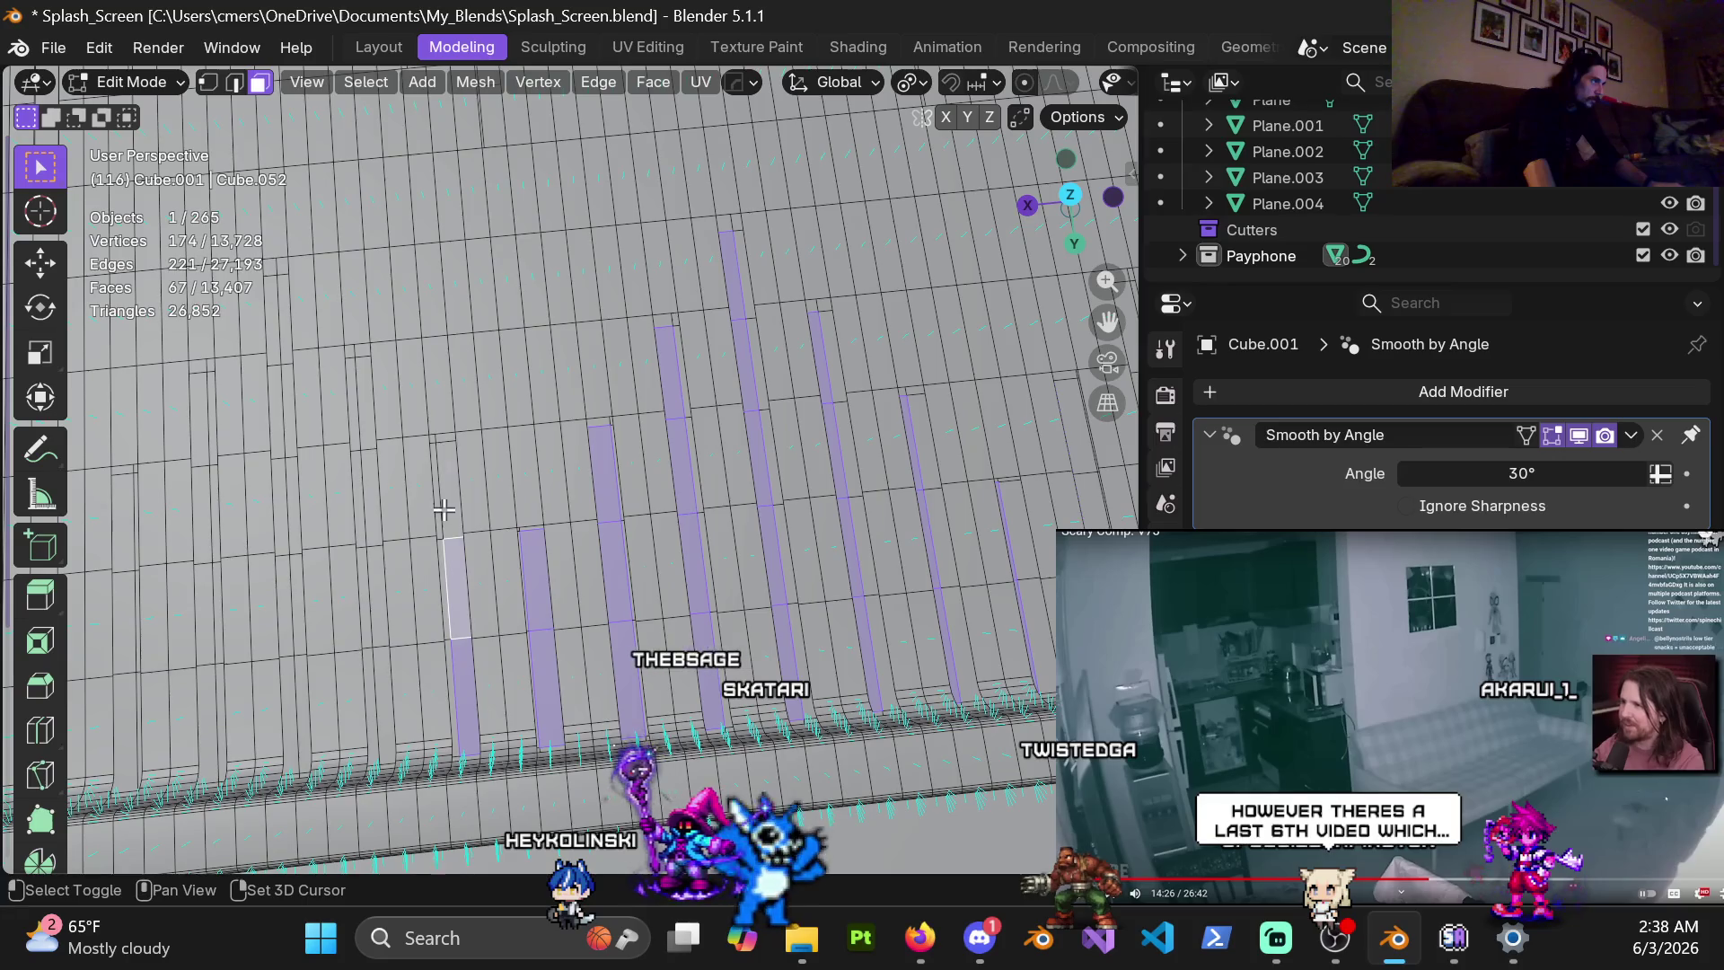
pyautogui.keyDown('shift'); pyautogui.click(443, 509); pyautogui.keyUp('shift')
# From a new angle, add faces for several more strips, including two new ones
pyautogui.moveTo(443, 509); pyautogui.dragTo(585, 531, button='middle')
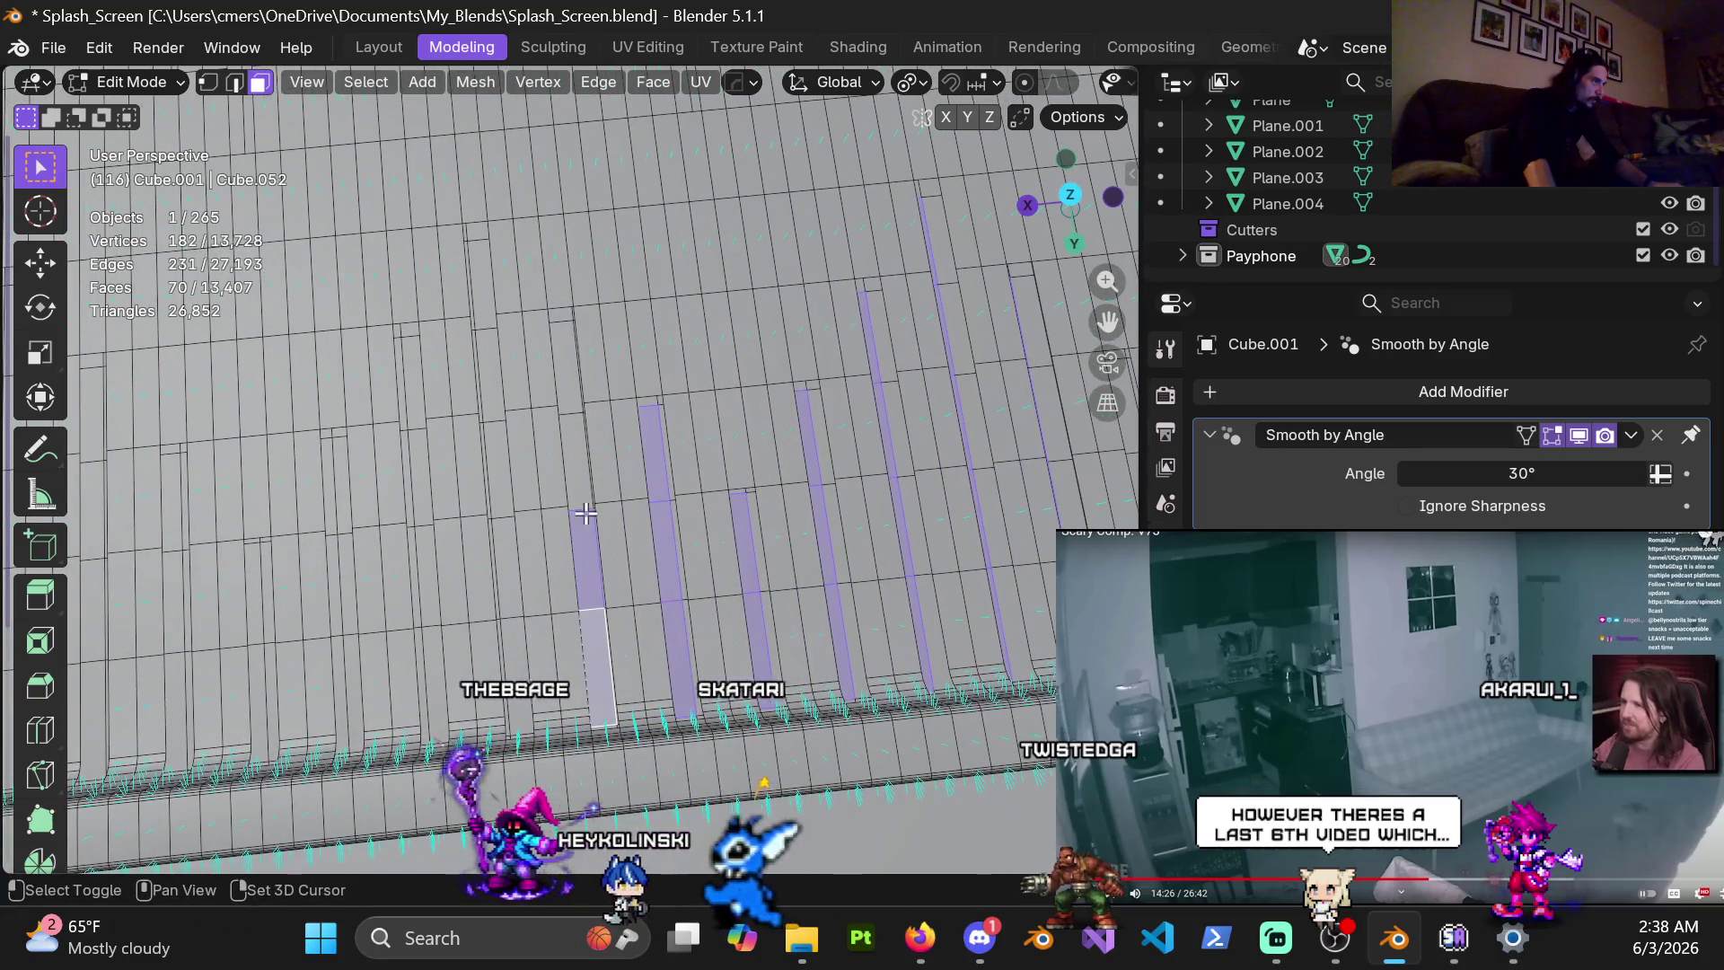
pyautogui.keyDown('shift'); pyautogui.click(577, 463); pyautogui.keyUp('shift')
pyautogui.keyDown('shift'); pyautogui.click(566, 366); pyautogui.keyUp('shift')
pyautogui.keyDown('shift'); pyautogui.click(490, 375); pyautogui.keyUp('shift')
pyautogui.keyDown('shift'); pyautogui.click(480, 283); pyautogui.keyUp('shift')
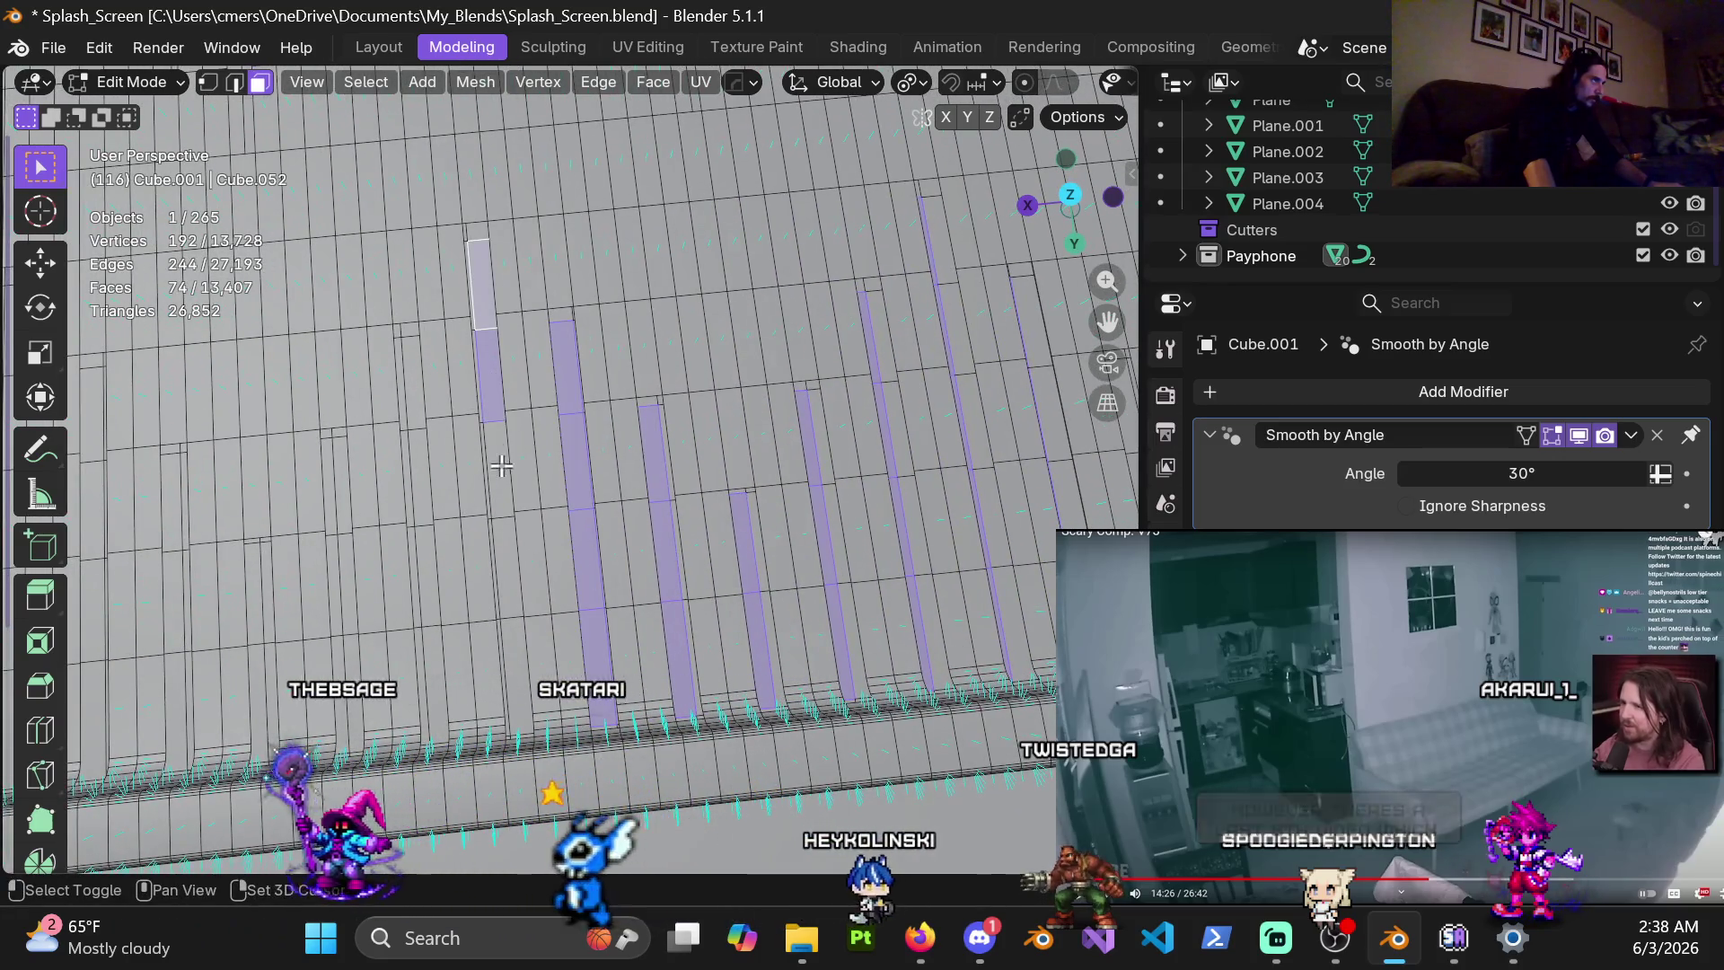
pyautogui.keyDown('shift'); pyautogui.click(501, 460); pyautogui.keyUp('shift')
pyautogui.keyDown('shift'); pyautogui.click(513, 671); pyautogui.keyUp('shift')
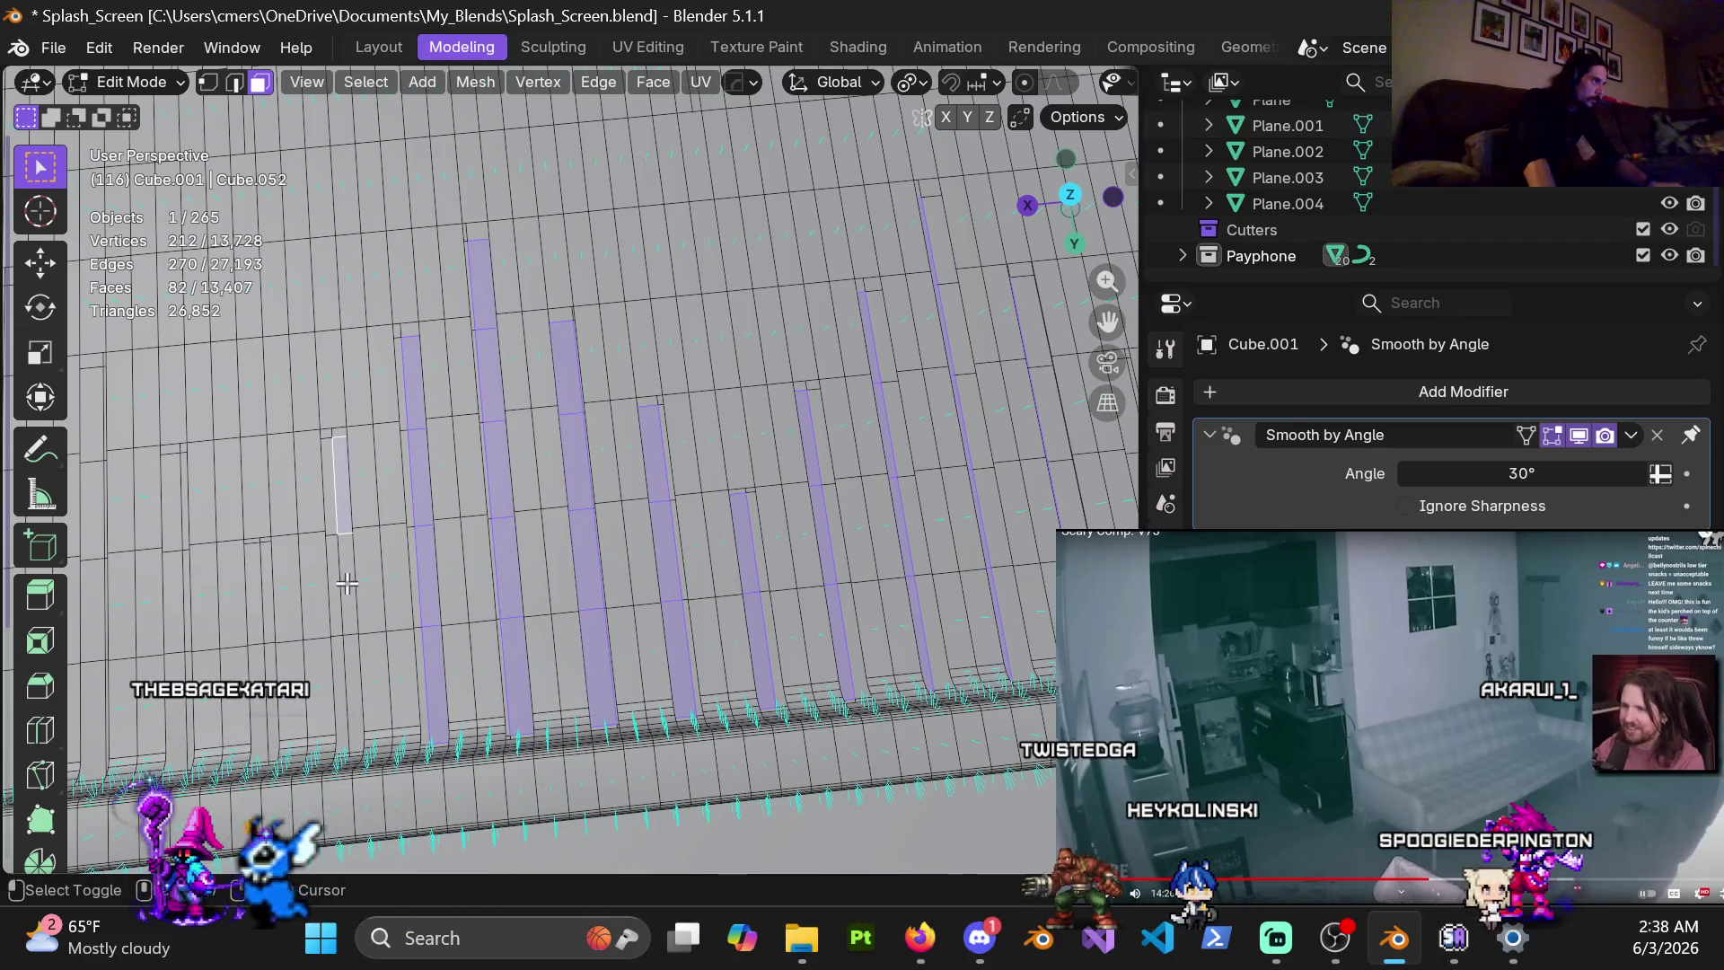
pyautogui.keyDown('shift'); pyautogui.moveTo(348, 666); pyautogui.dragTo(727, 557, button='middle'); pyautogui.keyUp('shift')
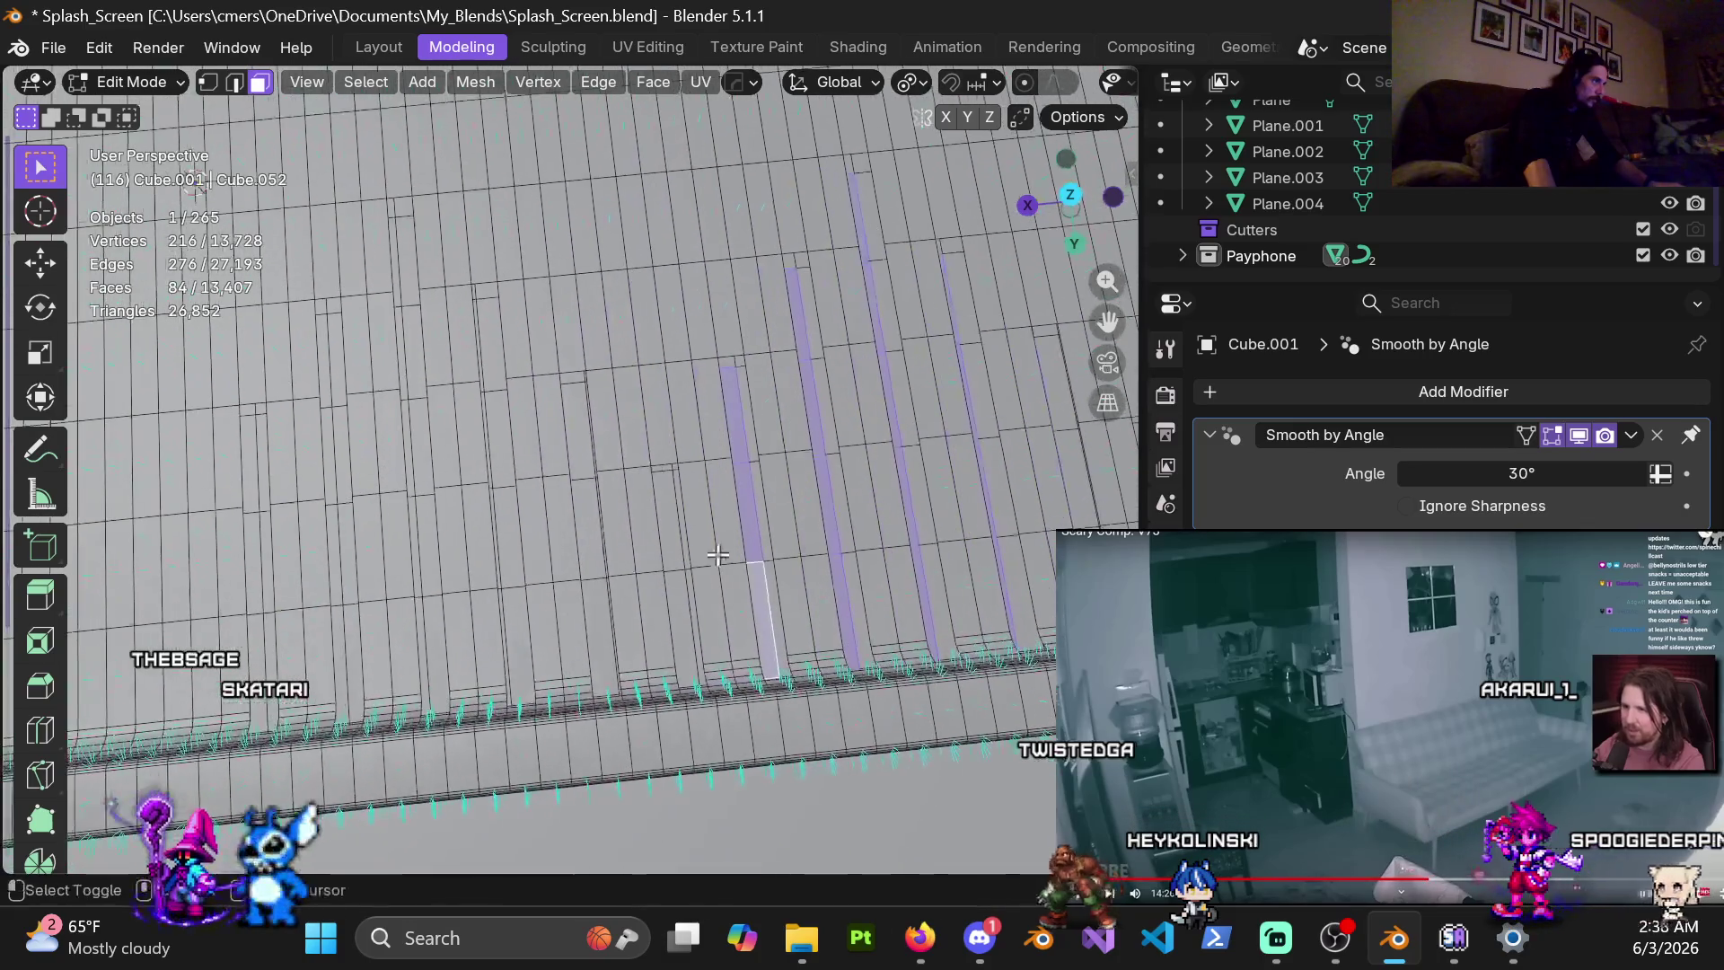
pyautogui.keyDown('shift'); pyautogui.click(675, 575); pyautogui.keyUp('shift')
pyautogui.keyDown('shift'); pyautogui.click(600, 640); pyautogui.keyUp('shift')
pyautogui.keyDown('shift'); pyautogui.click(589, 530); pyautogui.keyUp('shift')
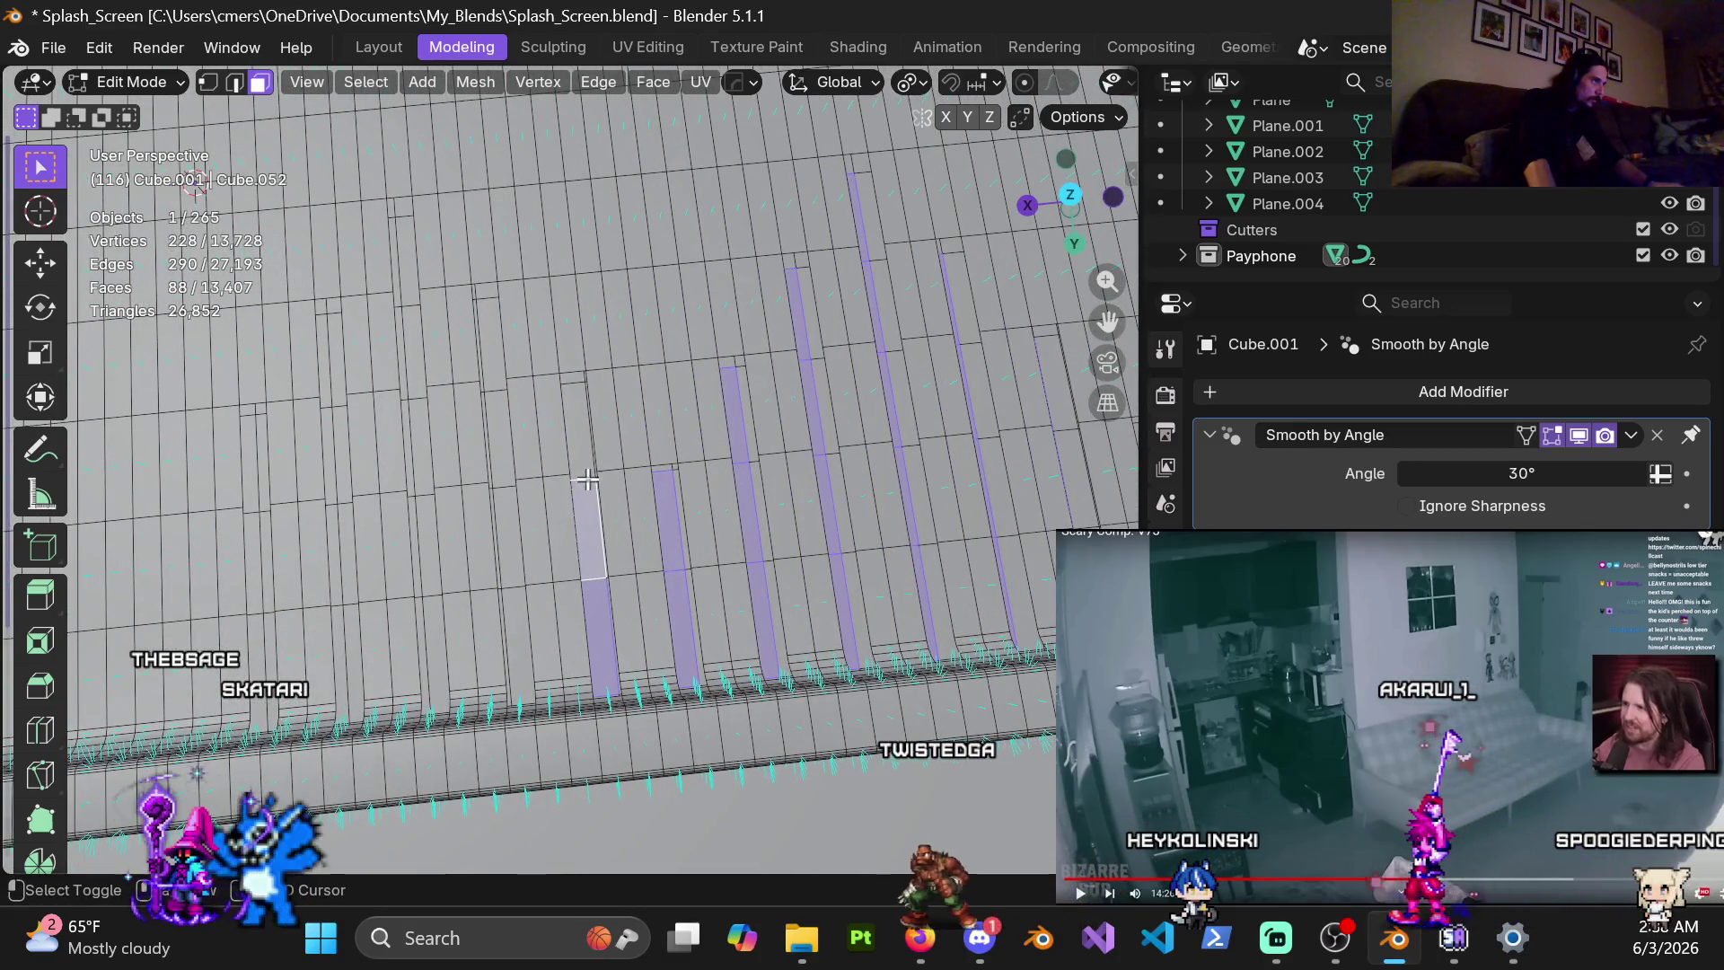
pyautogui.keyDown('shift'); pyautogui.click(579, 429); pyautogui.keyUp('shift')
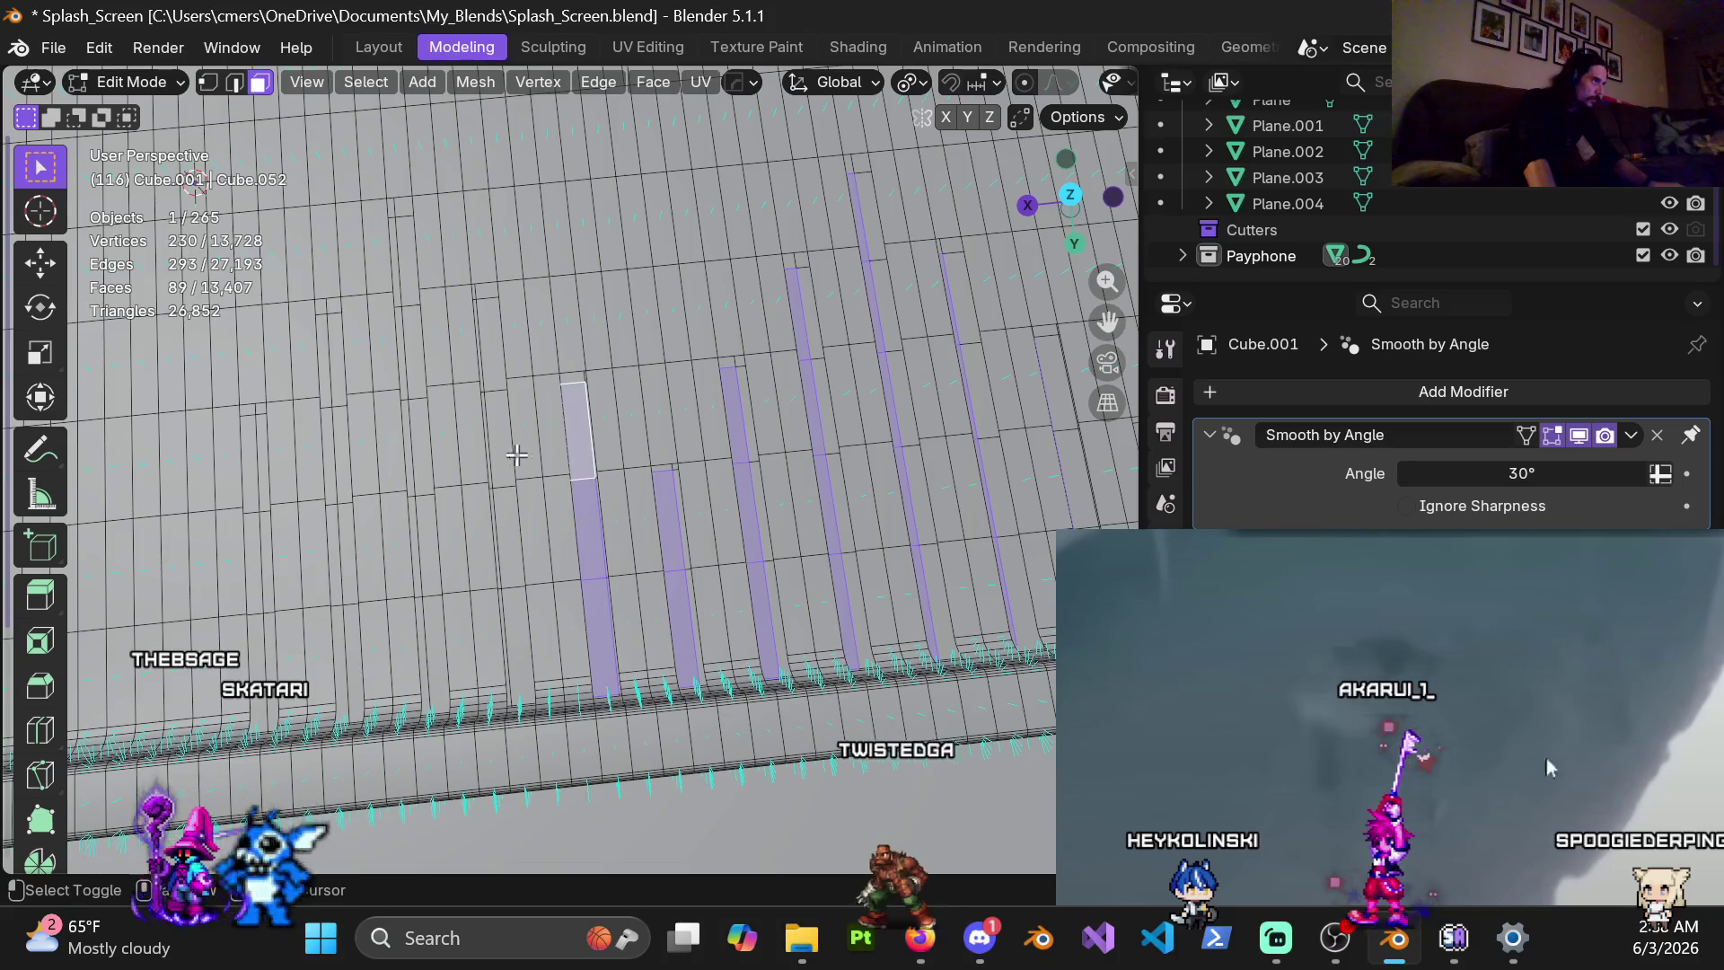
pyautogui.keyDown('shift'); pyautogui.click(513, 636); pyautogui.keyUp('shift')
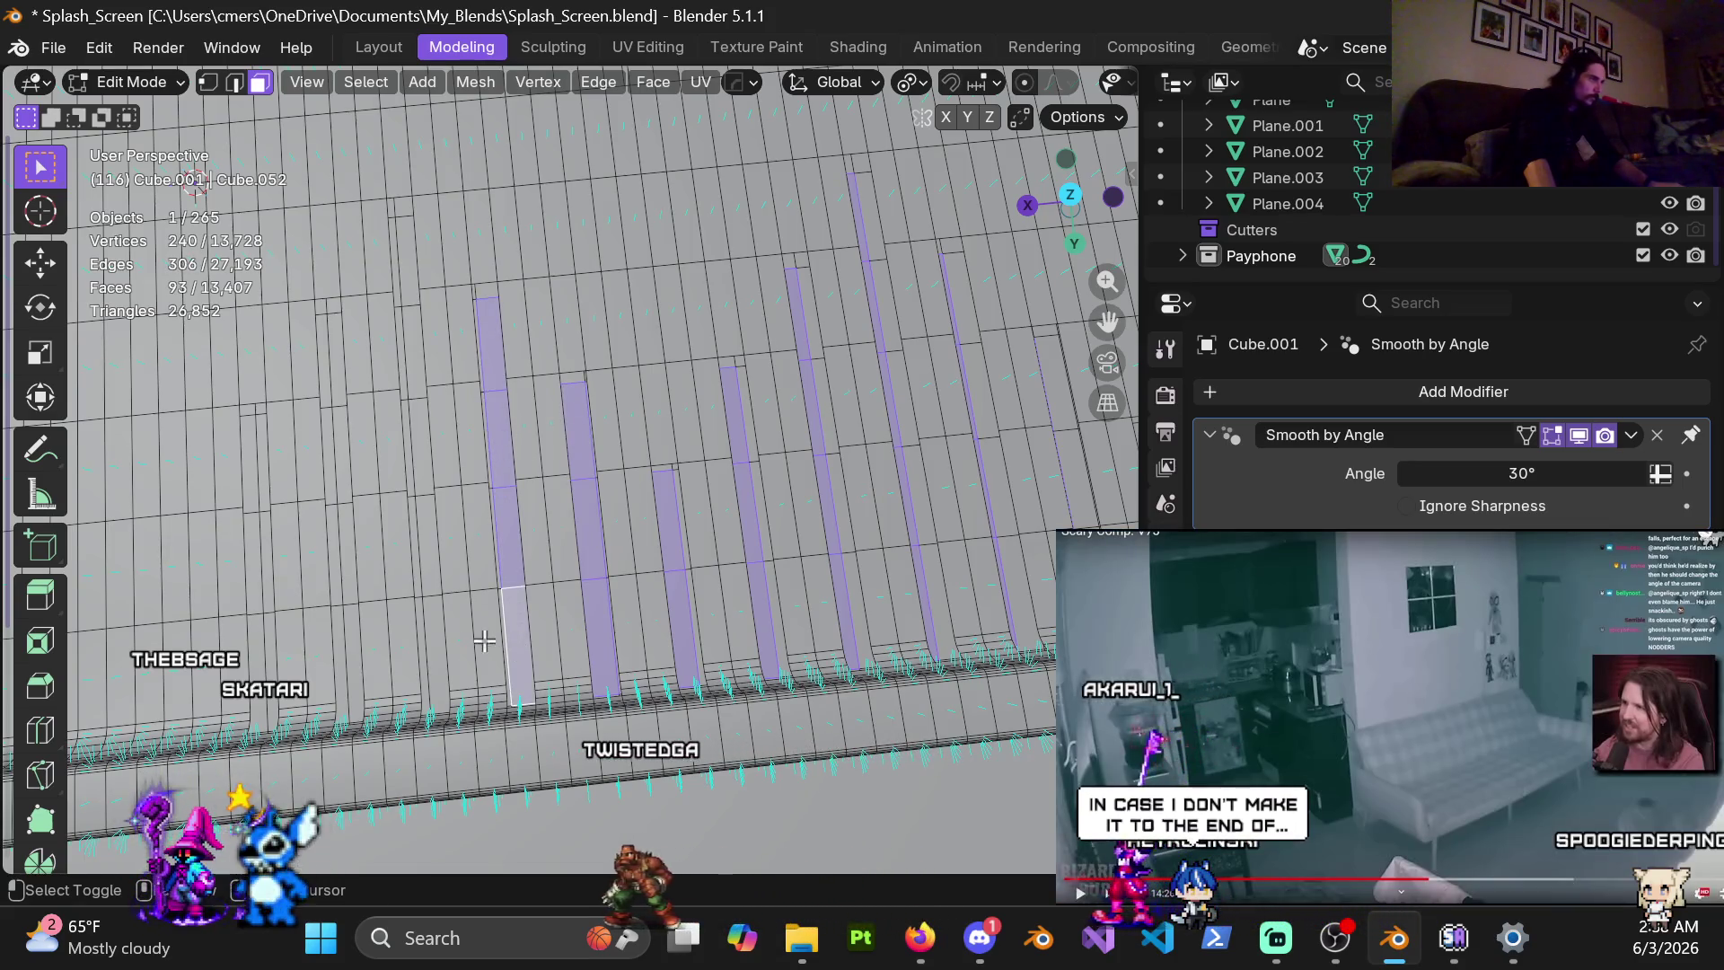
# Add a five-face strip on the left, bringing the selection to 105 faces
pyautogui.keyDown('shift'); pyautogui.click(435, 636); pyautogui.keyUp('shift')
pyautogui.keyDown('shift'); pyautogui.click(428, 539); pyautogui.keyUp('shift')
pyautogui.keyDown('shift'); pyautogui.click(420, 446); pyautogui.keyUp('shift')
pyautogui.keyDown('shift'); pyautogui.click(412, 352); pyautogui.keyUp('shift')
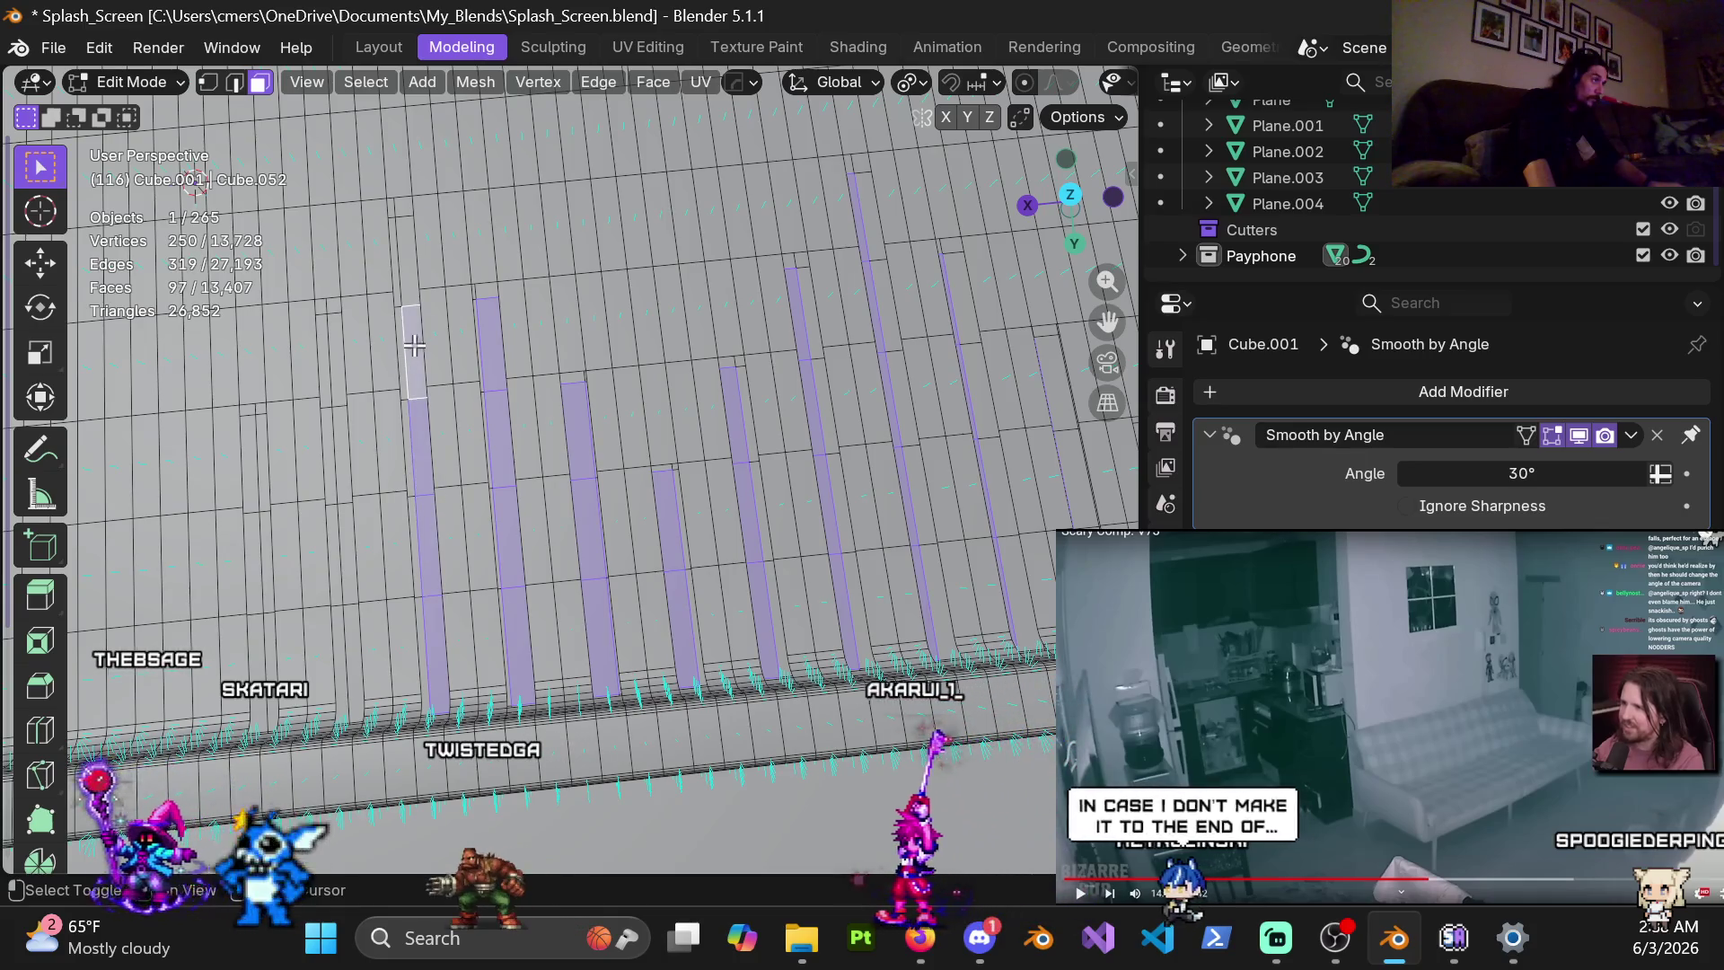
pyautogui.keyDown('shift'); pyautogui.click(406, 260); pyautogui.keyUp('shift')
pyautogui.moveTo(405, 260)
pyautogui.mouseDown(button='middle')
pyautogui.moveTo(679, 438)
pyautogui.moveTo(606, 442)
pyautogui.mouseUp(button='middle')
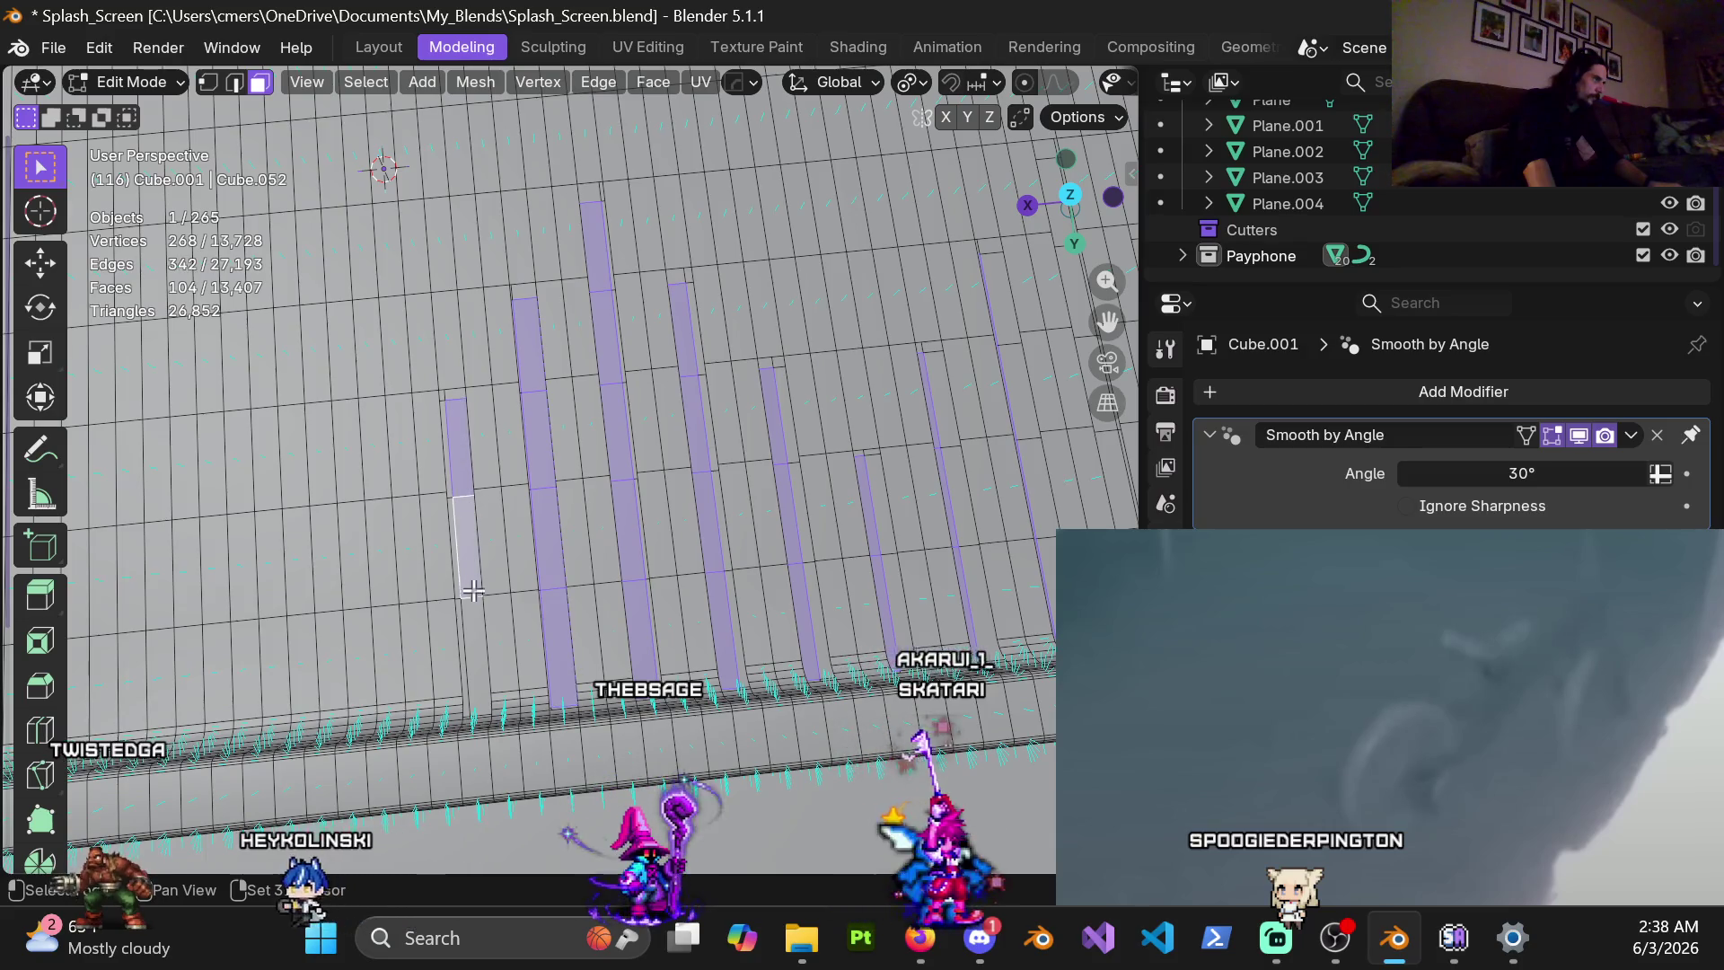
pyautogui.moveTo(473, 600)
pyautogui.mouseDown(button='middle')
pyautogui.moveTo(825, 332)
pyautogui.moveTo(645, 426)
pyautogui.moveTo(459, 599)
pyautogui.moveTo(473, 530)
pyautogui.mouseUp(button='middle')
pyautogui.keyDown('shift'); pyautogui.moveTo(462, 532); pyautogui.dragTo(655, 464, button='middle'); pyautogui.keyUp('shift')
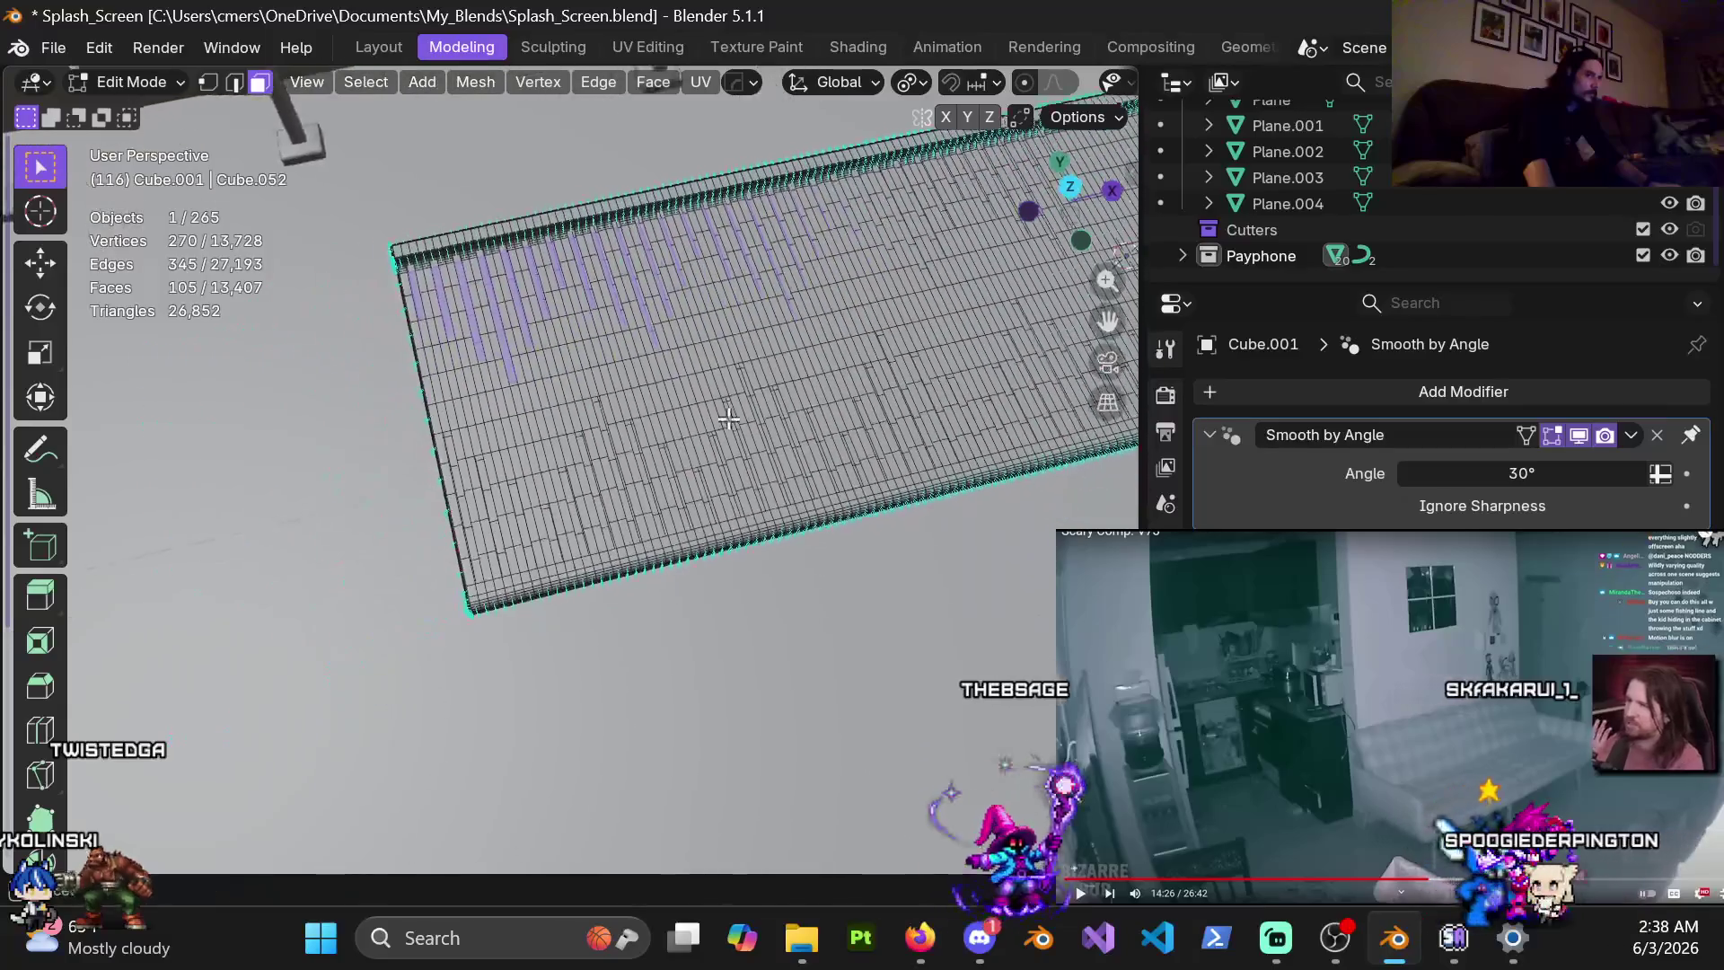
# Add the remaining strip faces near the floor's corner, reaching 135 selected slot faces
pyautogui.scroll(6, 628, 464)
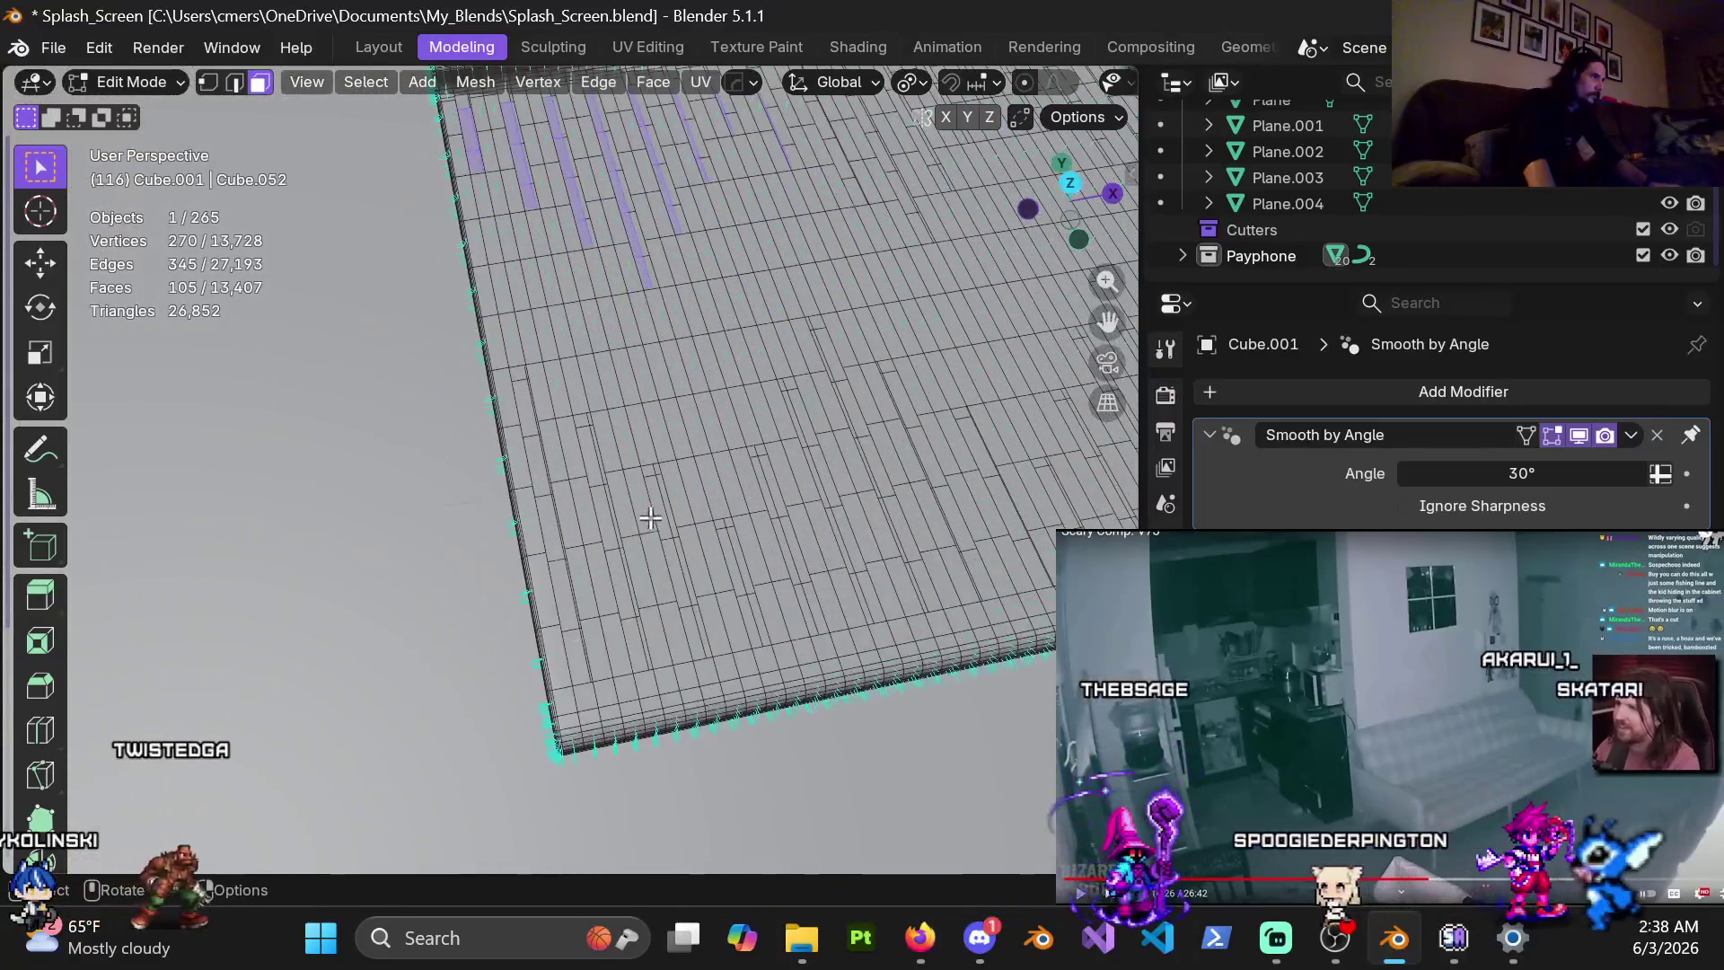
pyautogui.scroll(3, 613, 464)
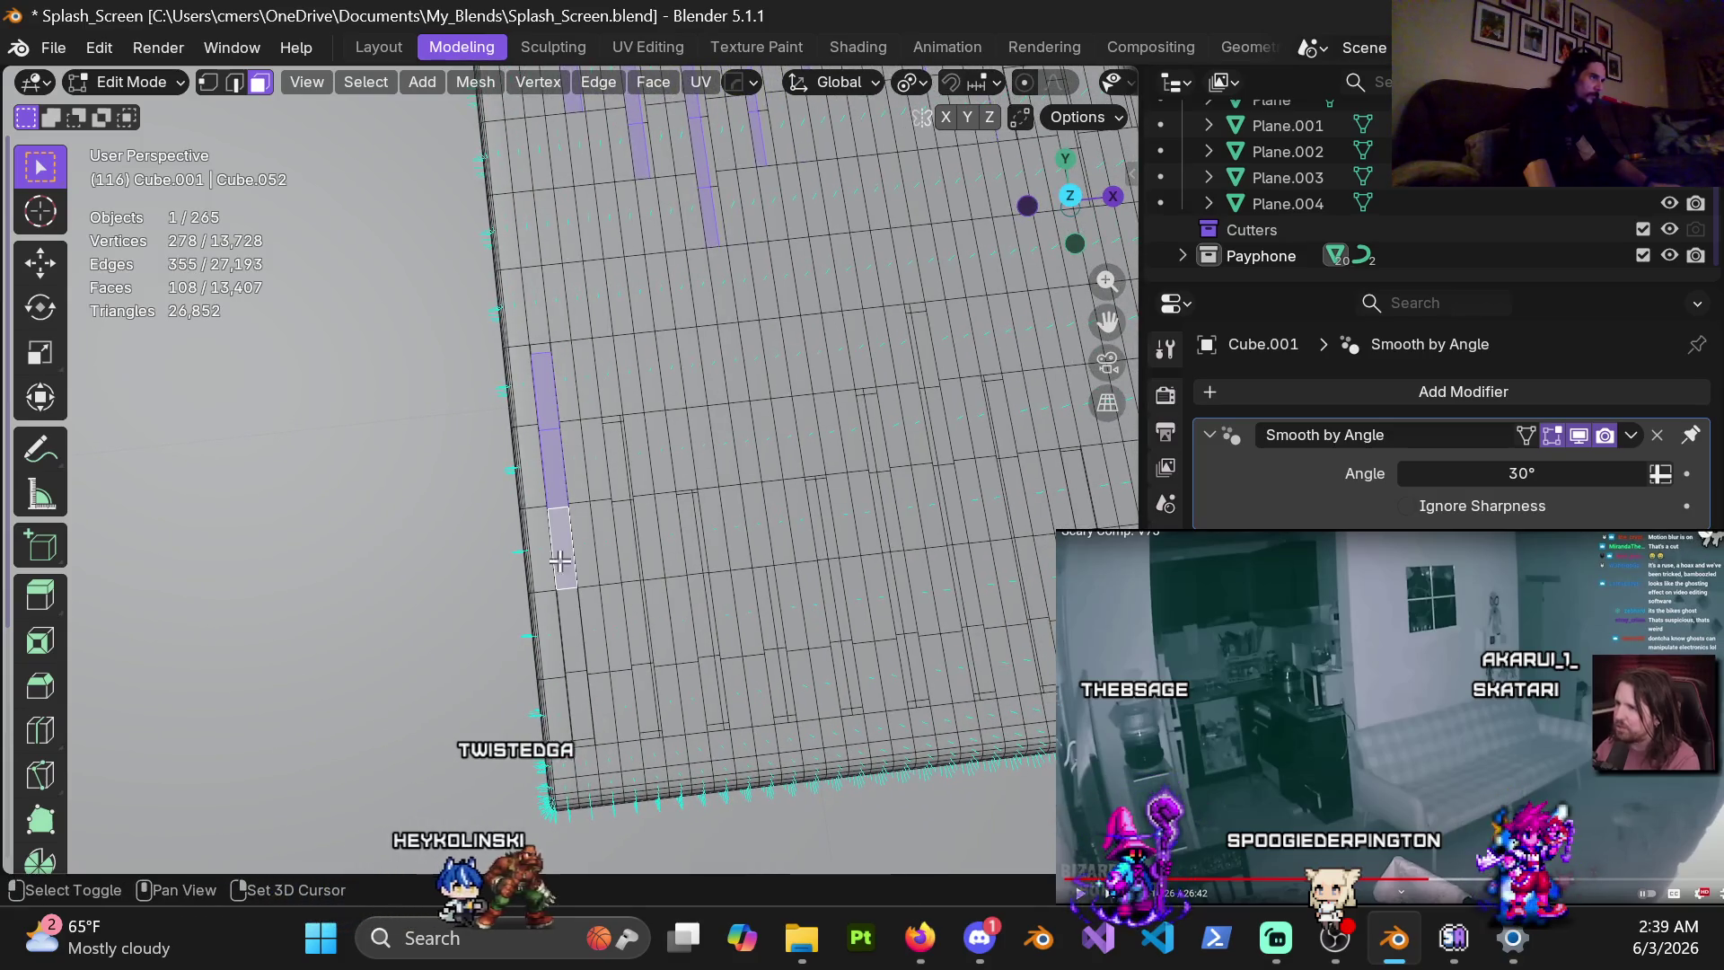
pyautogui.keyDown('shift'); pyautogui.moveTo(584, 718); pyautogui.dragTo(588, 615, button='middle'); pyautogui.keyUp('shift')
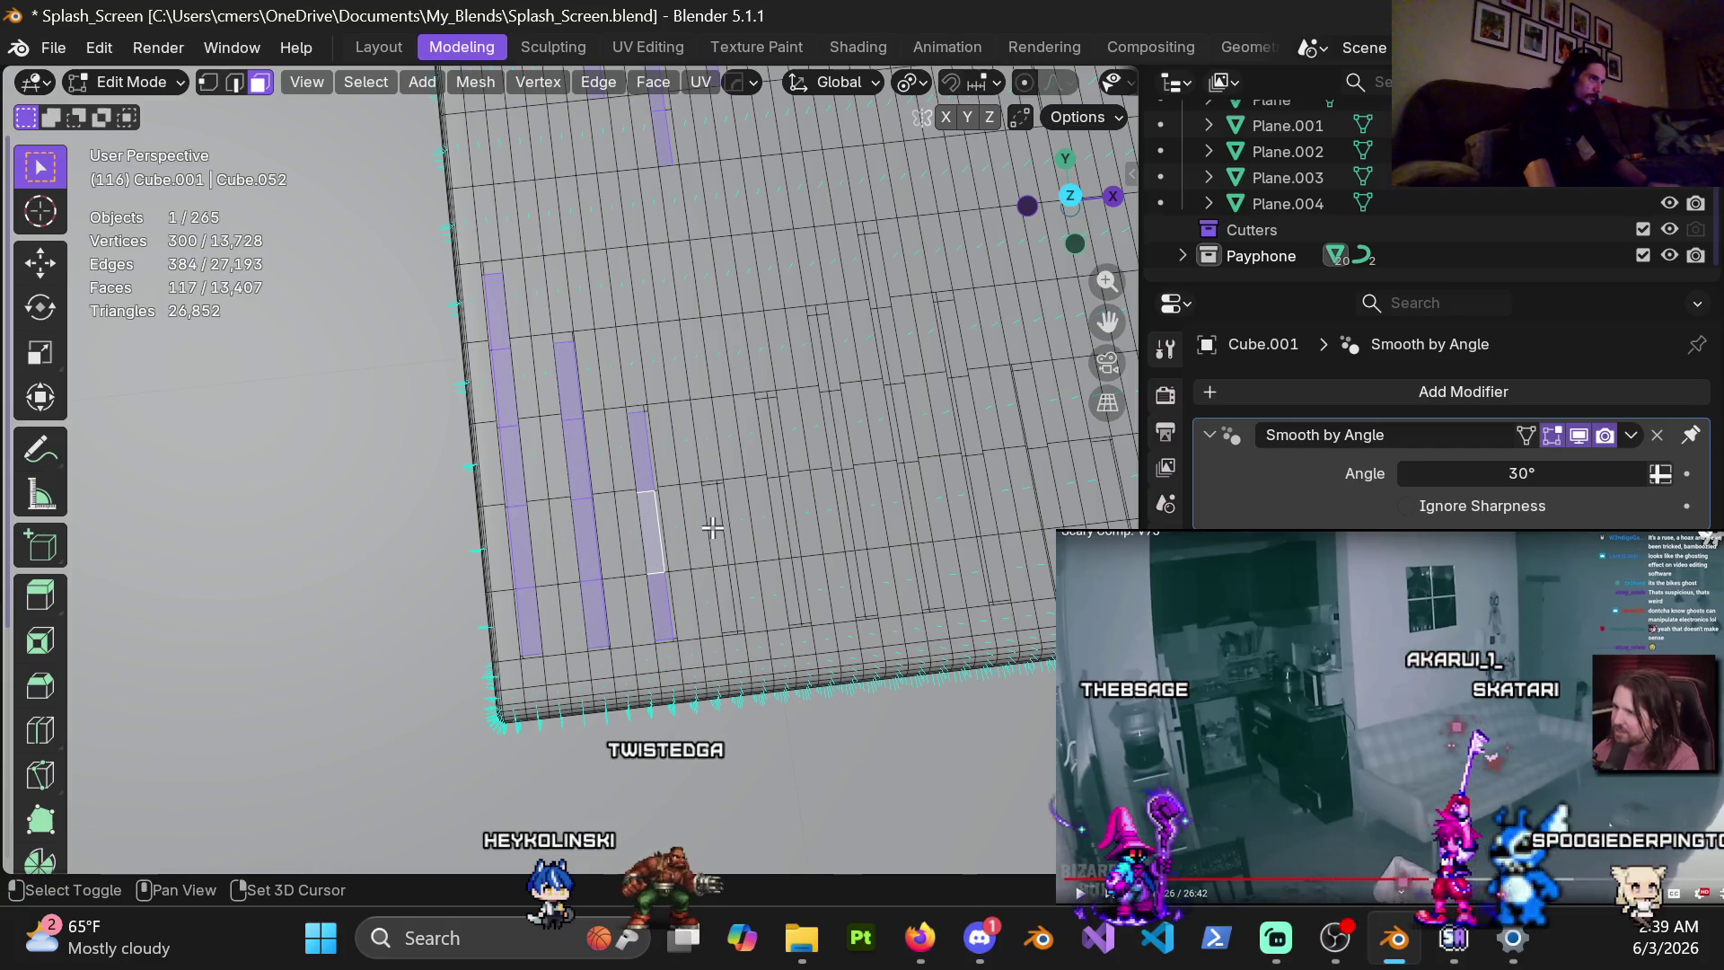
pyautogui.press('e')
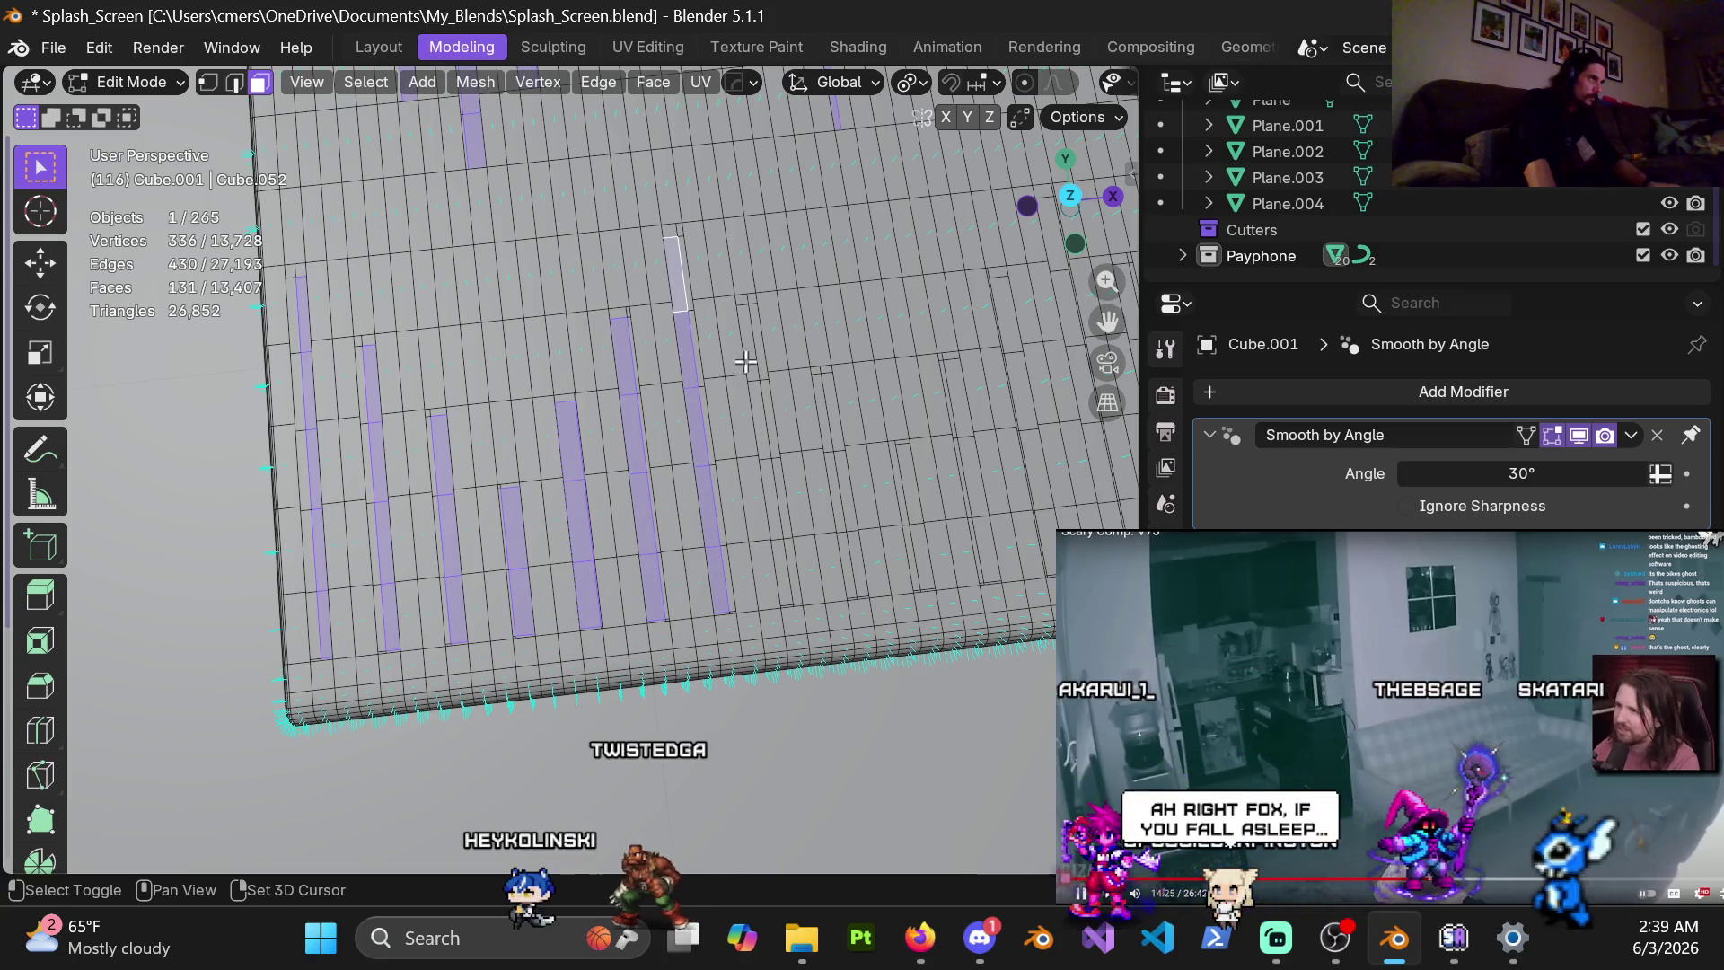
pyautogui.keyDown('ctrl'); pyautogui.click(781, 577); pyautogui.keyUp('ctrl')
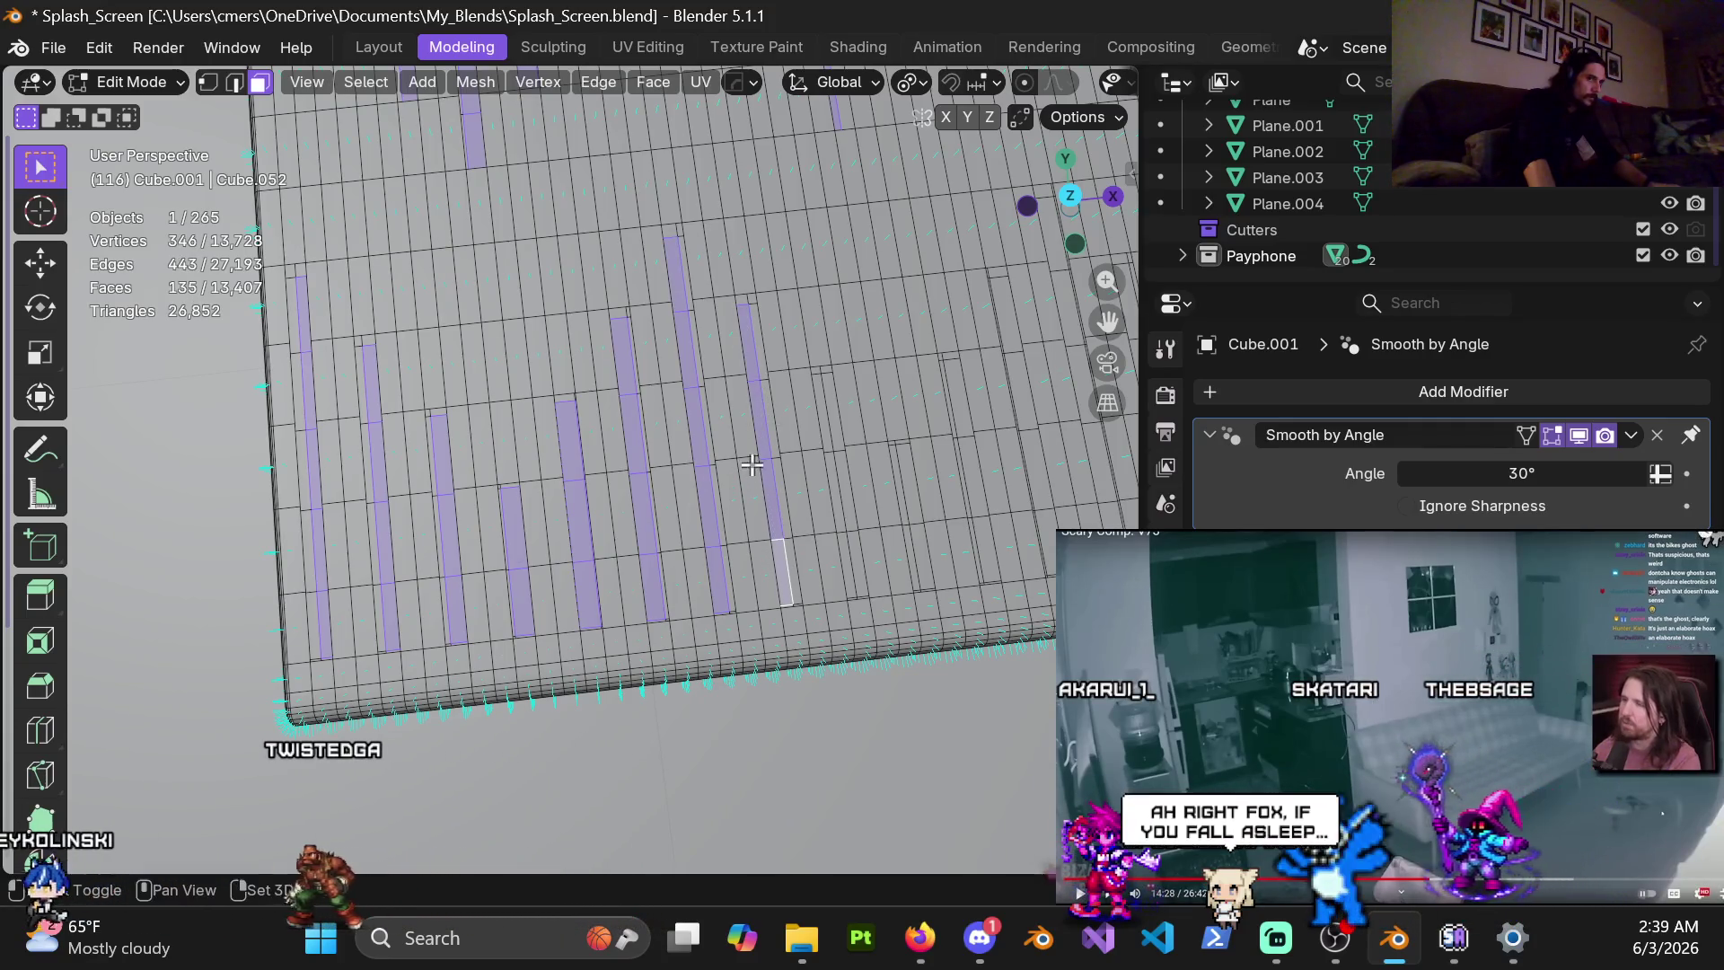
pyautogui.keyDown('shift'); pyautogui.moveTo(763, 509); pyautogui.dragTo(628, 454, button='middle'); pyautogui.keyUp('shift')
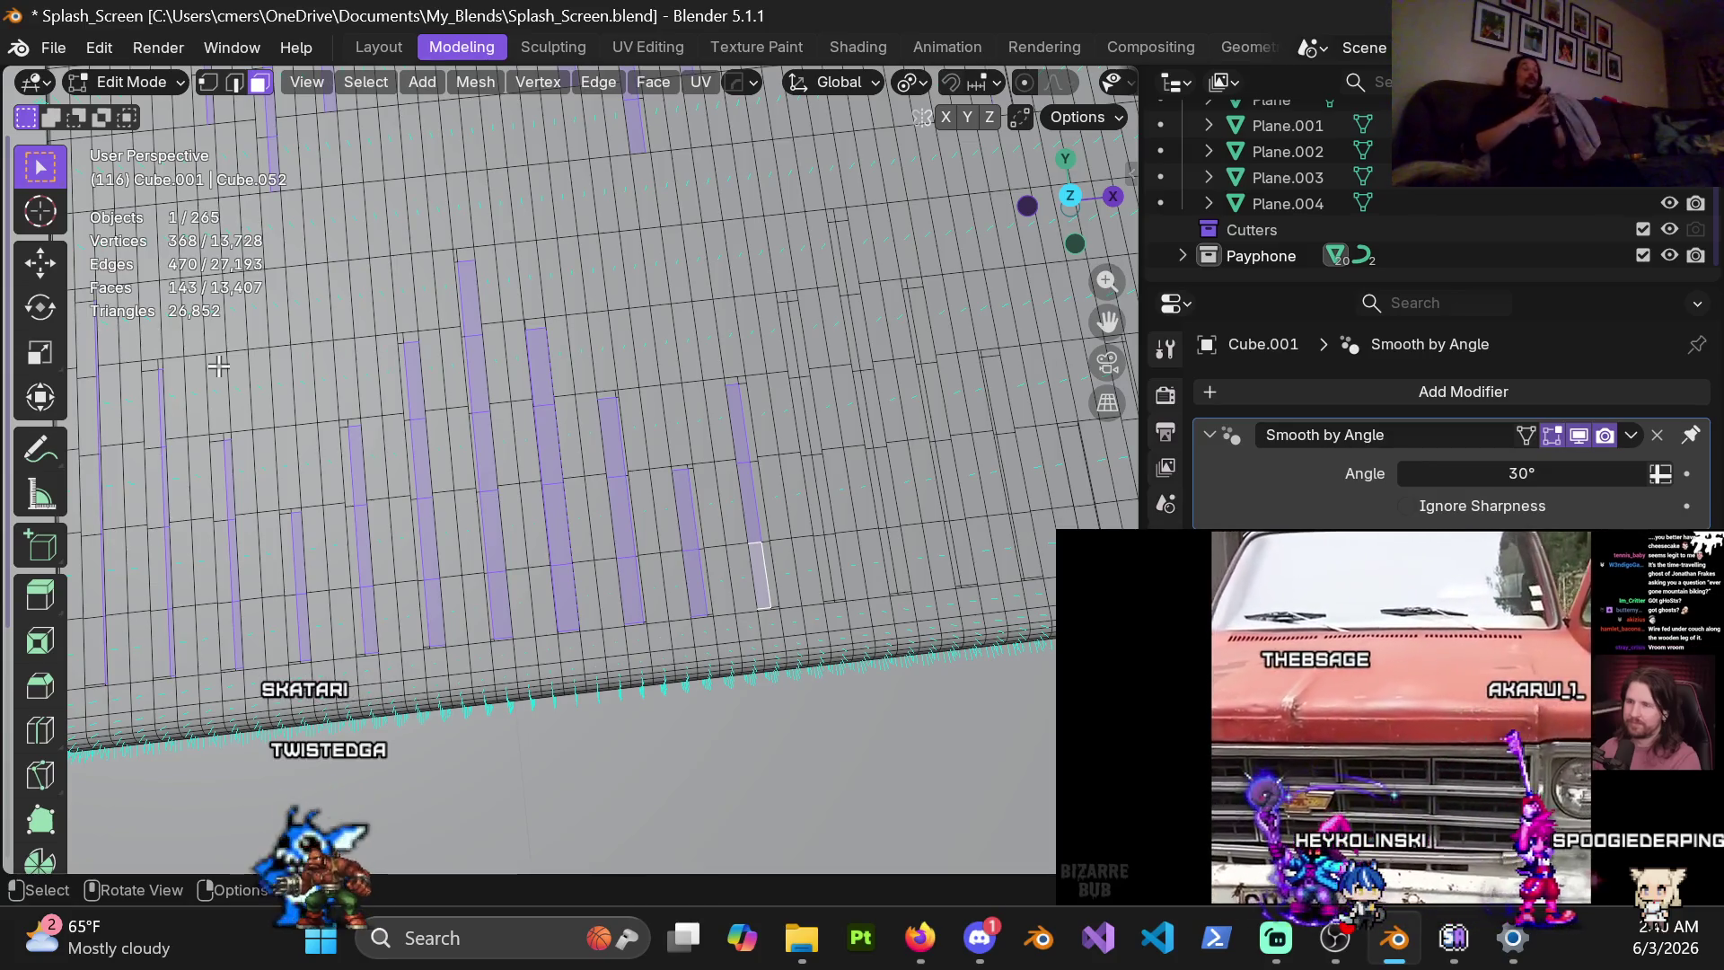
# Shift-select faces from the first three slot strips of the walkway floor
pyautogui.moveTo(218, 365)
pyautogui.mouseDown(button='middle')
pyautogui.moveTo(560, 465)
pyautogui.moveTo(577, 410)
pyautogui.mouseUp(button='middle')
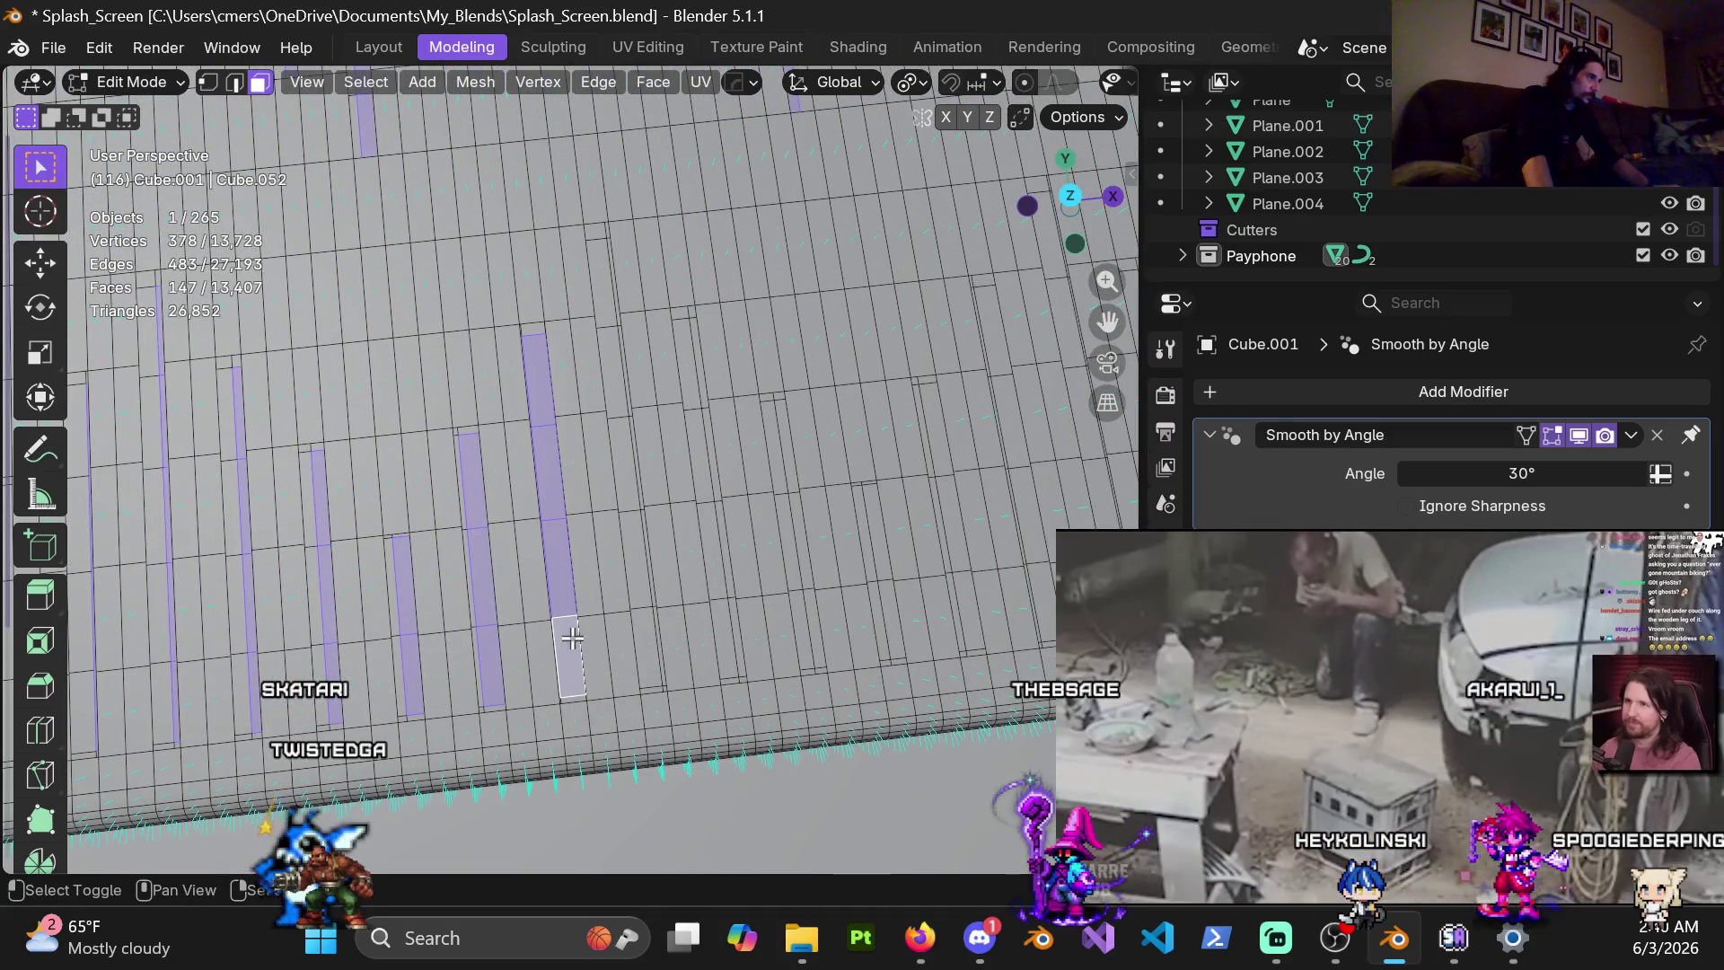
pyautogui.keyDown('shift'); pyautogui.click(629, 644); pyautogui.keyUp('shift')
pyautogui.keyDown('shift'); pyautogui.click(622, 450); pyautogui.keyUp('shift')
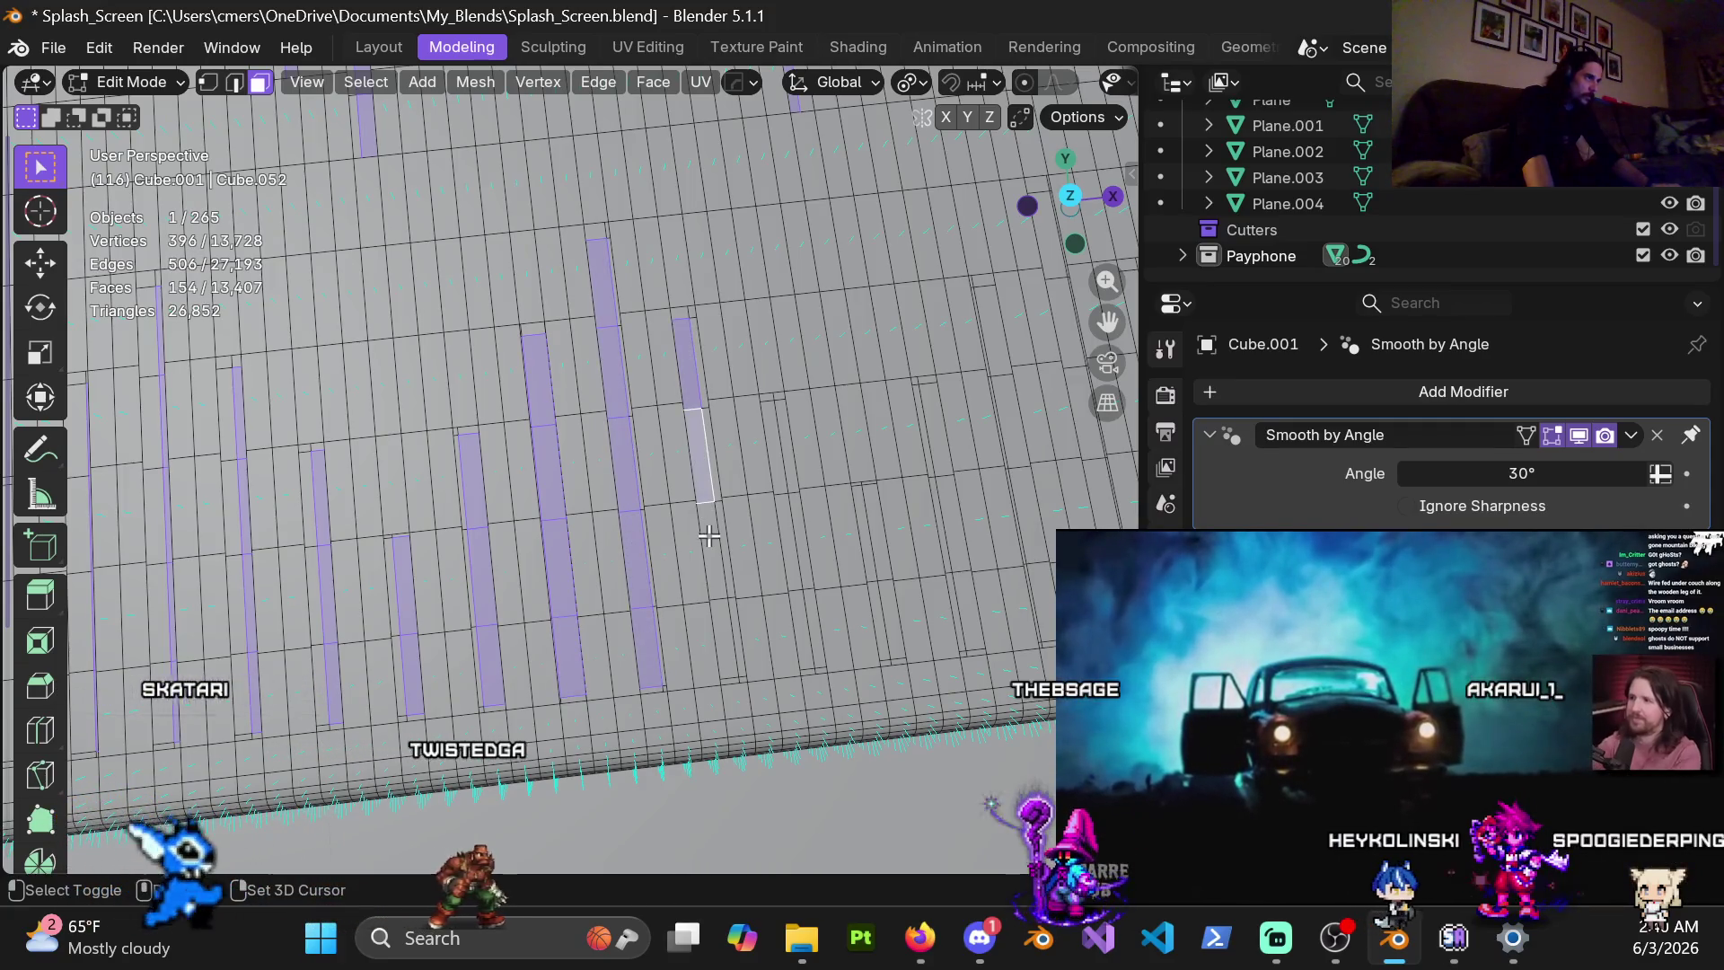
pyautogui.moveTo(723, 669); pyautogui.dragTo(628, 629, button='middle')
pyautogui.keyDown('shift'); pyautogui.click(588, 644); pyautogui.keyUp('shift')
pyautogui.keyDown('shift'); pyautogui.click(576, 556); pyautogui.keyUp('shift')
pyautogui.keyDown('shift'); pyautogui.click(565, 462); pyautogui.keyUp('shift')
pyautogui.keyDown('shift'); pyautogui.click(653, 548); pyautogui.keyUp('shift')
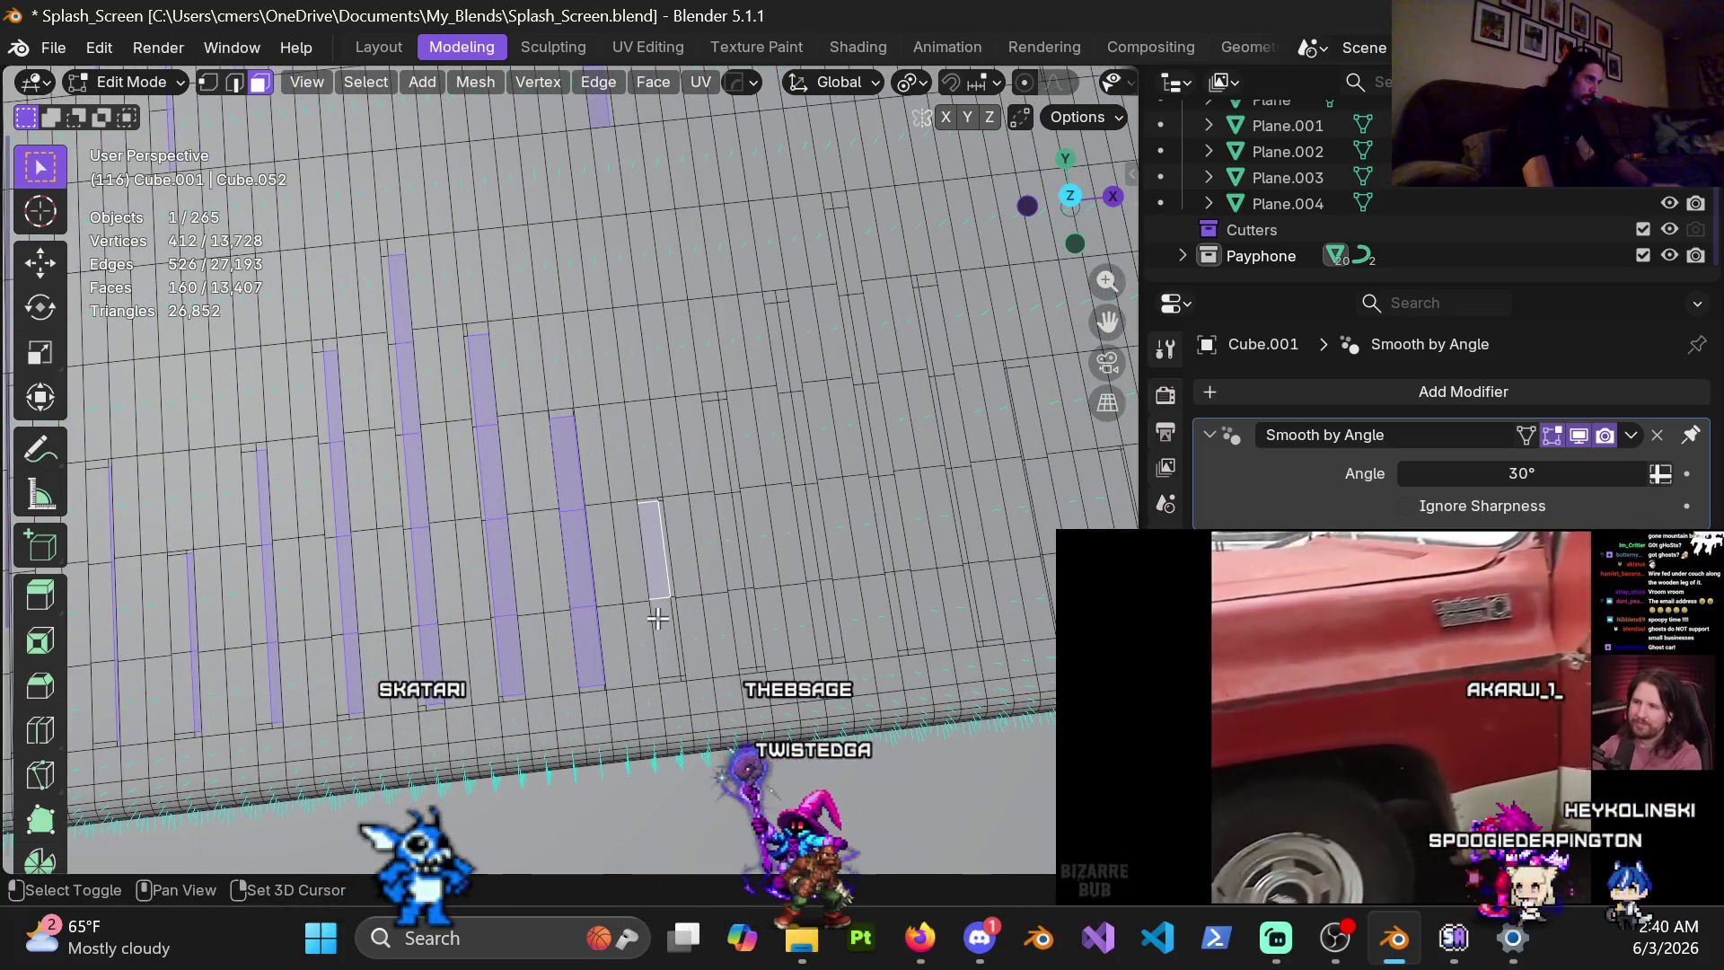
pyautogui.keyDown('shift'); pyautogui.click(665, 638); pyautogui.keyUp('shift')
pyautogui.keyDown('shift'); pyautogui.click(741, 628); pyautogui.keyUp('shift')
pyautogui.keyDown('shift'); pyautogui.click(729, 539); pyautogui.keyUp('shift')
pyautogui.keyDown('shift'); pyautogui.click(715, 449); pyautogui.keyUp('shift')
# Add faces from the next two slot strips to the selection
pyautogui.moveTo(718, 453)
pyautogui.mouseDown(button='middle')
pyautogui.moveTo(793, 482)
pyautogui.moveTo(628, 449)
pyautogui.mouseUp(button='middle')
pyautogui.keyDown('shift'); pyautogui.click(561, 458); pyautogui.keyUp('shift')
pyautogui.keyDown('shift'); pyautogui.click(573, 552); pyautogui.keyUp('shift')
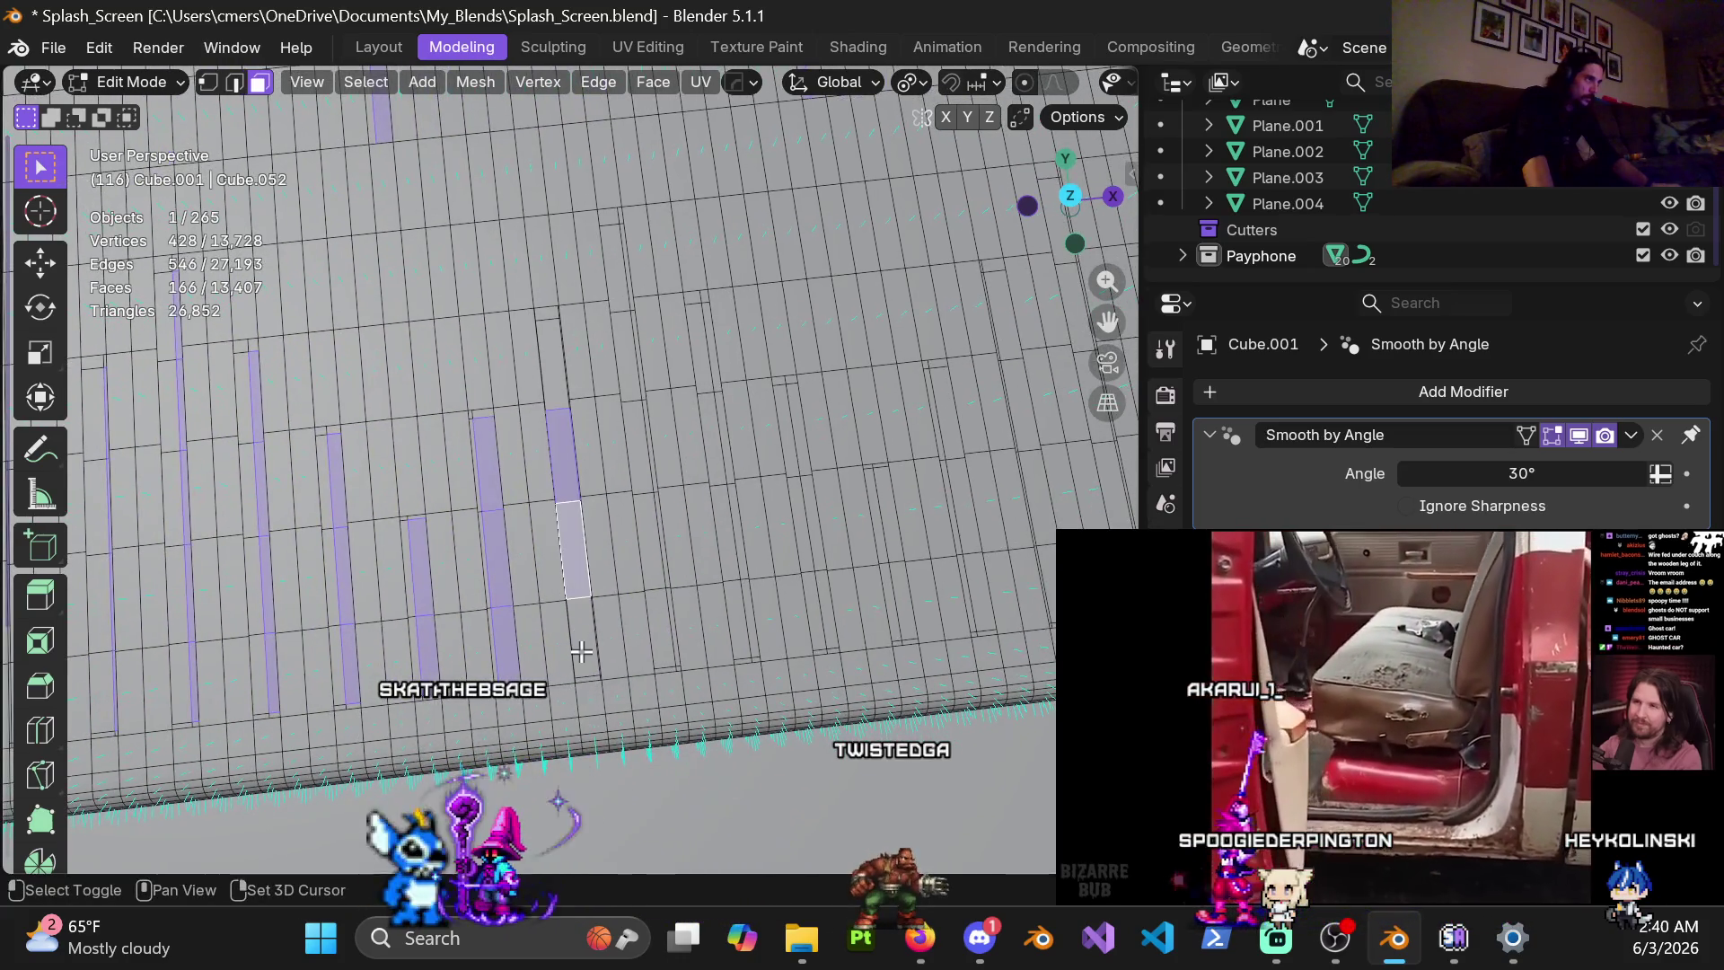
pyautogui.keyDown('shift'); pyautogui.click(582, 638); pyautogui.keyUp('shift')
pyautogui.keyDown('shift'); pyautogui.click(552, 364); pyautogui.keyUp('shift')
pyautogui.keyDown('shift'); pyautogui.click(612, 265); pyautogui.keyUp('shift')
pyautogui.keyDown('shift'); pyautogui.click(626, 354); pyautogui.keyUp('shift')
pyautogui.keyDown('shift'); pyautogui.click(639, 444); pyautogui.keyUp('shift')
pyautogui.keyDown('shift'); pyautogui.click(651, 564); pyautogui.keyUp('shift')
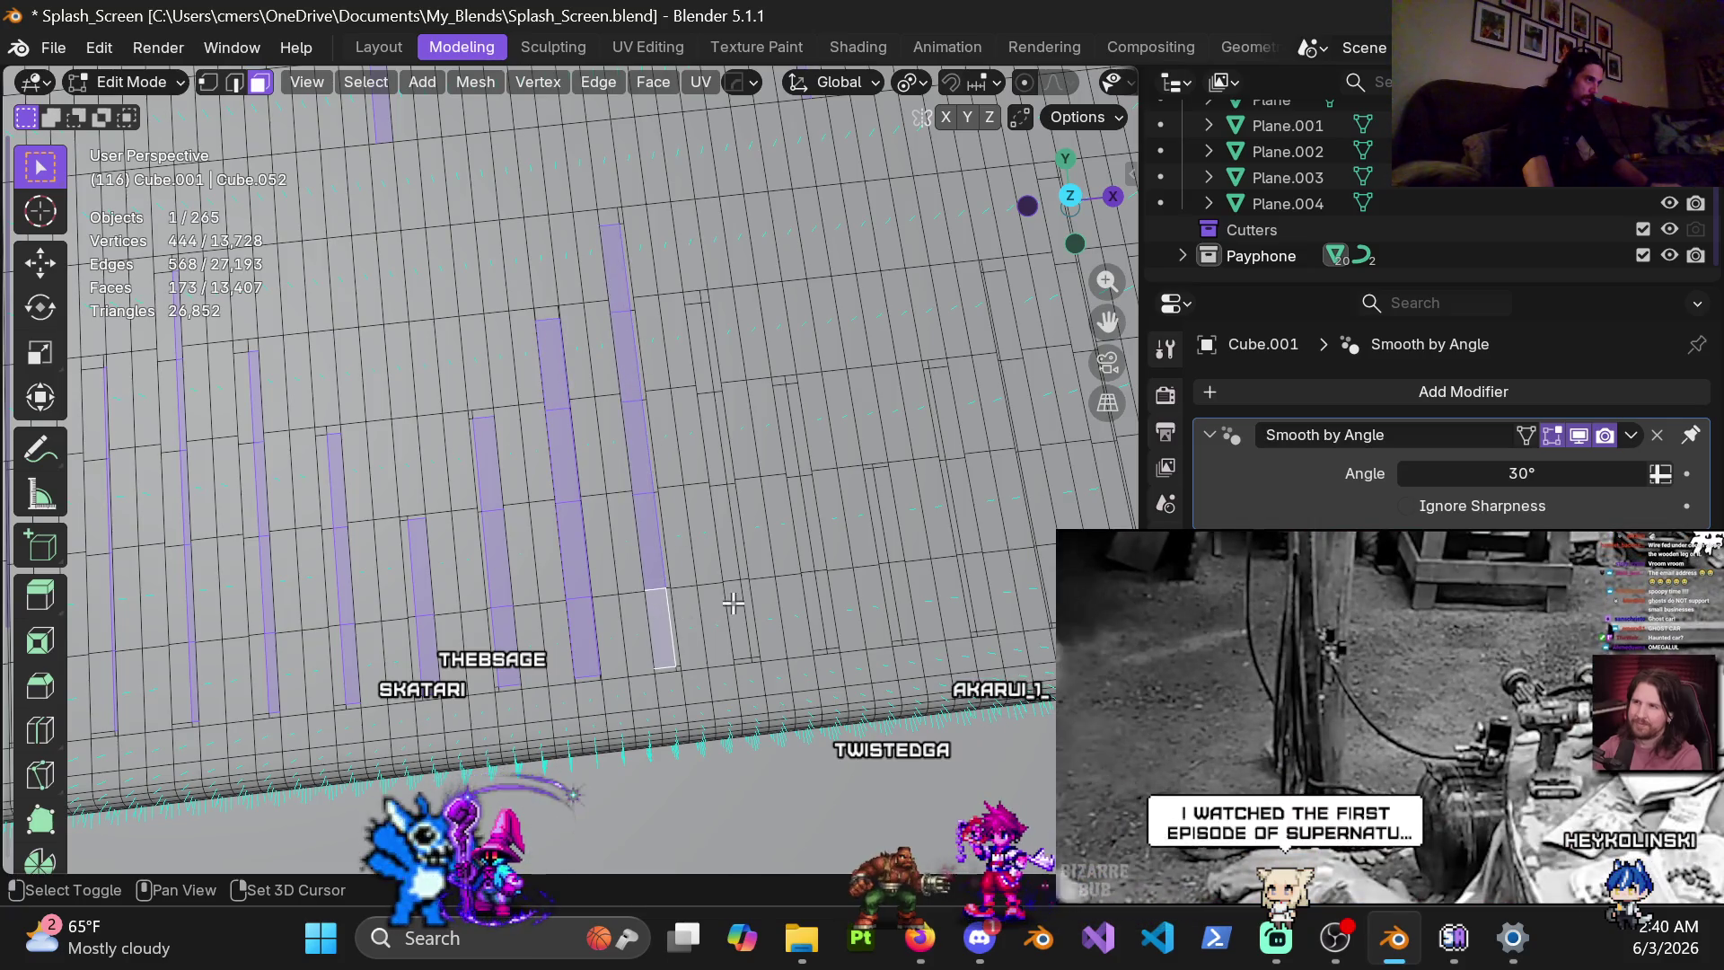
pyautogui.keyDown('shift'); pyautogui.click(734, 603); pyautogui.keyUp('shift')
# Add faces up the following staggered slot columns to the selection
pyautogui.keyDown('shift'); pyautogui.moveTo(705, 375); pyautogui.dragTo(567, 415, button='middle'); pyautogui.keyUp('shift')
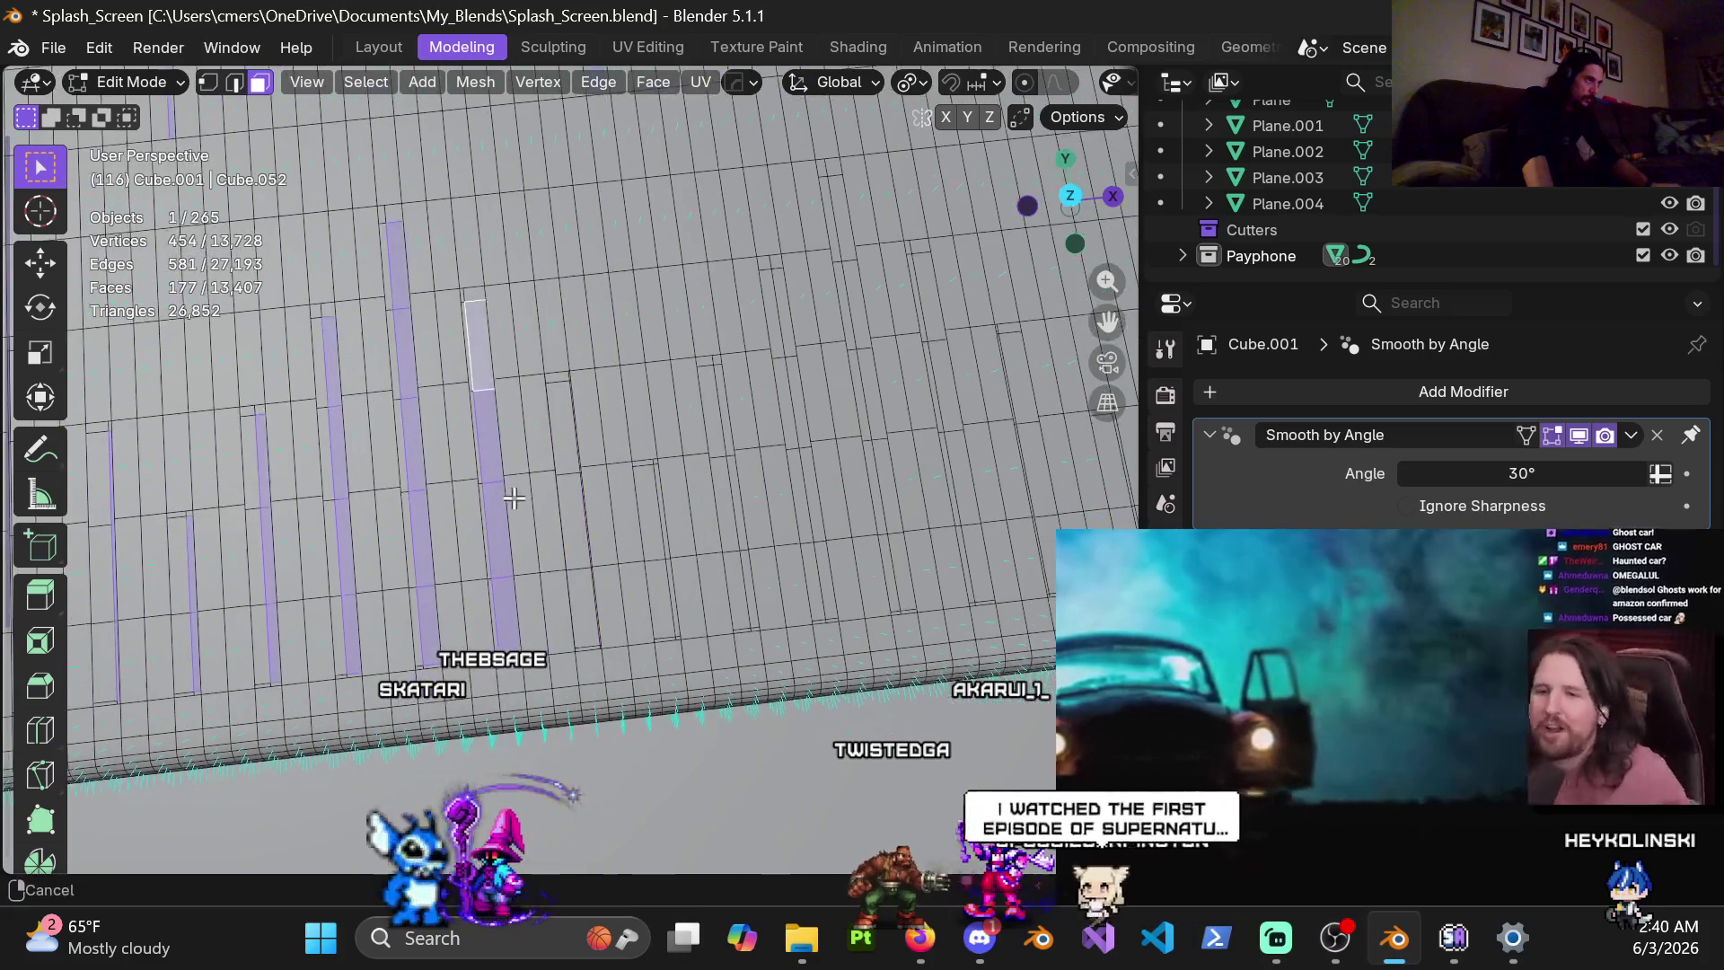
pyautogui.keyDown('shift'); pyautogui.click(648, 590); pyautogui.keyUp('shift')
pyautogui.keyDown('shift'); pyautogui.click(653, 519); pyautogui.keyUp('shift')
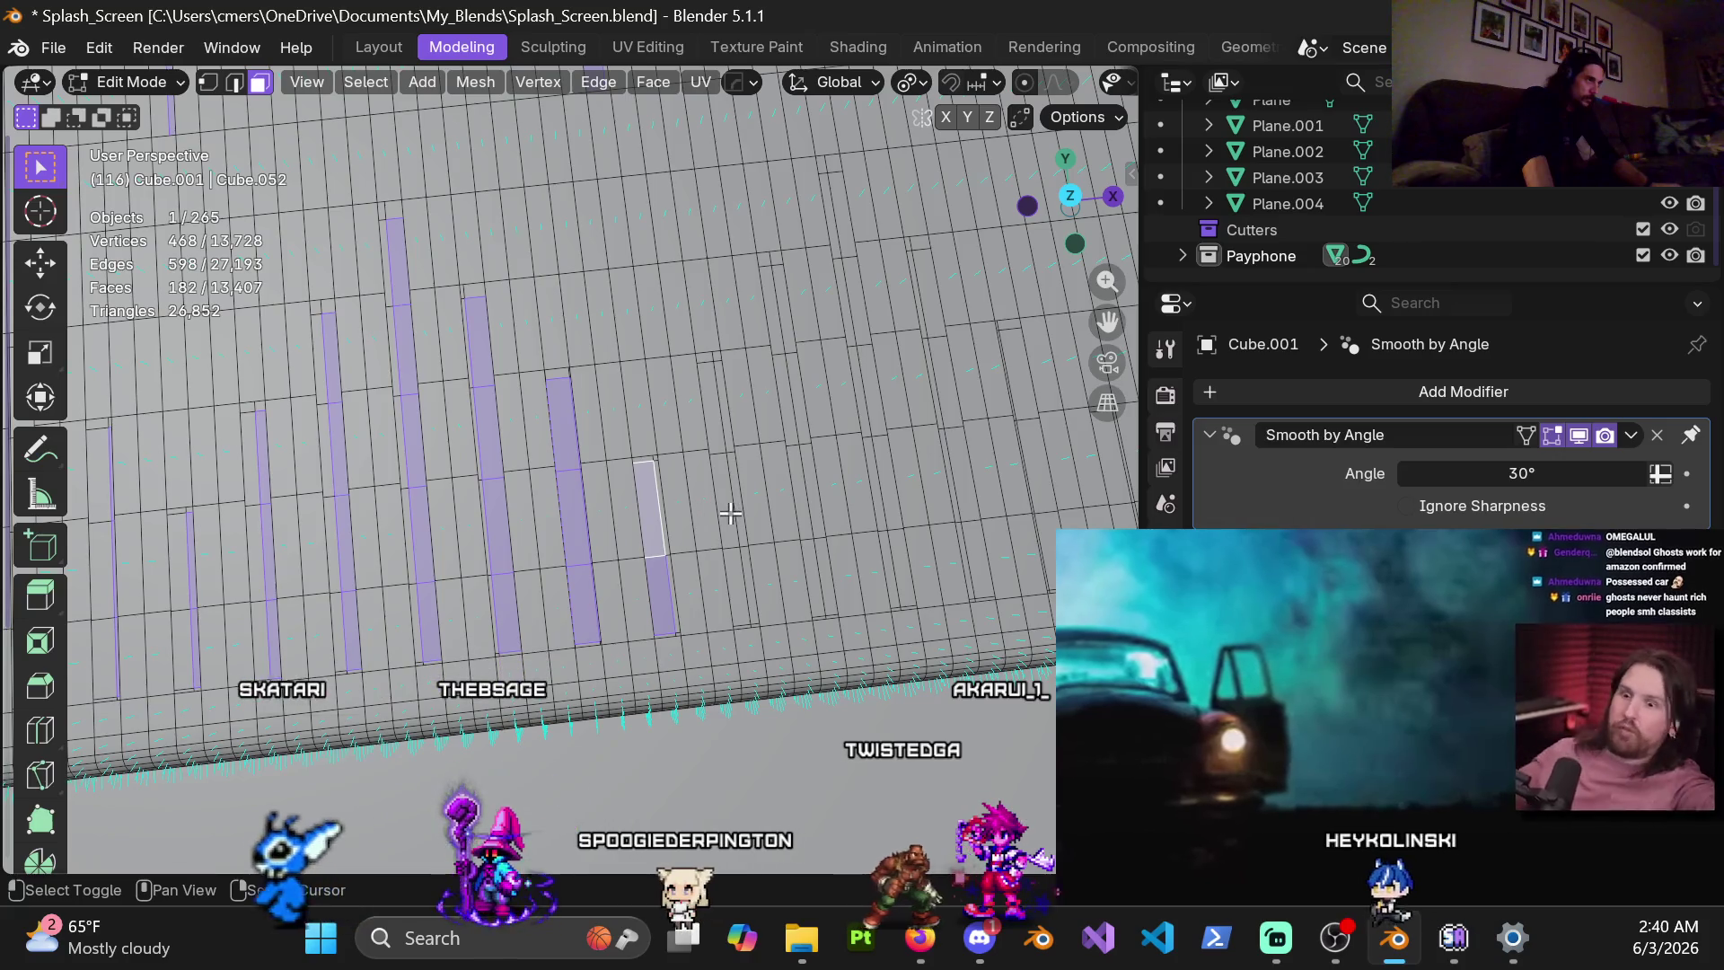
pyautogui.keyDown('shift'); pyautogui.moveTo(730, 513); pyautogui.dragTo(484, 530, button='middle'); pyautogui.keyUp('shift')
pyautogui.keyDown('shift'); pyautogui.click(609, 629); pyautogui.keyUp('shift')
pyautogui.keyDown('shift'); pyautogui.click(614, 547); pyautogui.keyUp('shift')
pyautogui.keyDown('shift'); pyautogui.click(599, 458); pyautogui.keyUp('shift')
pyautogui.keyDown('shift'); pyautogui.click(596, 386); pyautogui.keyUp('shift')
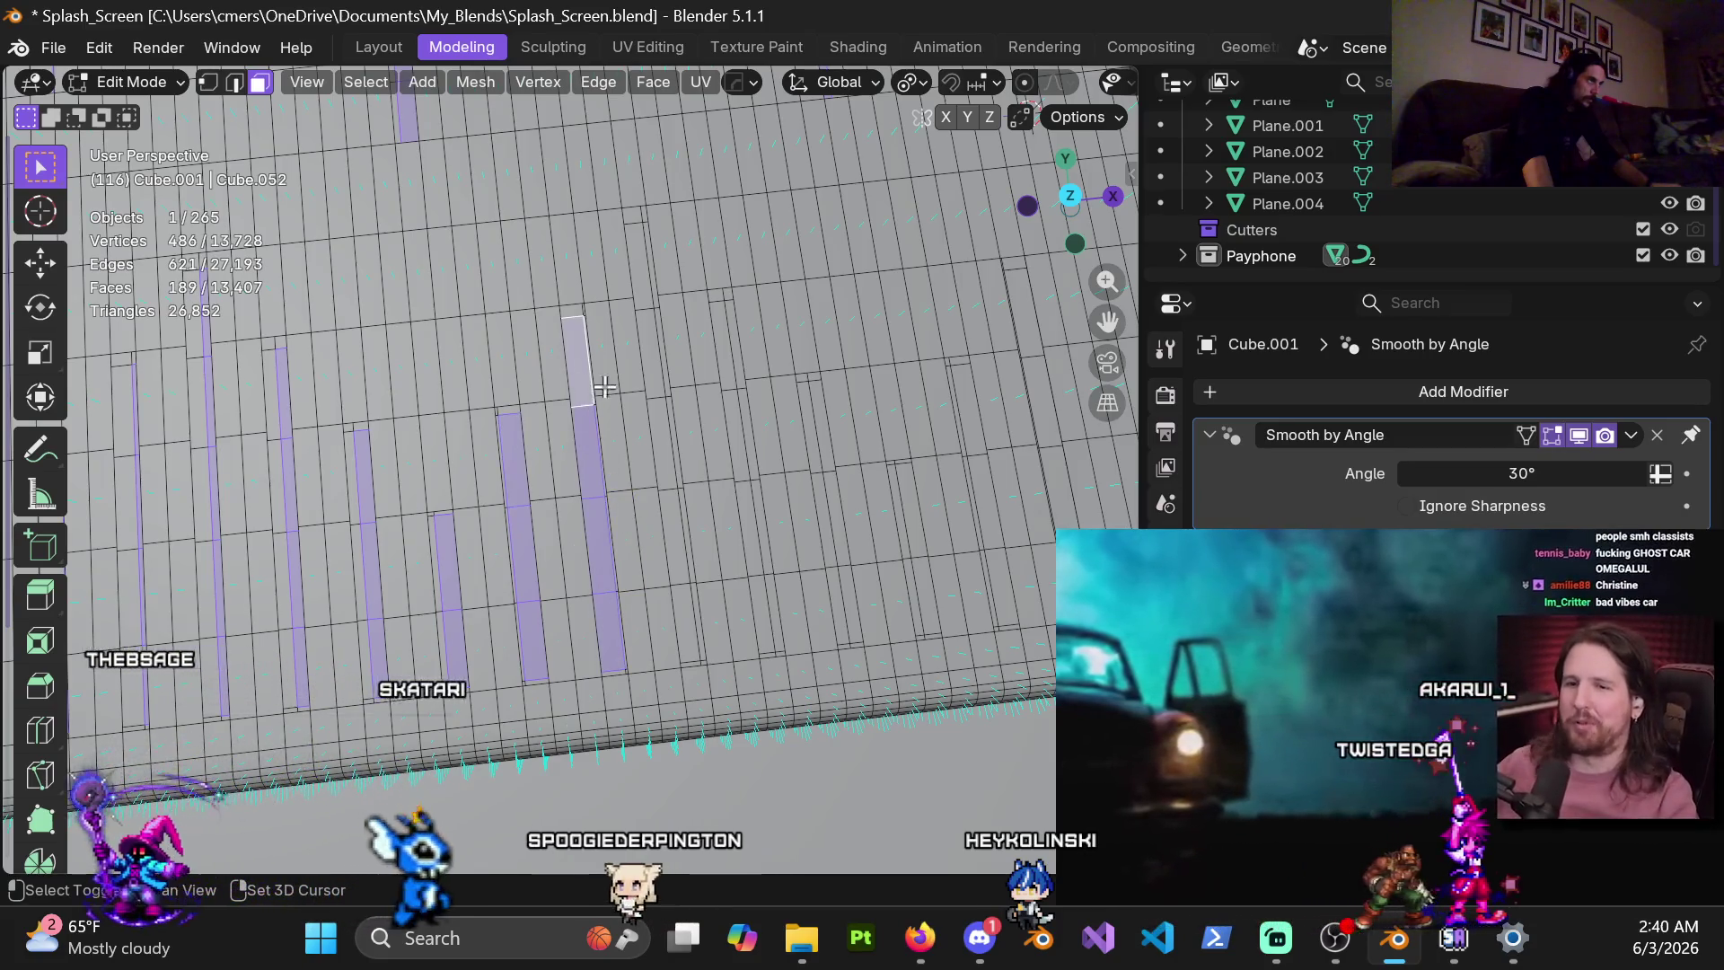
pyautogui.keyDown('shift'); pyautogui.click(637, 265); pyautogui.keyUp('shift')
pyautogui.keyDown('shift'); pyautogui.click(653, 352); pyautogui.keyUp('shift')
pyautogui.keyDown('shift'); pyautogui.click(664, 467); pyautogui.keyUp('shift')
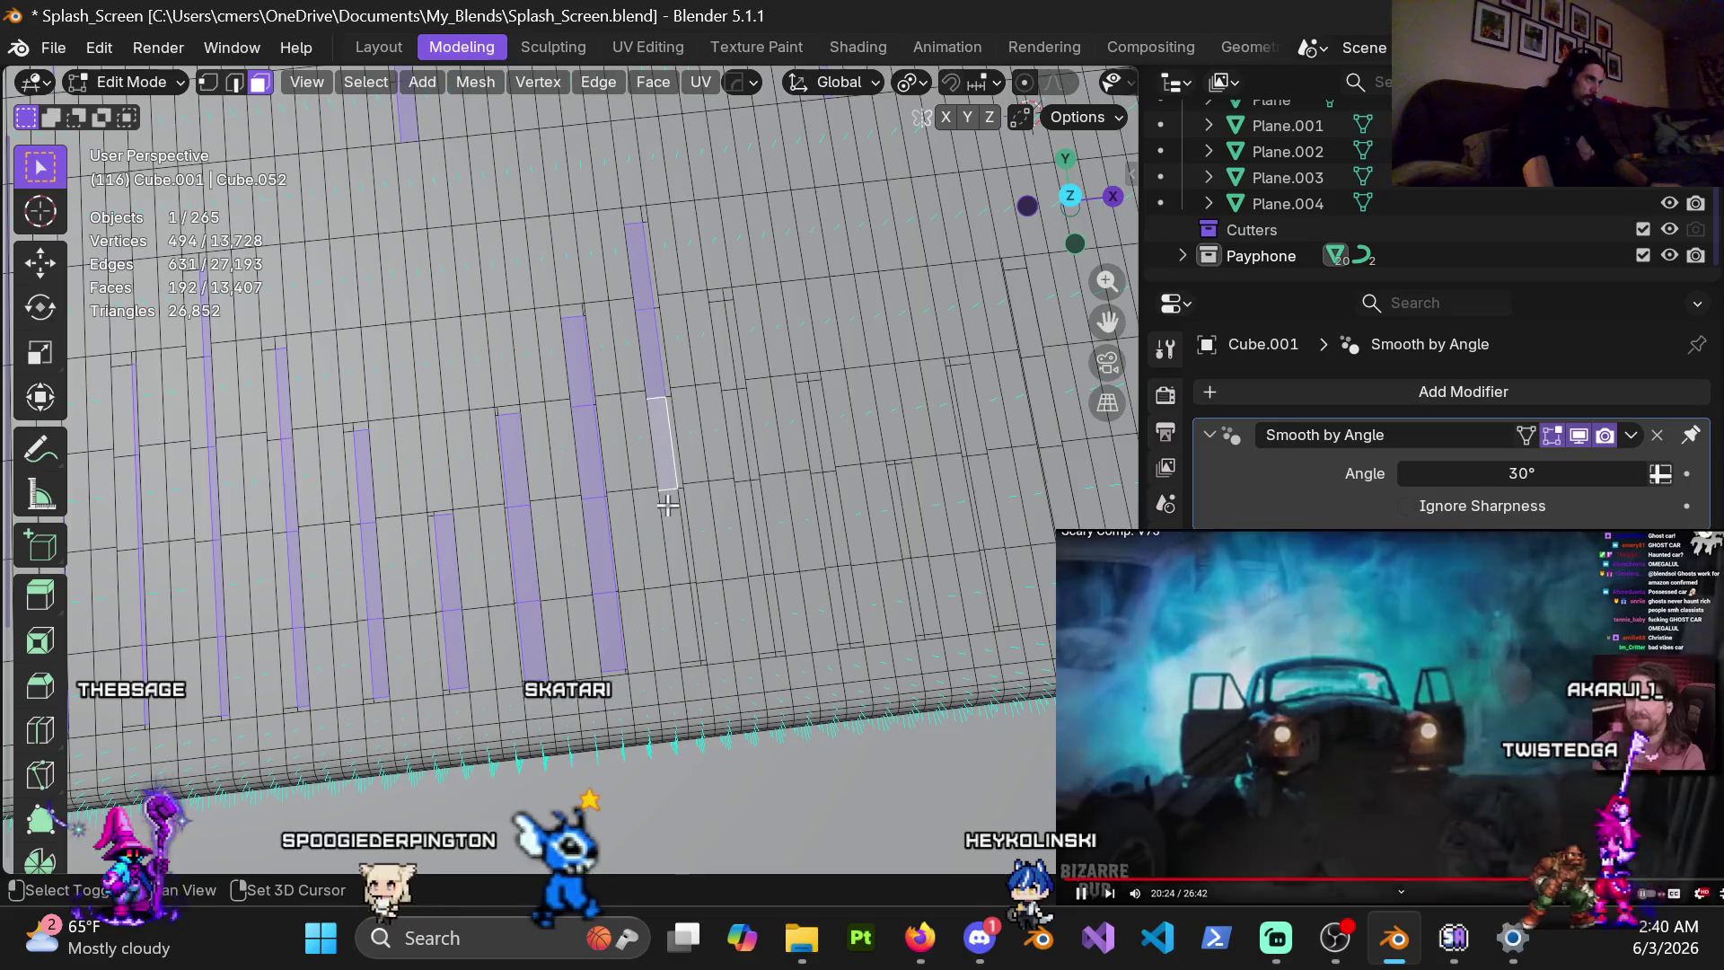
pyautogui.keyDown('shift'); pyautogui.click(678, 539); pyautogui.keyUp('shift')
pyautogui.keyDown('shift'); pyautogui.click(692, 600); pyautogui.keyUp('shift')
pyautogui.keyDown('shift'); pyautogui.click(765, 595); pyautogui.keyUp('shift')
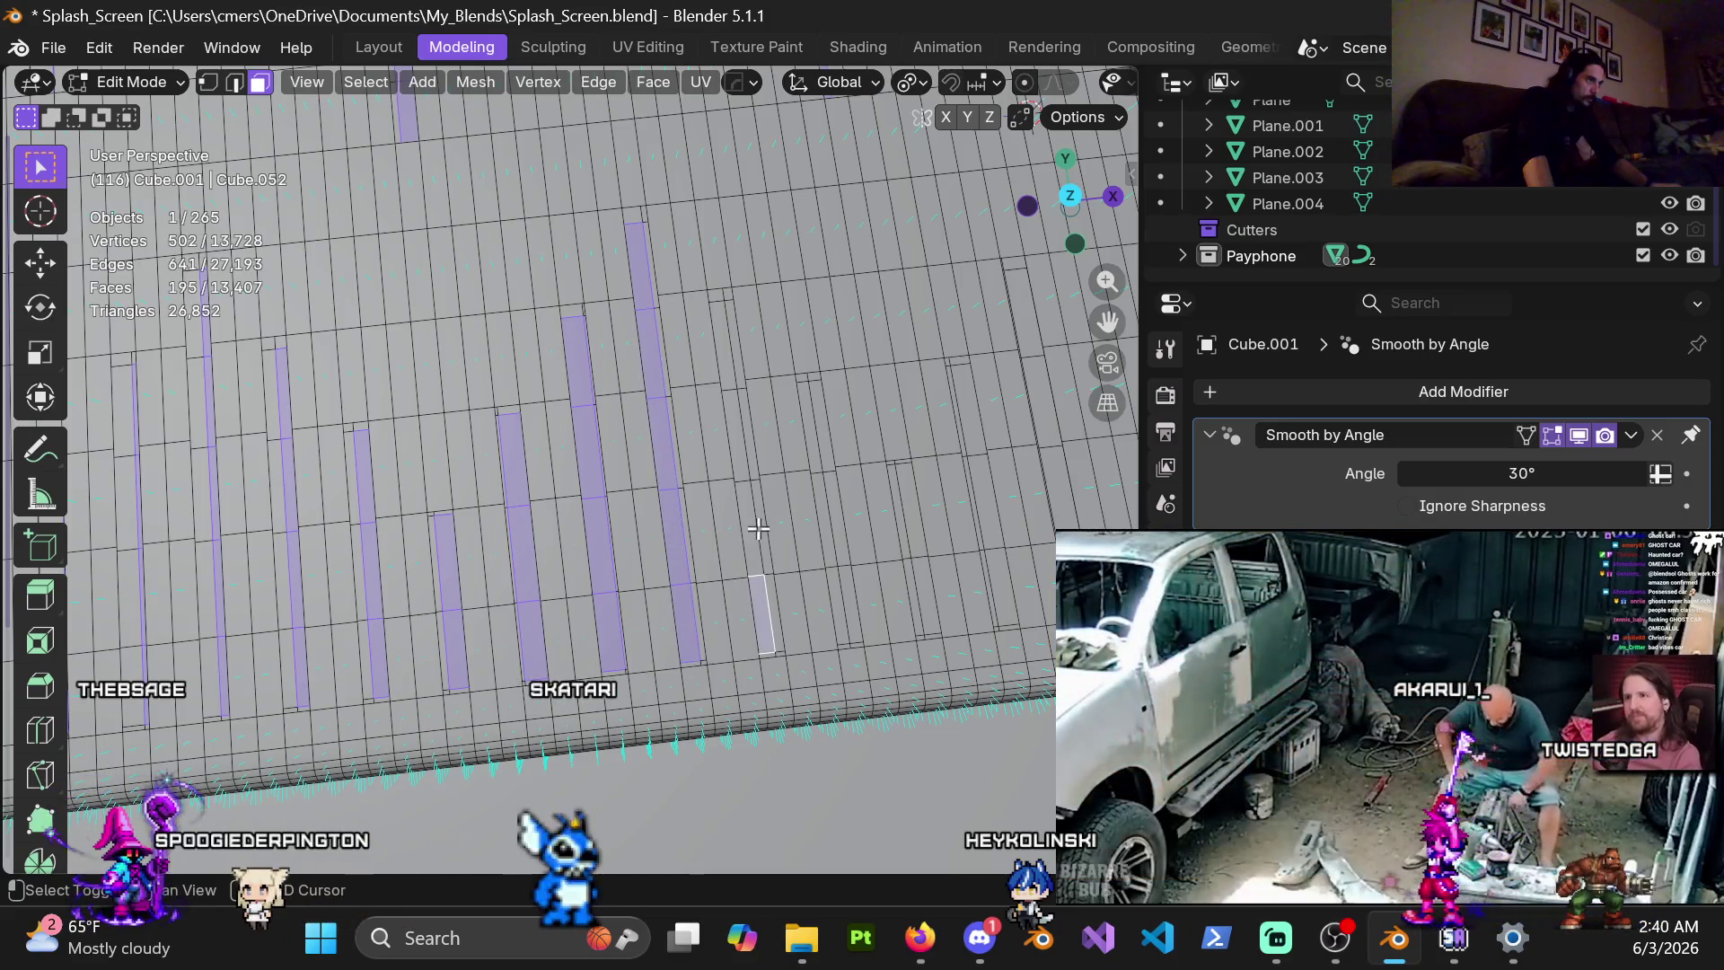
# Add the last slot columns' faces, completing the 210-face selection
pyautogui.keyDown('shift'); pyautogui.moveTo(791, 454); pyautogui.dragTo(563, 436, button='middle'); pyautogui.keyUp('shift')
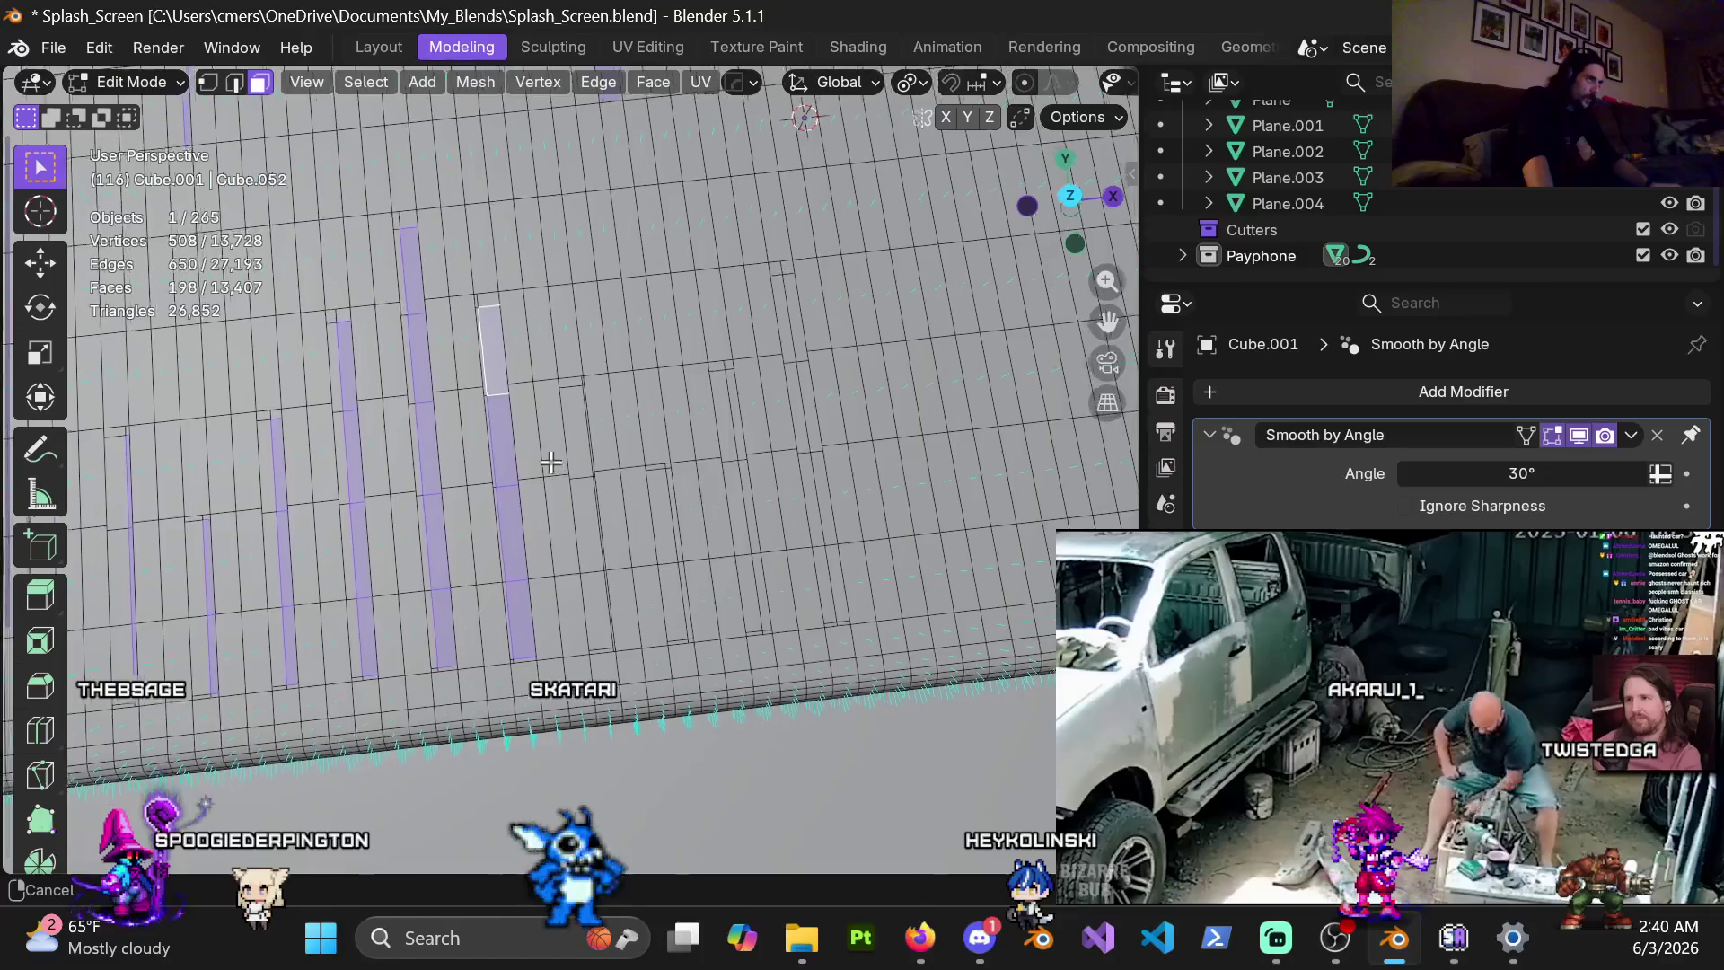
pyautogui.keyDown('shift'); pyautogui.click(567, 413); pyautogui.keyUp('shift')
pyautogui.keyDown('shift'); pyautogui.click(579, 504); pyautogui.keyUp('shift')
pyautogui.keyDown('shift'); pyautogui.click(592, 591); pyautogui.keyUp('shift')
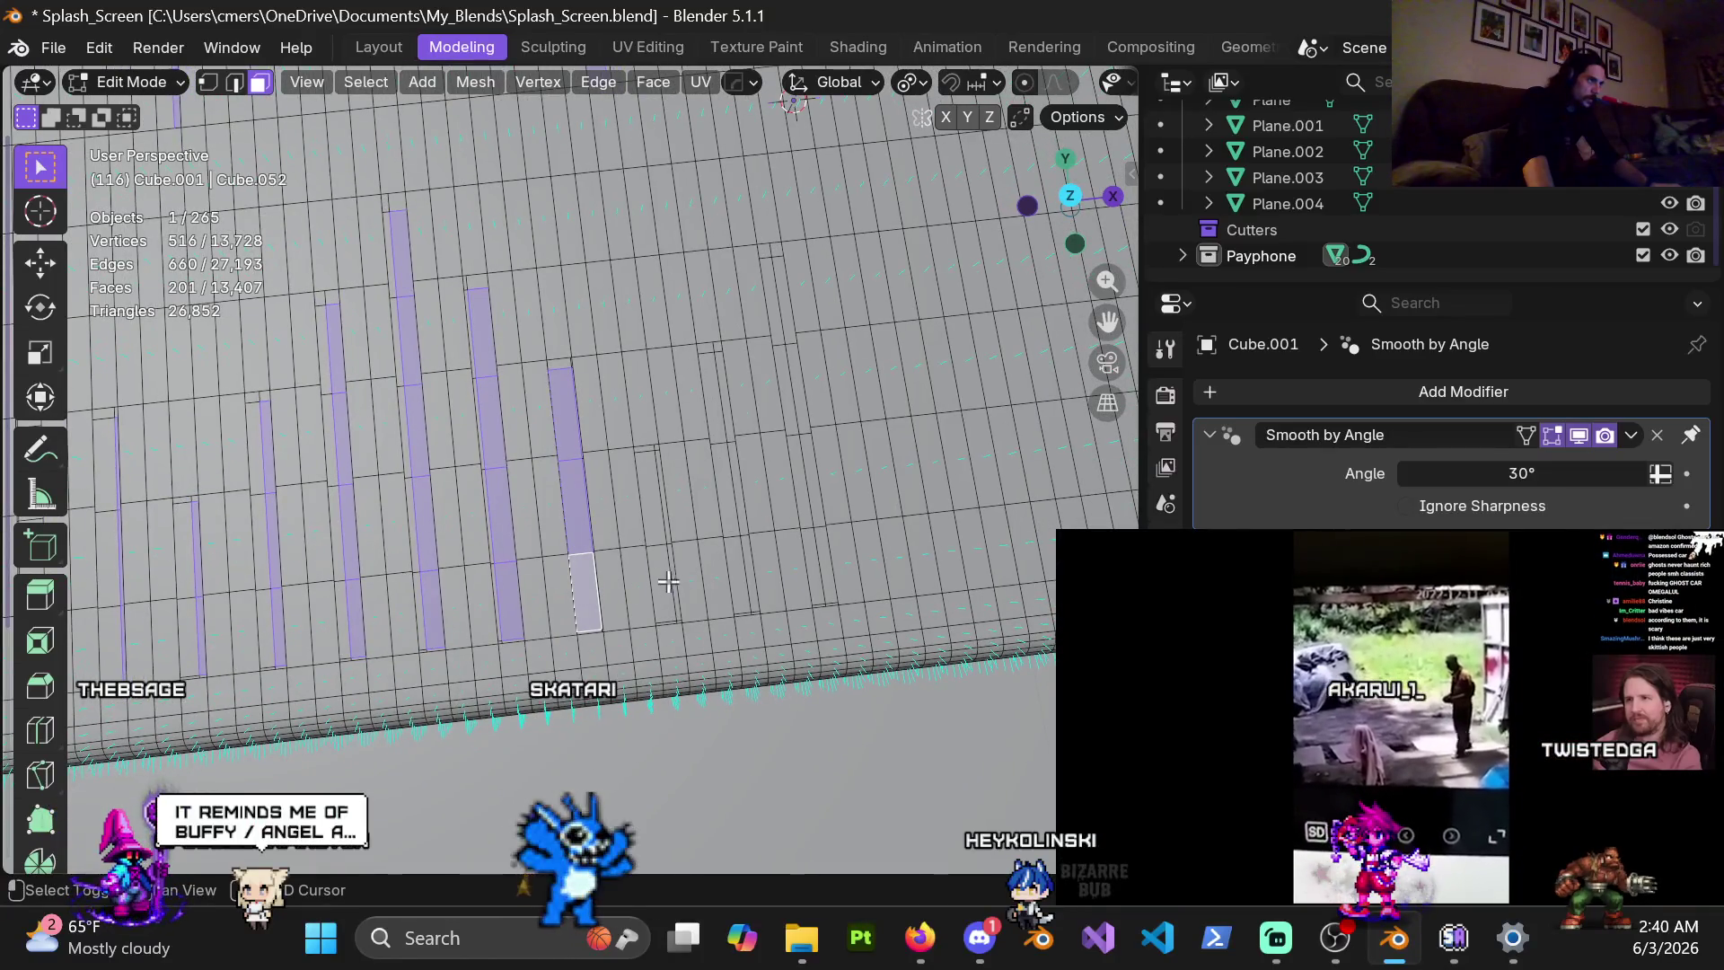
pyautogui.keyDown('shift'); pyautogui.click(728, 484); pyautogui.keyUp('shift')
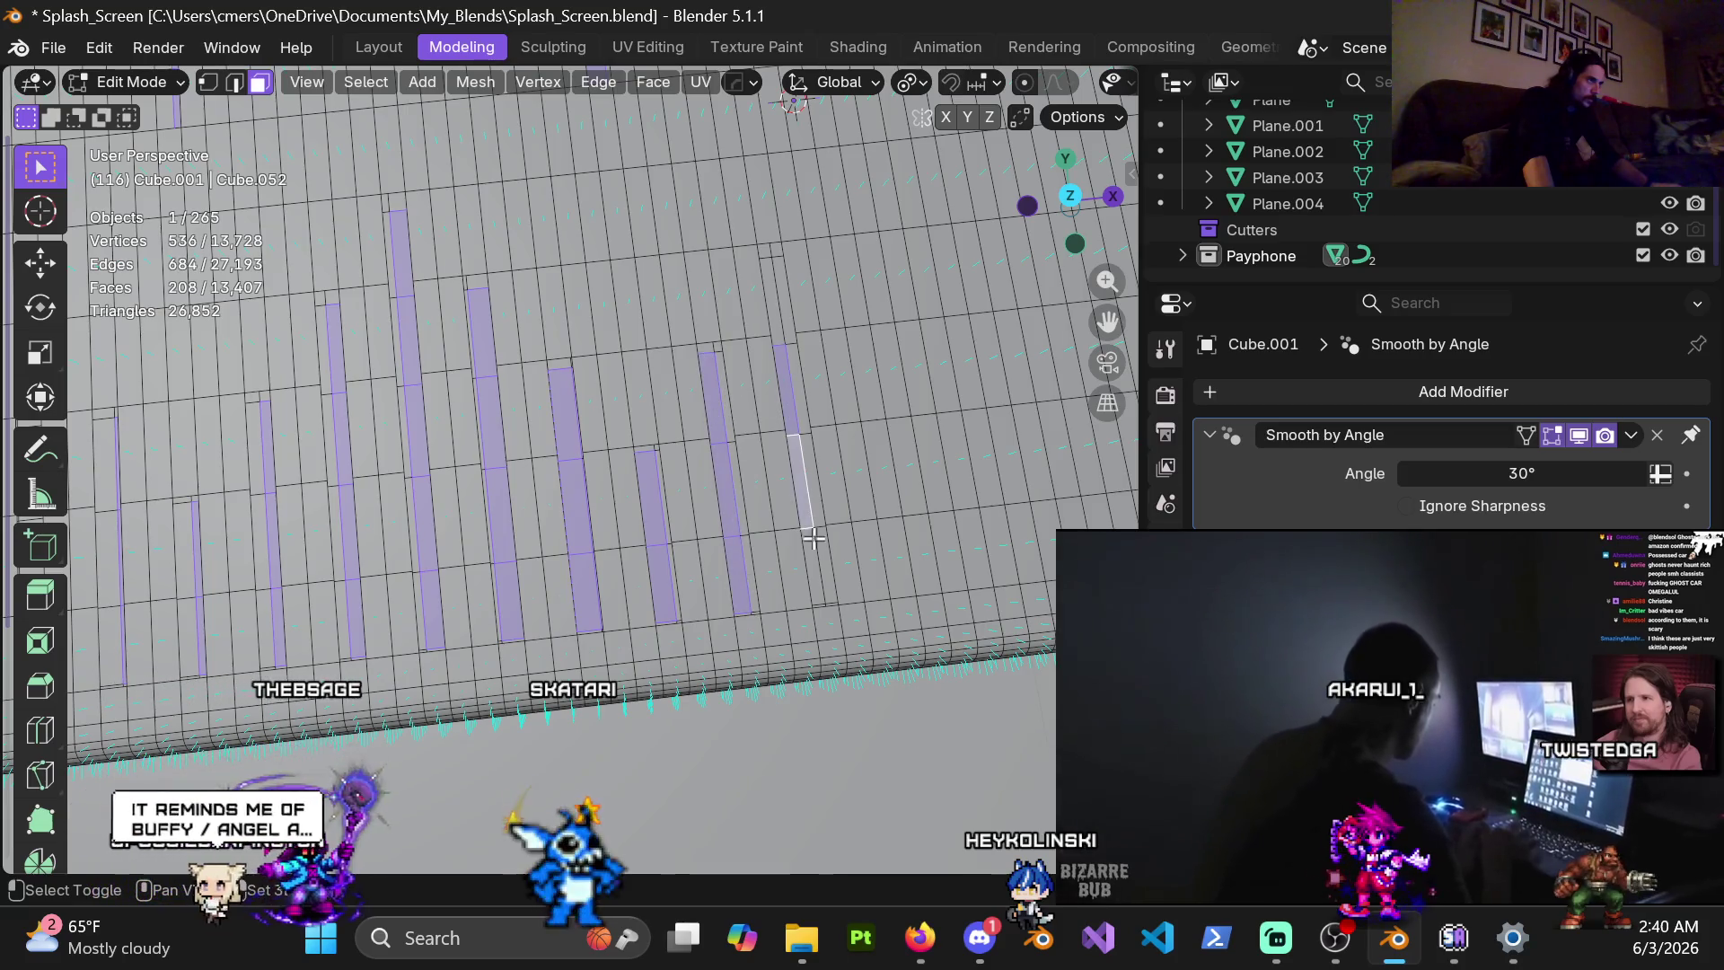
pyautogui.keyDown('shift'); pyautogui.click(824, 582); pyautogui.keyUp('shift')
pyautogui.keyDown('shift'); pyautogui.click(831, 664); pyautogui.keyUp('shift')
pyautogui.moveTo(830, 664)
pyautogui.mouseDown(button='middle')
pyautogui.moveTo(690, 455)
pyautogui.moveTo(822, 395)
pyautogui.mouseUp(button='middle')
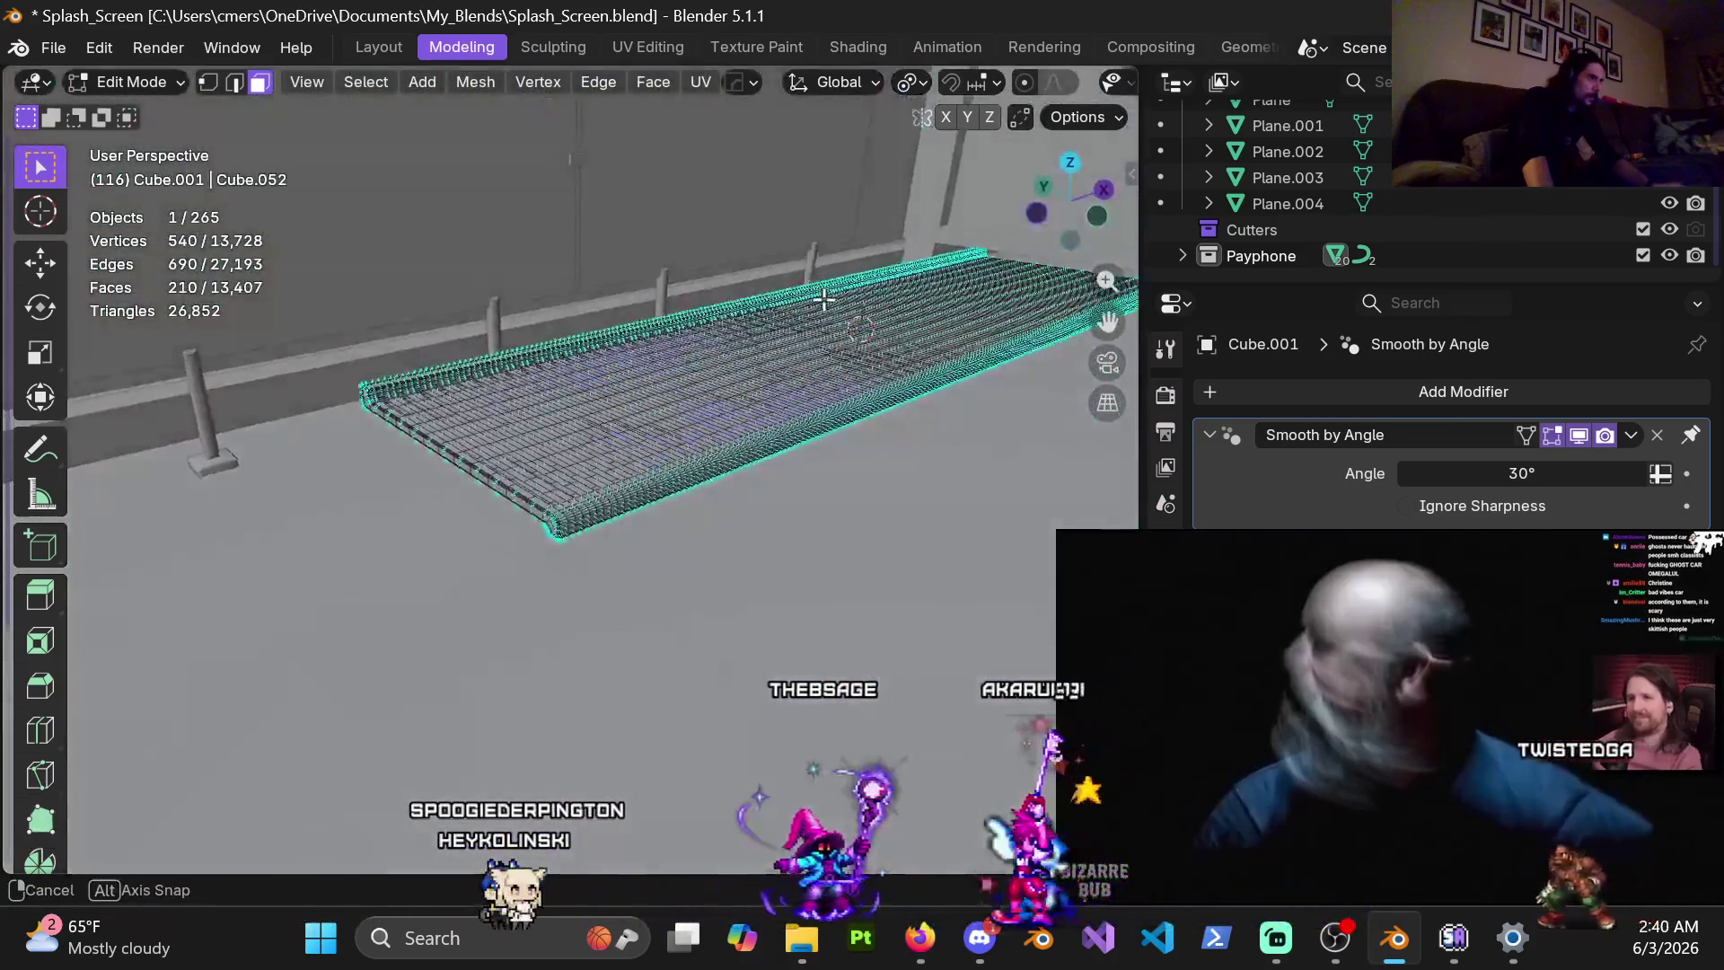
# Delete the 210 selected slot faces via X > Faces, leaving 13,197 faces
pyautogui.moveTo(822, 395); pyautogui.dragTo(813, 353, button='middle')
pyautogui.press('x')
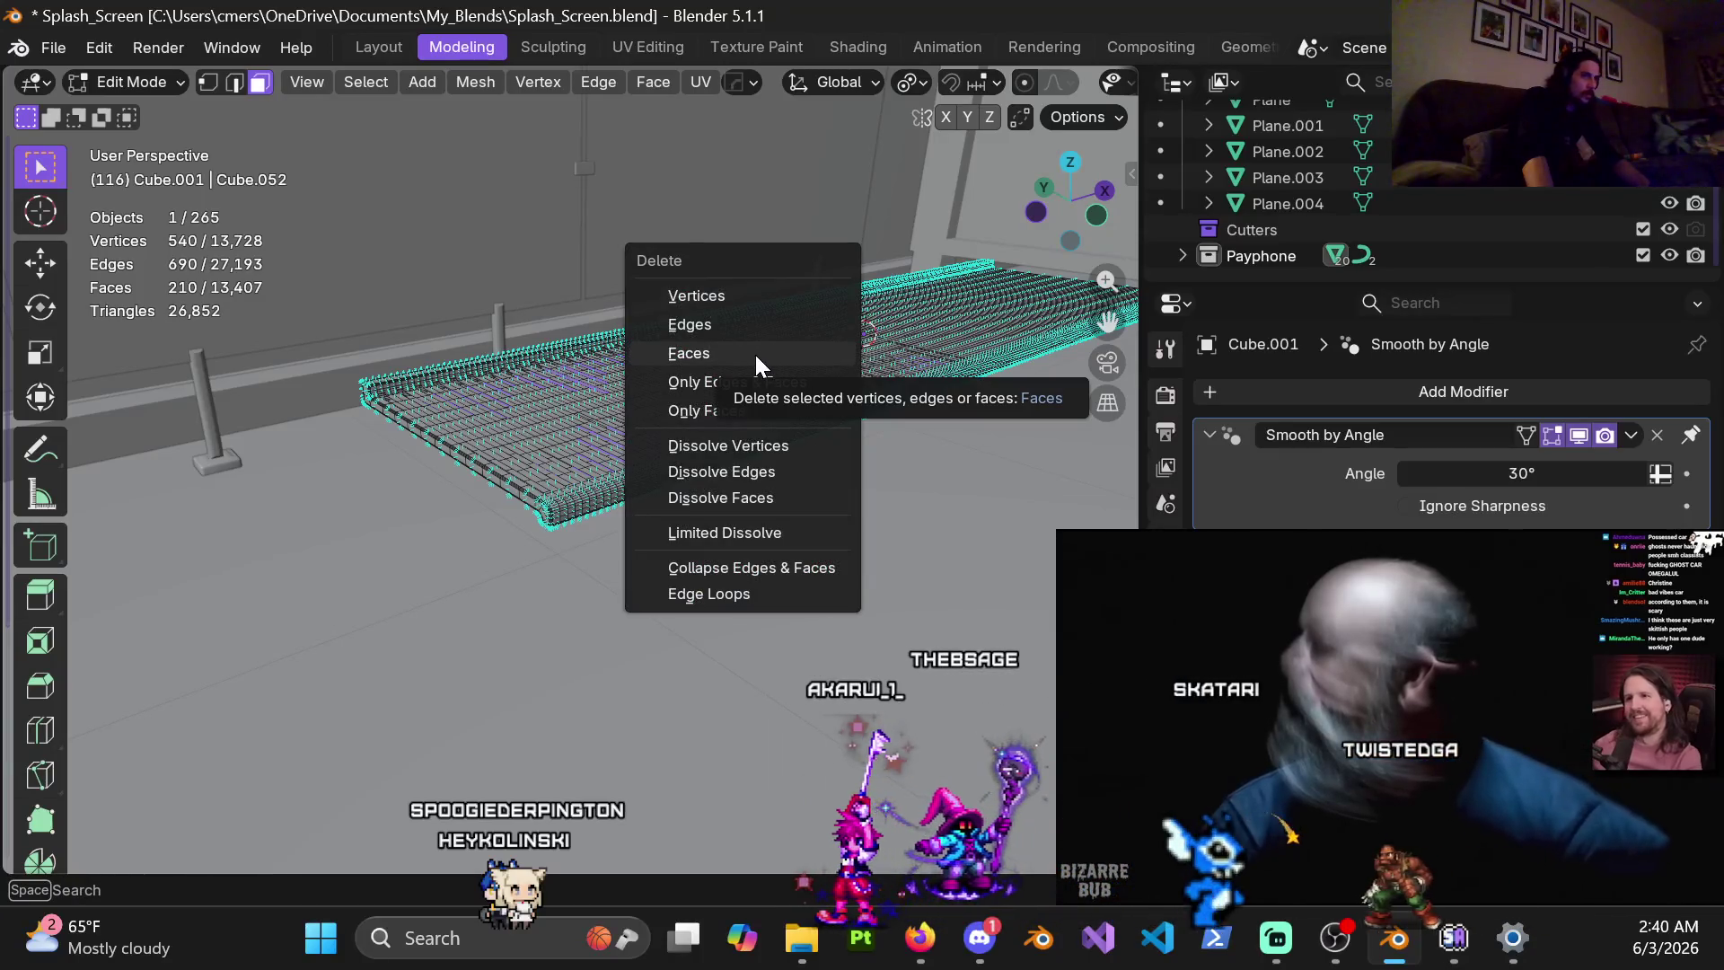
pyautogui.click(755, 352)
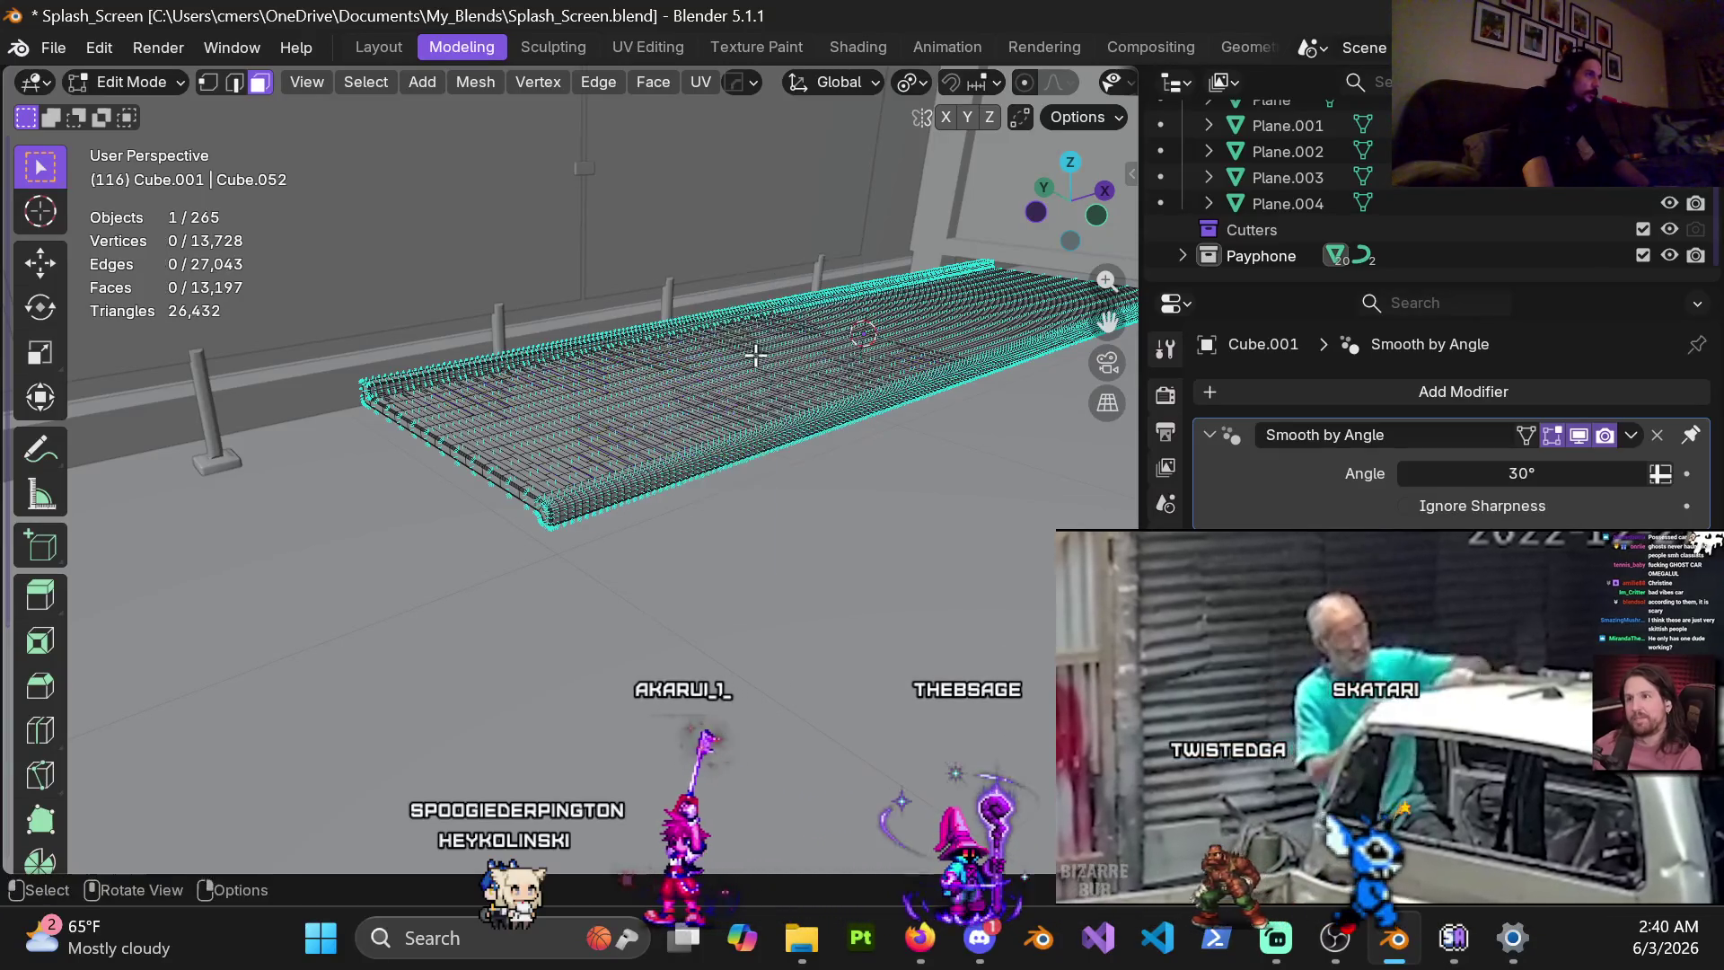
pyautogui.scroll(3, 608, 469)
pyautogui.moveTo(608, 468)
pyautogui.mouseDown(button='middle')
pyautogui.moveTo(585, 676)
pyautogui.moveTo(472, 317)
pyautogui.moveTo(697, 427)
pyautogui.moveTo(633, 493)
pyautogui.mouseUp(button='middle')
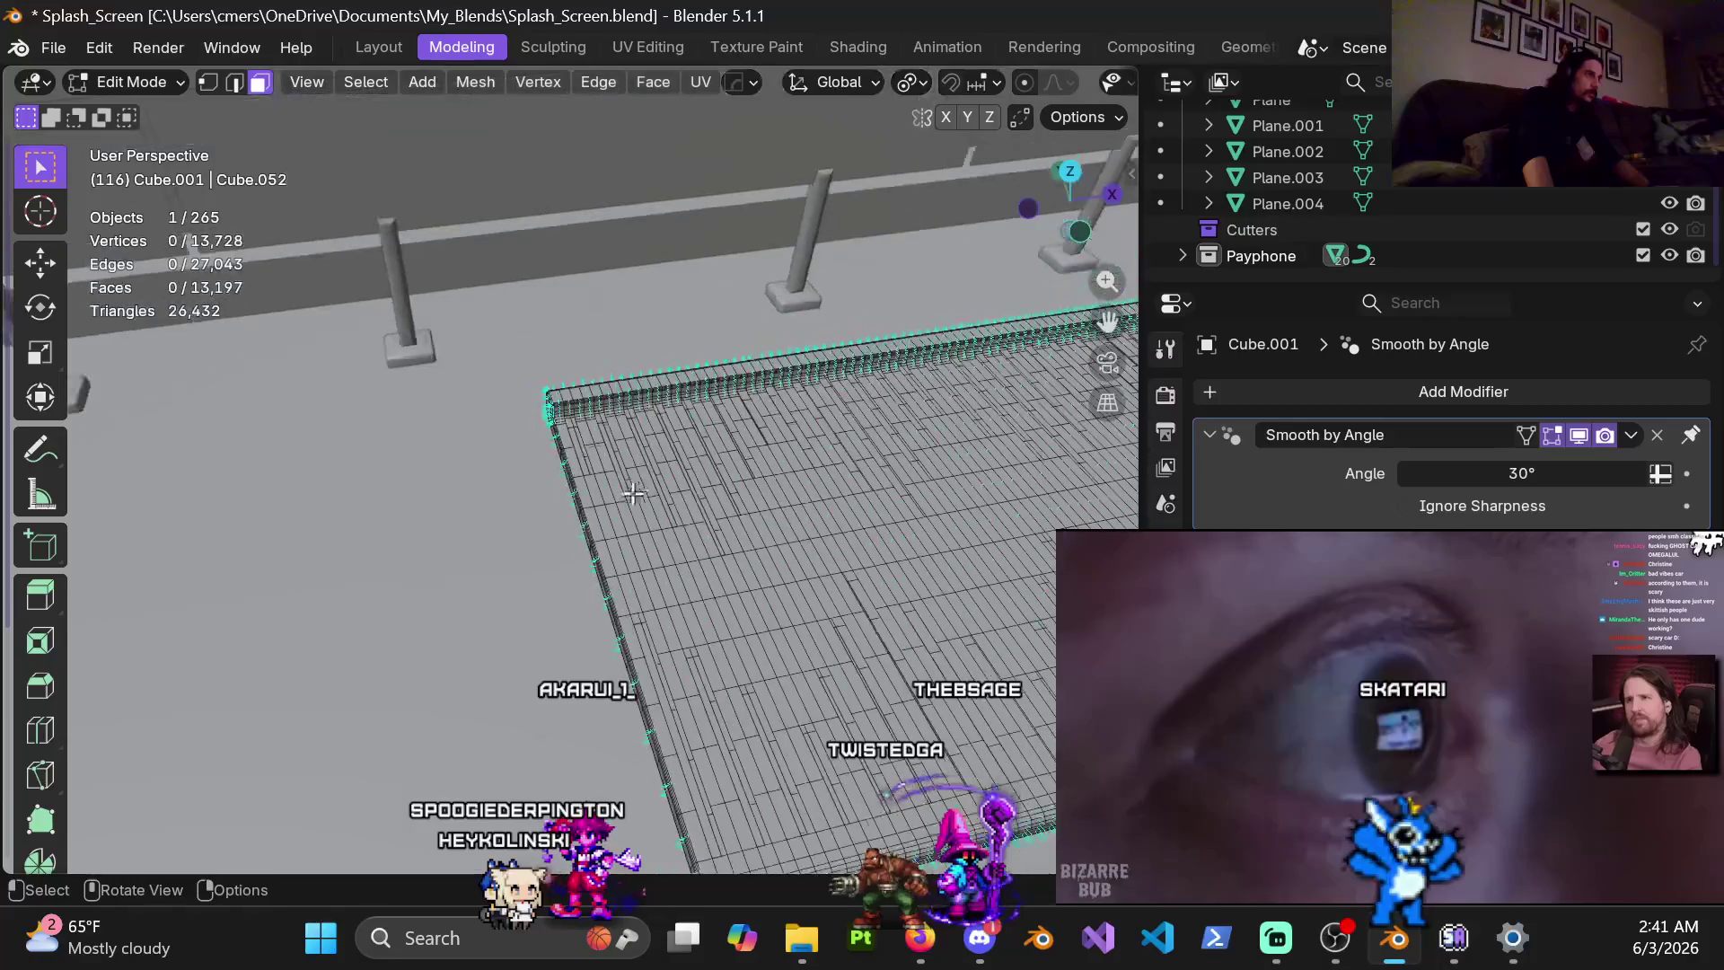
# Return to Object Mode and delete the railing object Cube.004
pyautogui.scroll(-3, 633, 493)
pyautogui.scroll(-3, 633, 492)
pyautogui.hotkey('ctrl', 'Tab')
pyautogui.click(404, 530)
pyautogui.click(500, 277)
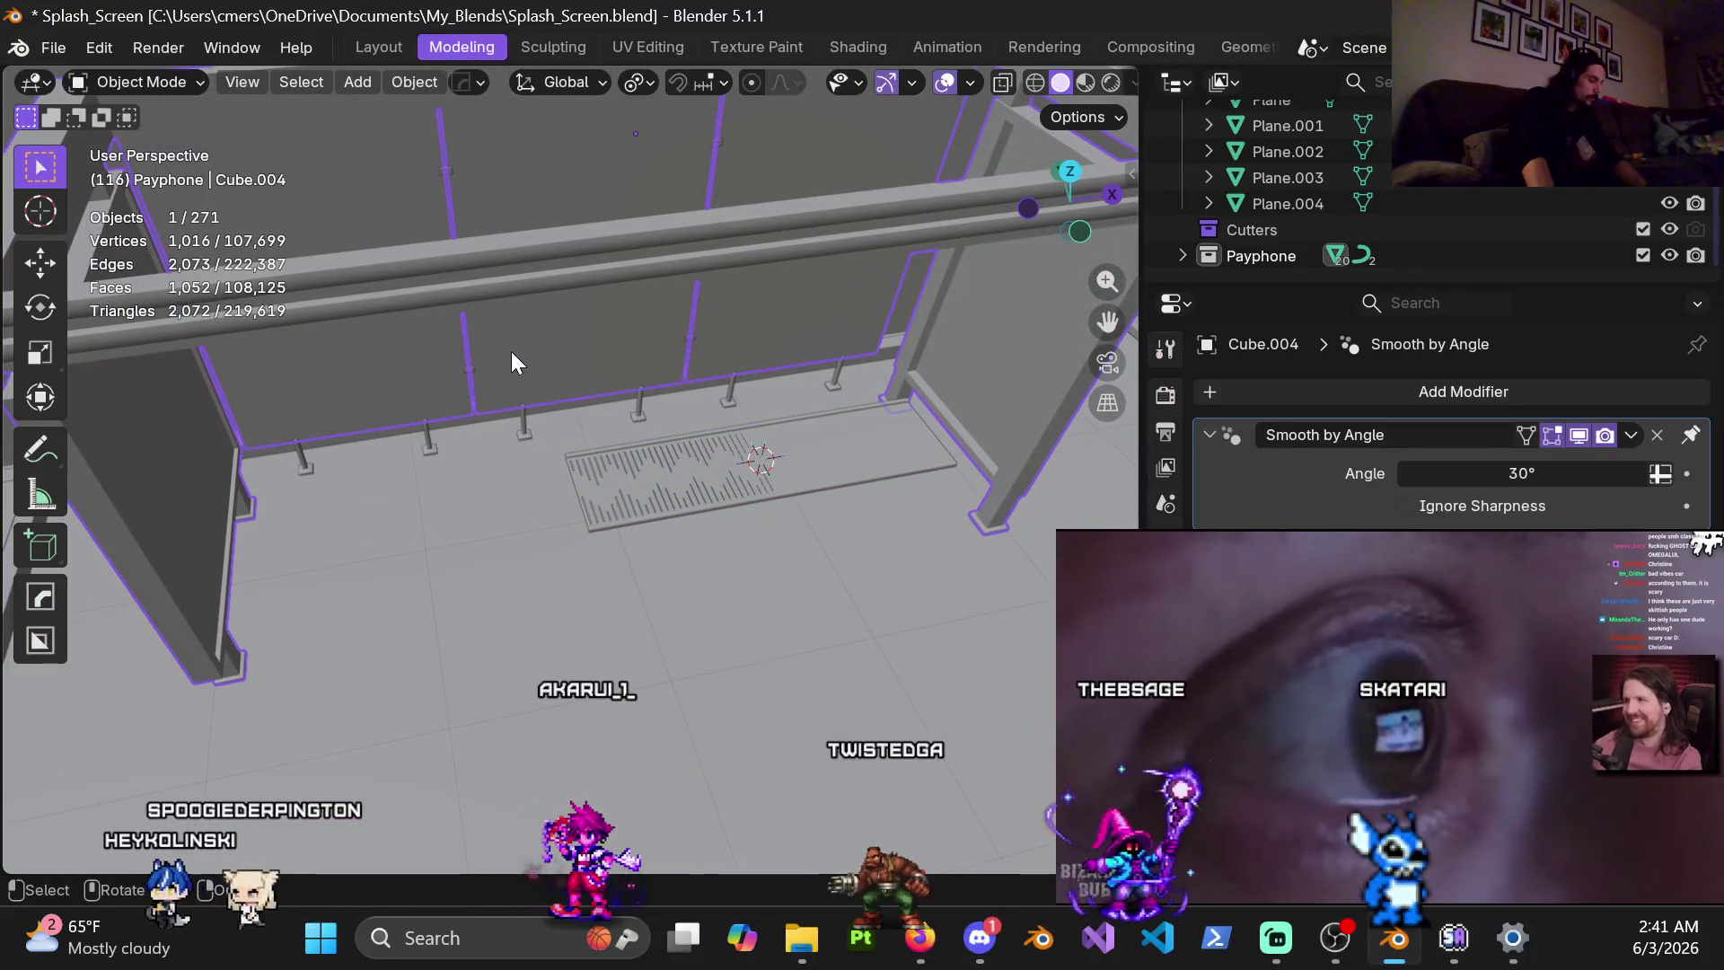
pyautogui.press('Delete')
# Delete both floor planes, Plane.001 and Plane
pyautogui.scroll(4, 573, 427)
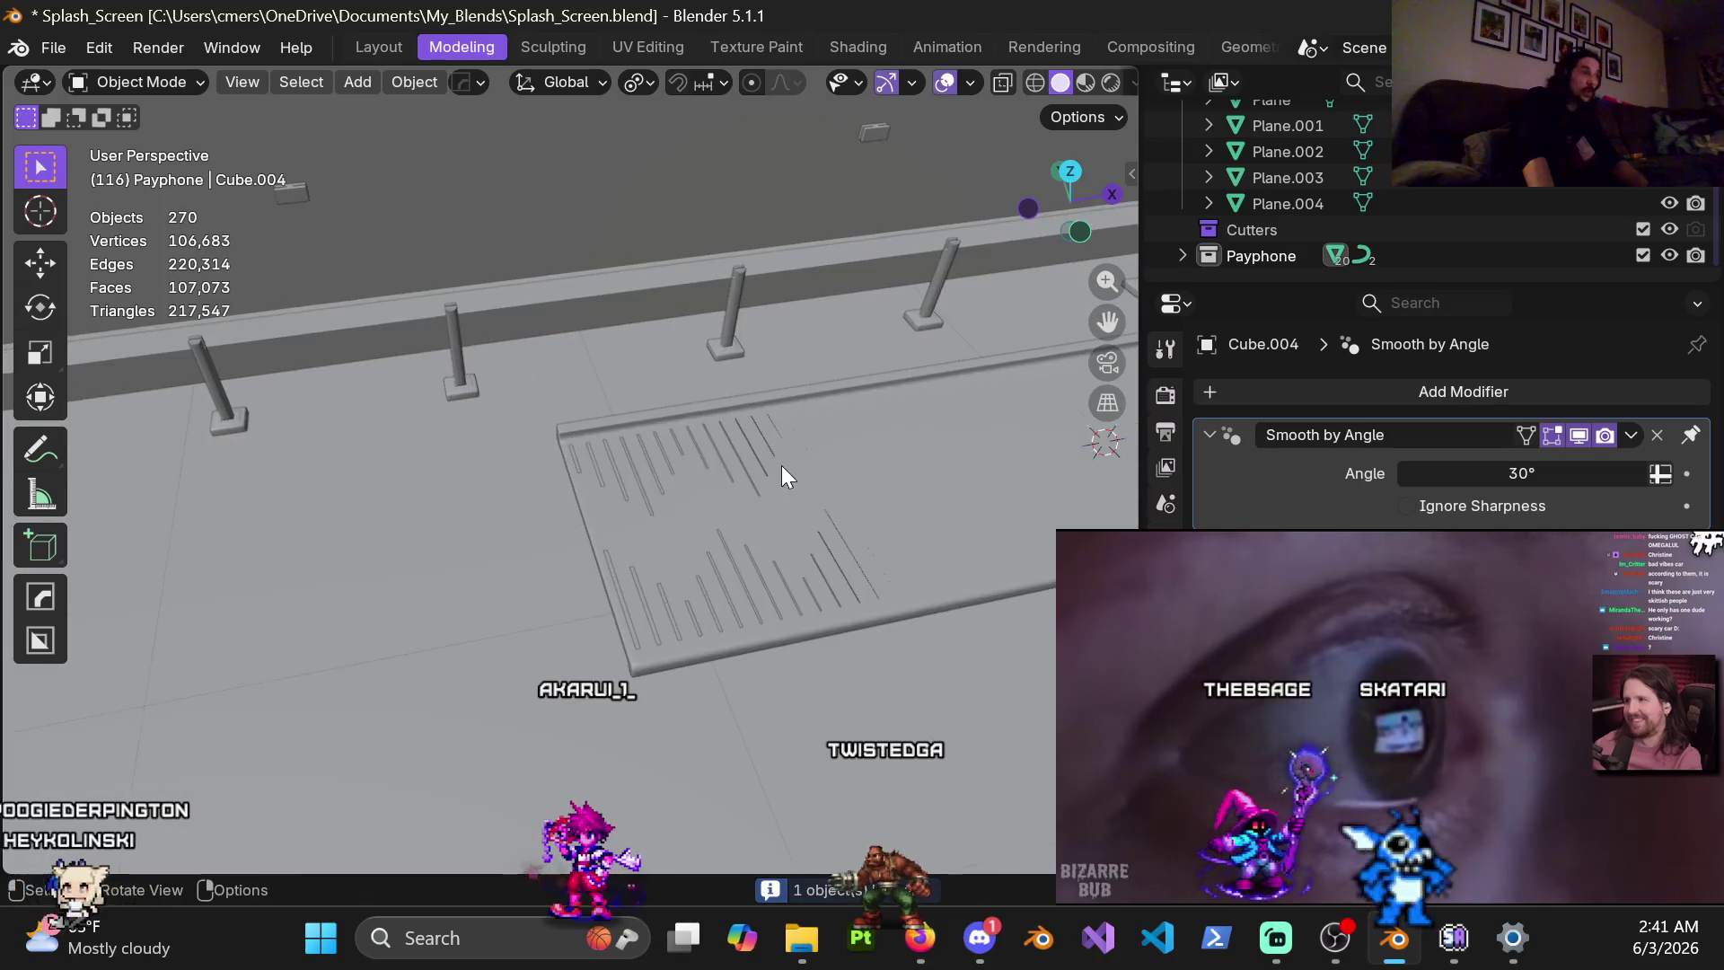
pyautogui.click(637, 219)
pyautogui.press('Delete')
pyautogui.click(494, 505)
pyautogui.press('Delete')
pyautogui.moveTo(502, 517)
pyautogui.mouseDown(button='middle')
pyautogui.moveTo(722, 579)
pyautogui.moveTo(622, 476)
pyautogui.moveTo(536, 490)
pyautogui.mouseUp(button='middle')
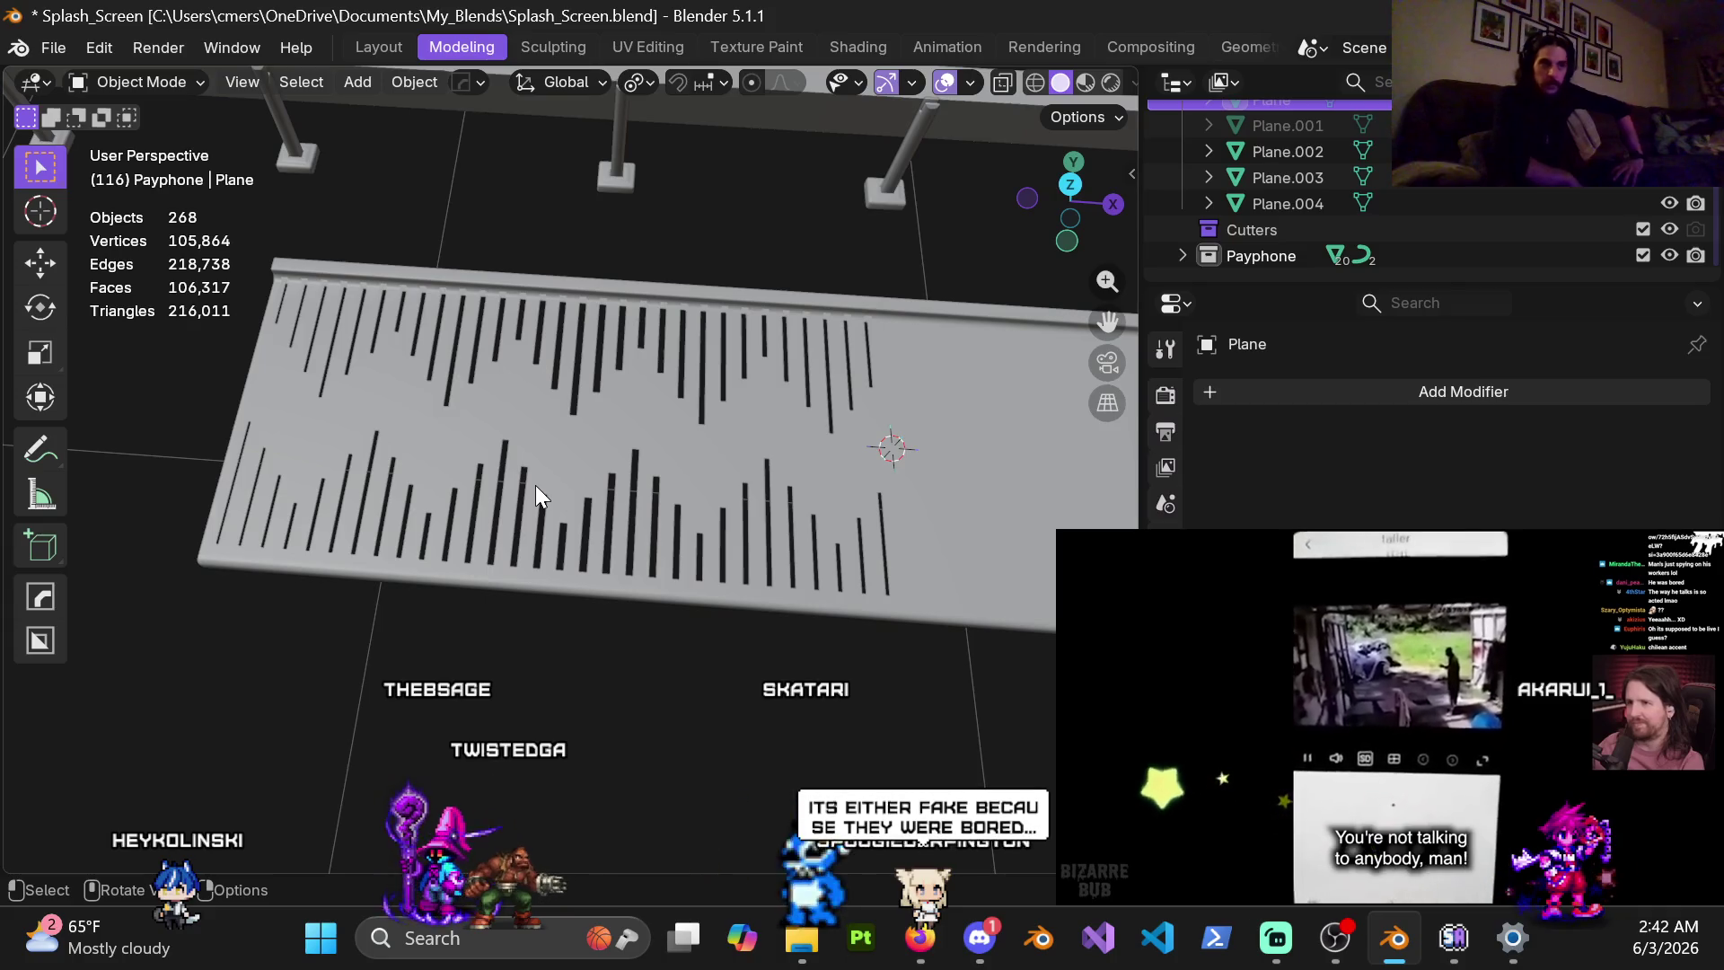
pyautogui.moveTo(1400, 574)
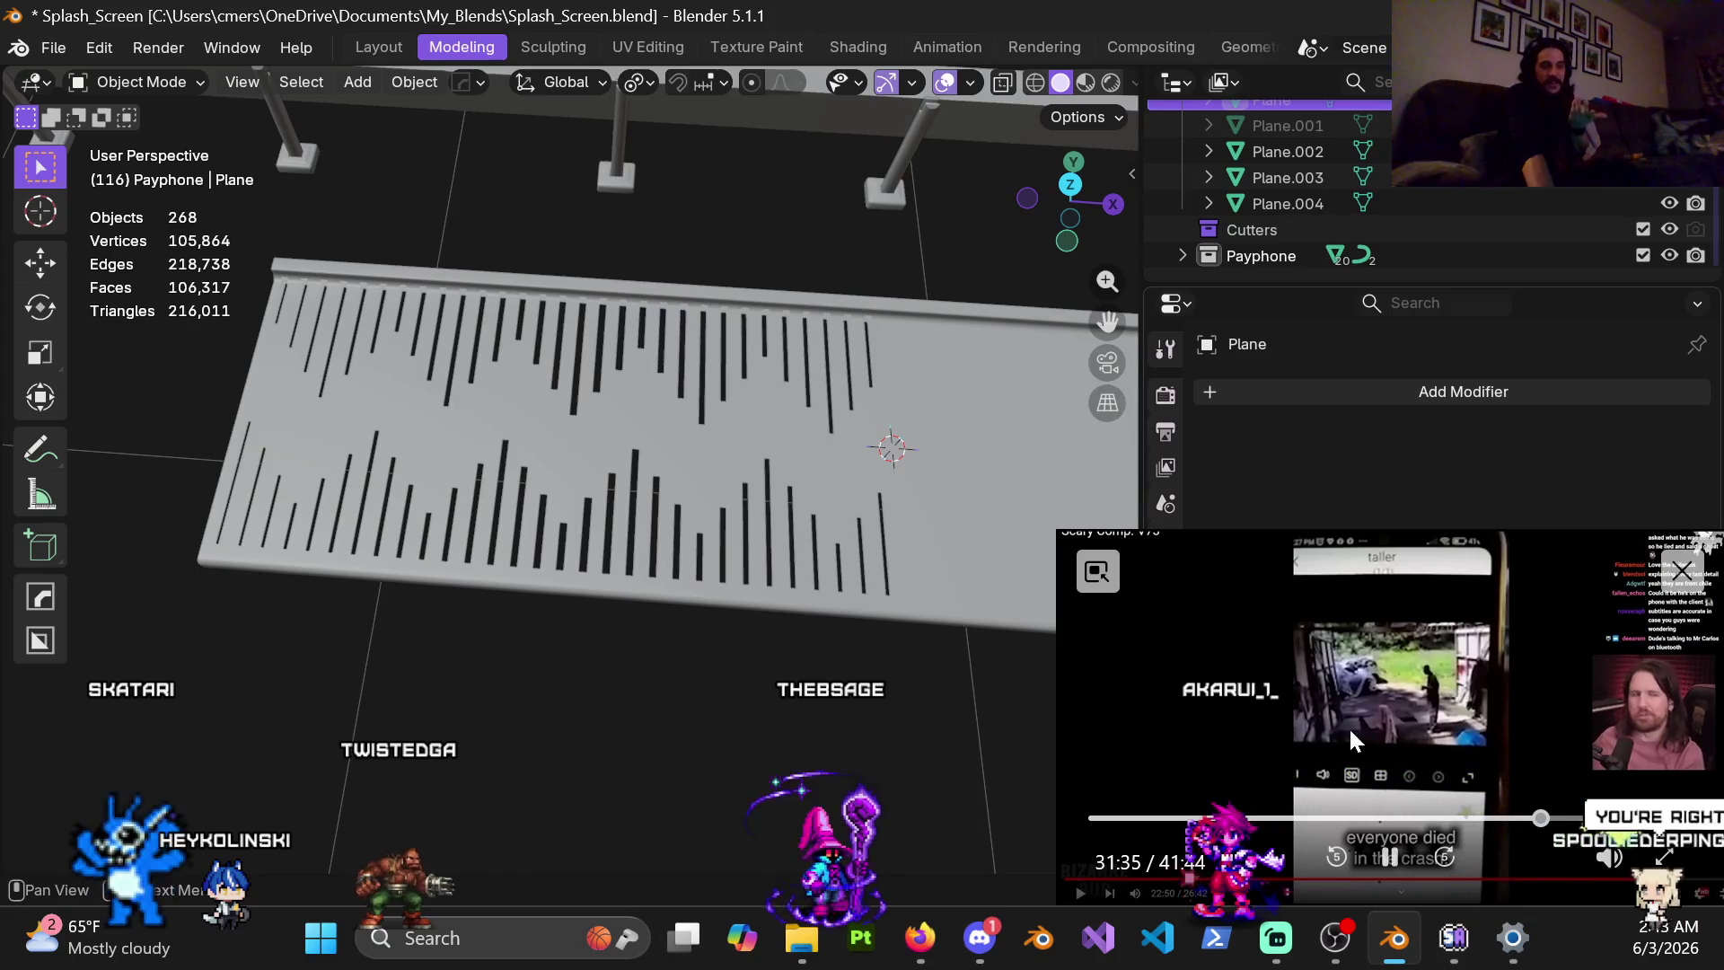
pyautogui.click(1389, 871)
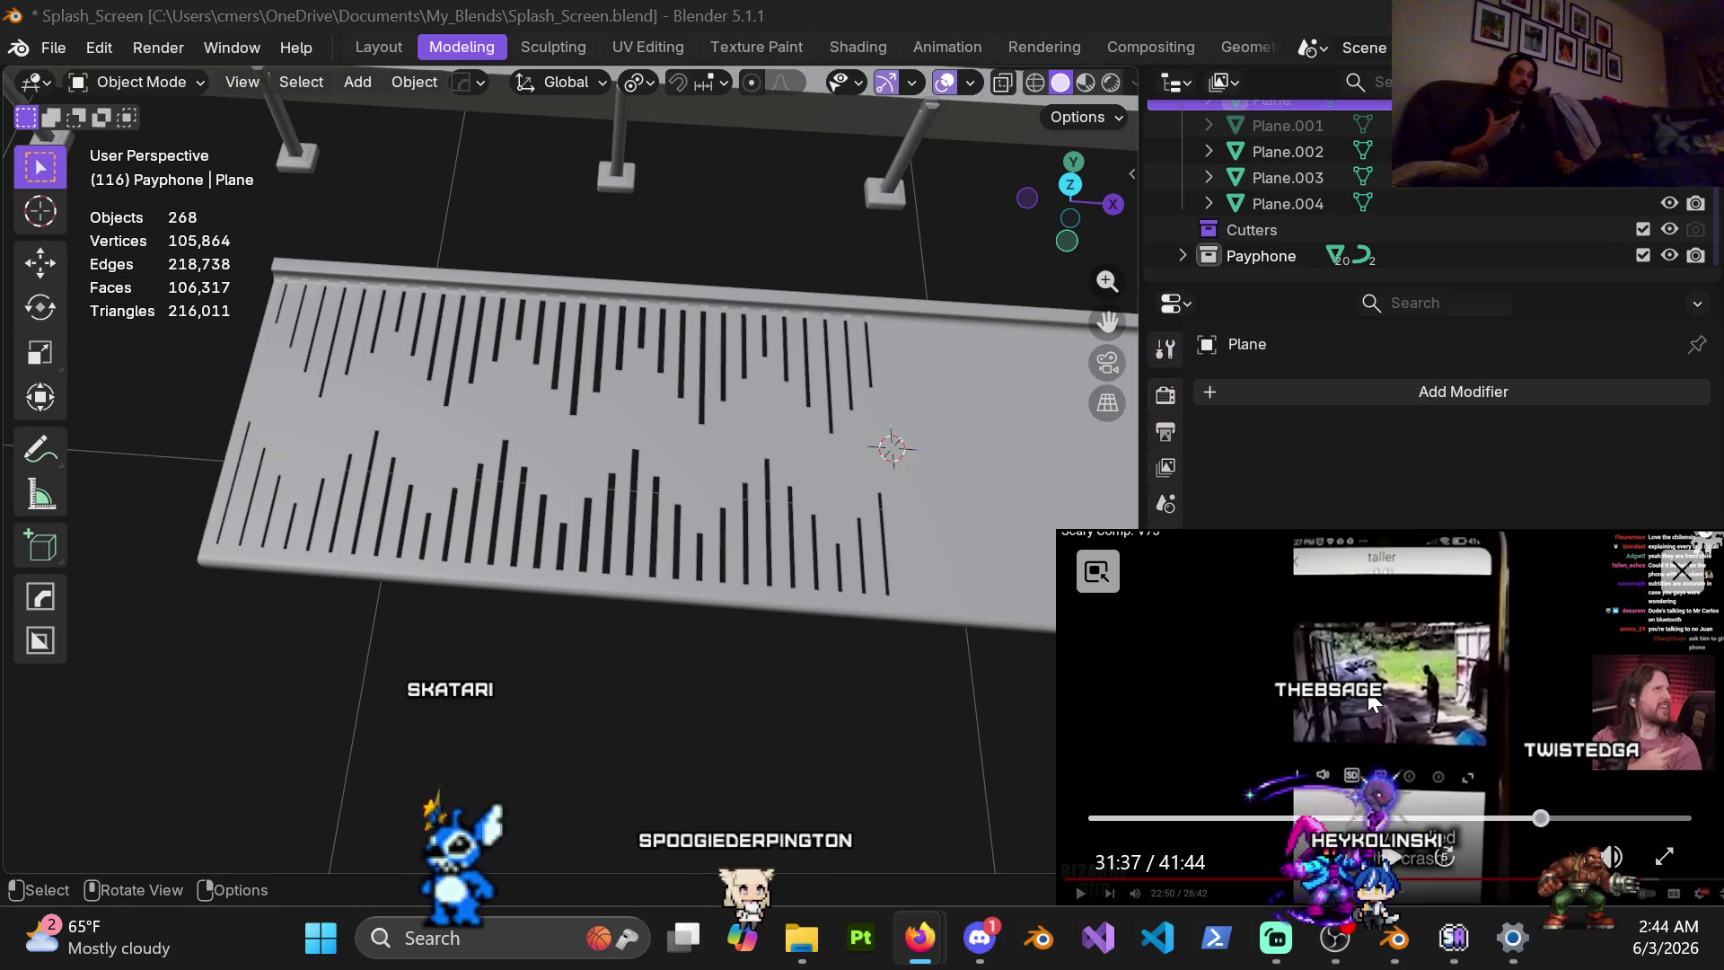
pyautogui.click(1366, 687)
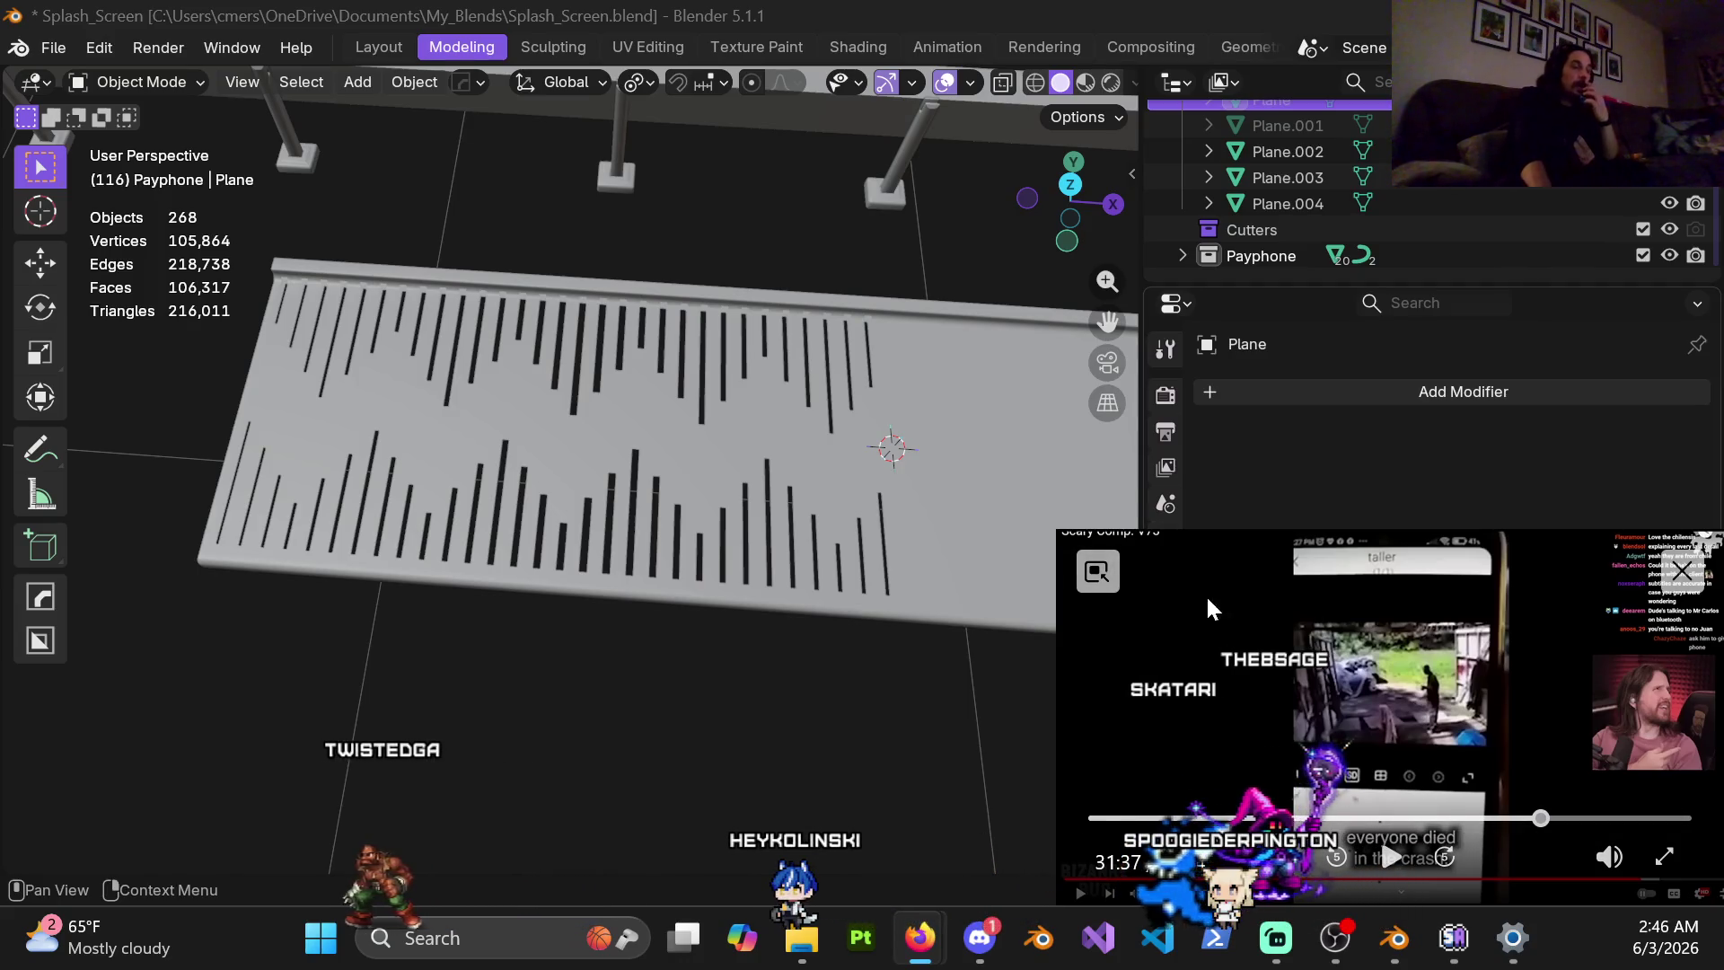
pyautogui.click(1389, 856)
pyautogui.click(1391, 857)
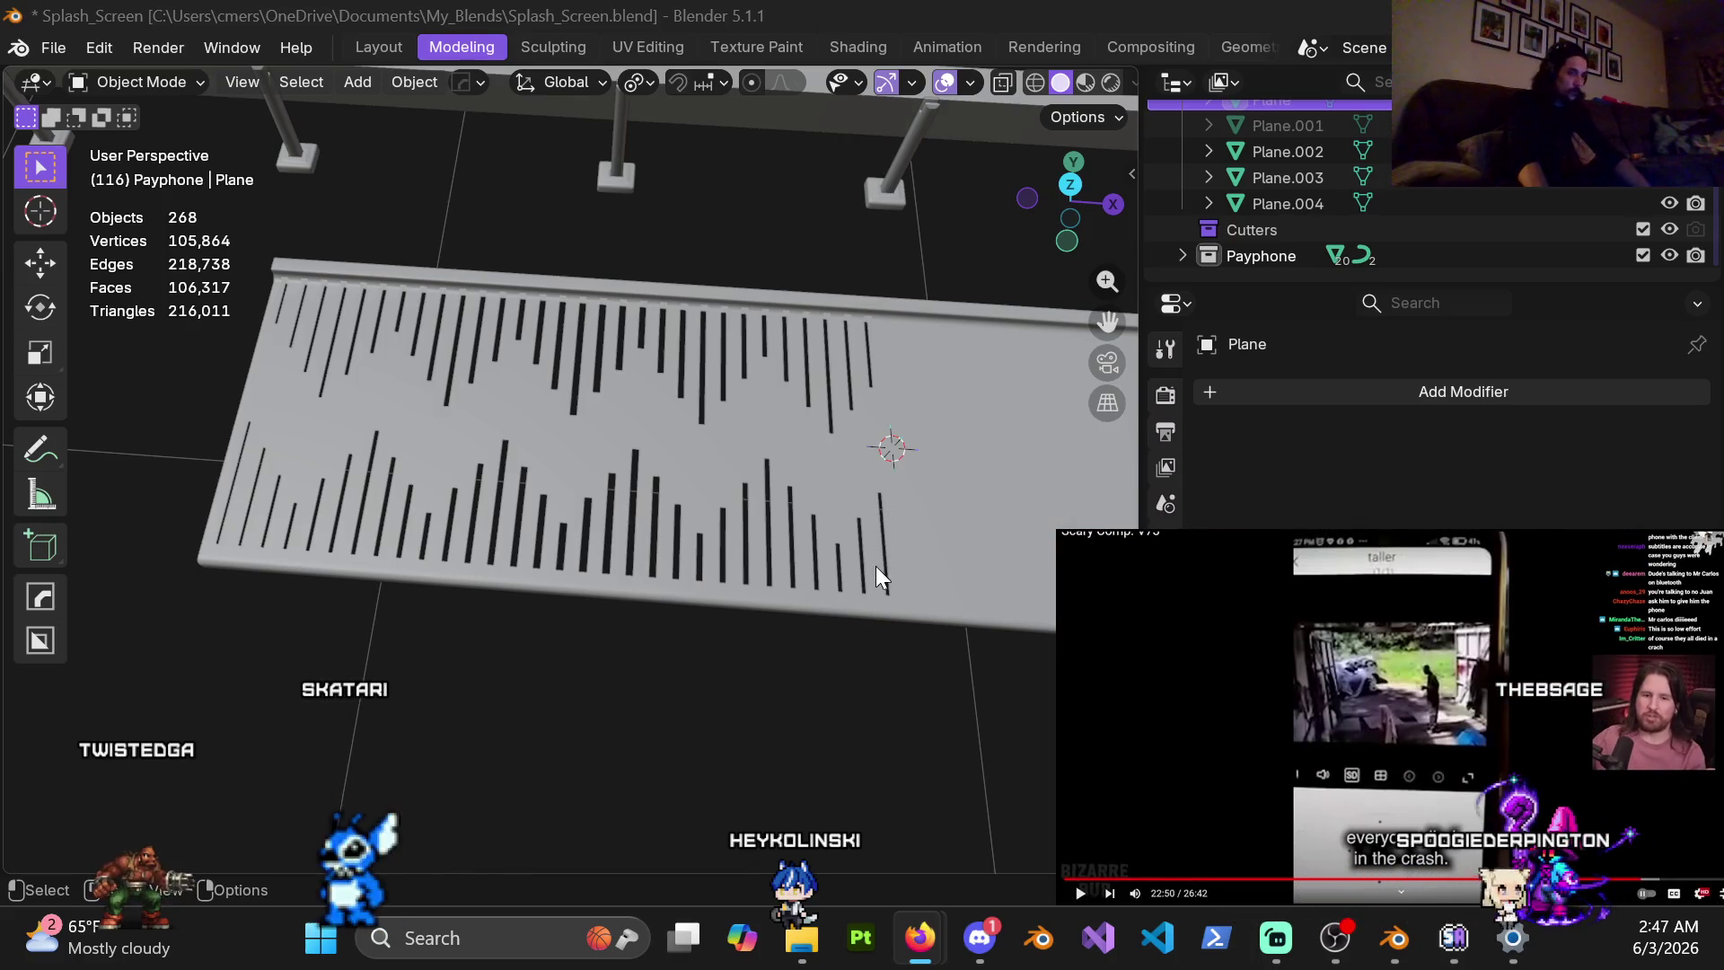
pyautogui.scroll(3, 876, 566)
pyautogui.click(940, 499)
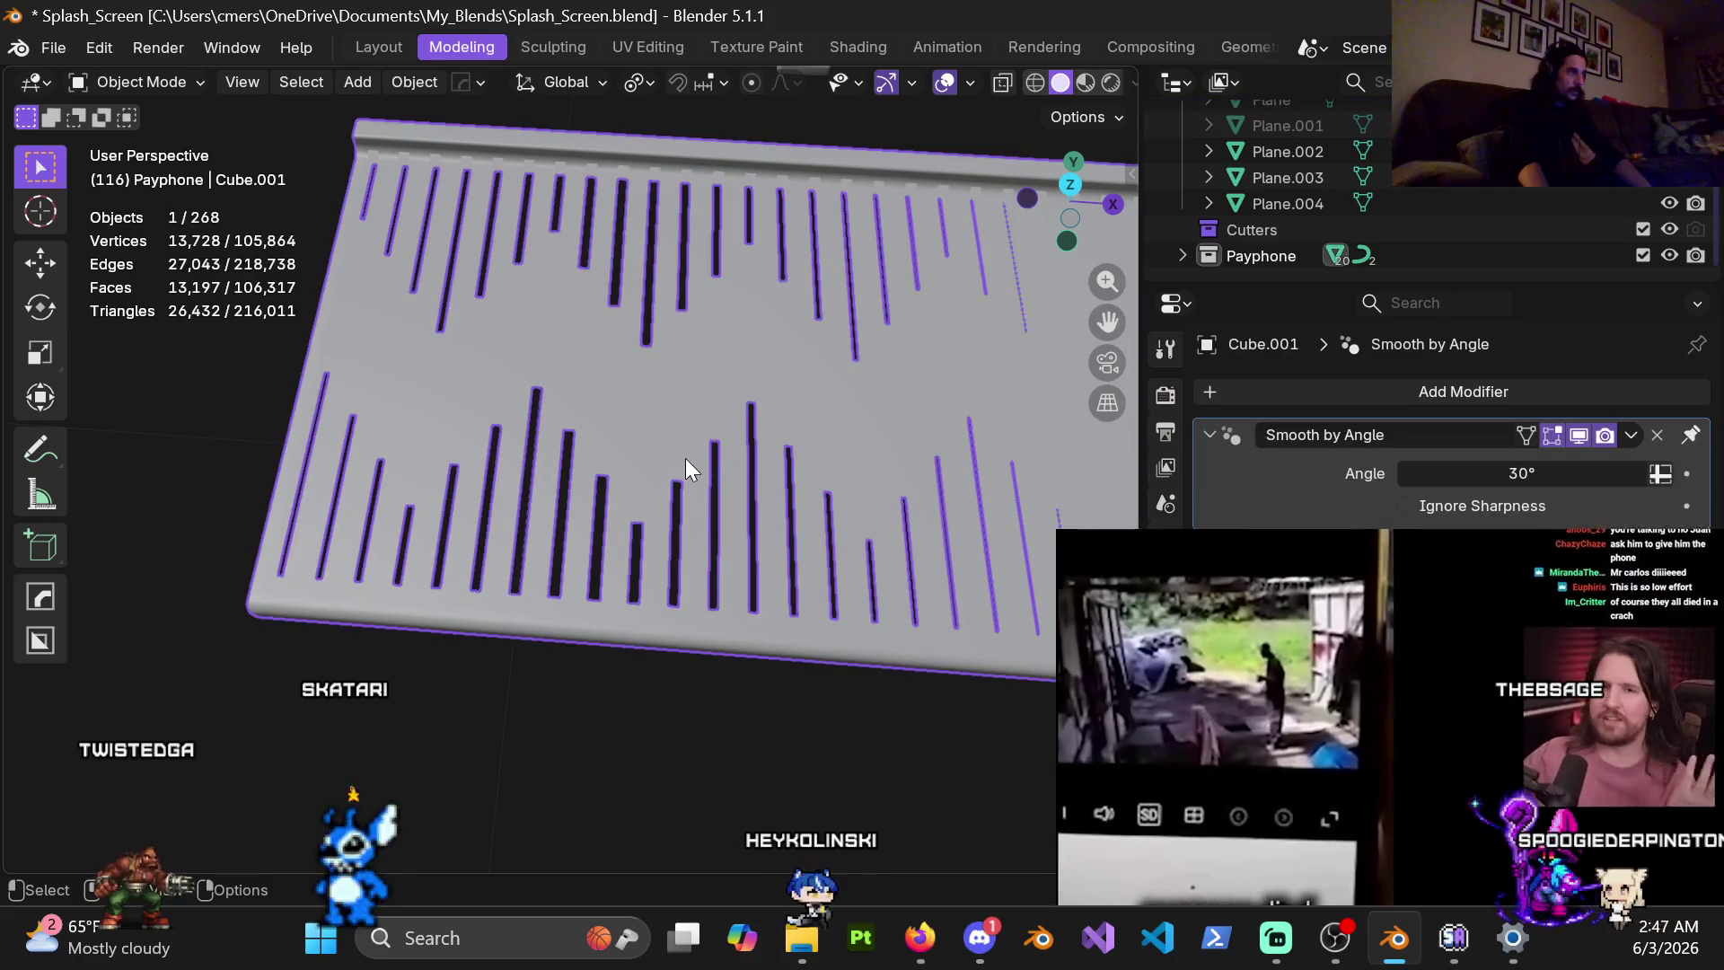
# Enter Edit Mode on the floor plate and switch to vertex selection
pyautogui.press('Tab')
pyautogui.scroll(4, 676, 522)
pyautogui.moveTo(676, 523); pyautogui.dragTo(596, 533, button='middle')
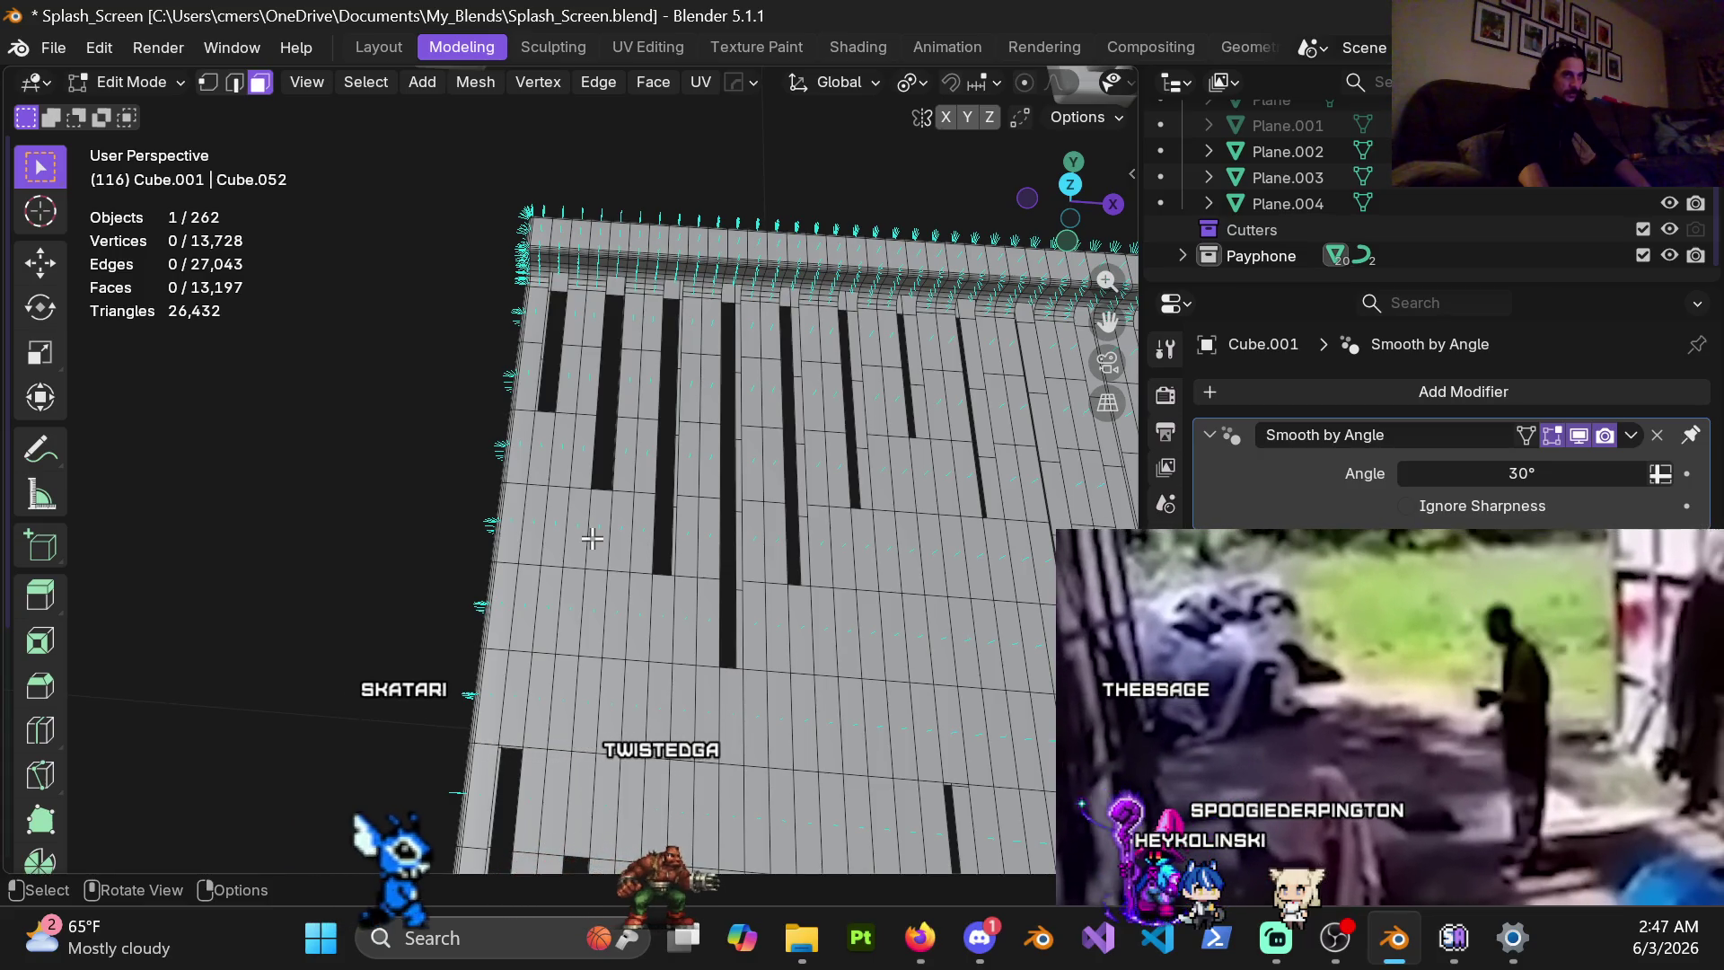
pyautogui.scroll(1, 594, 562)
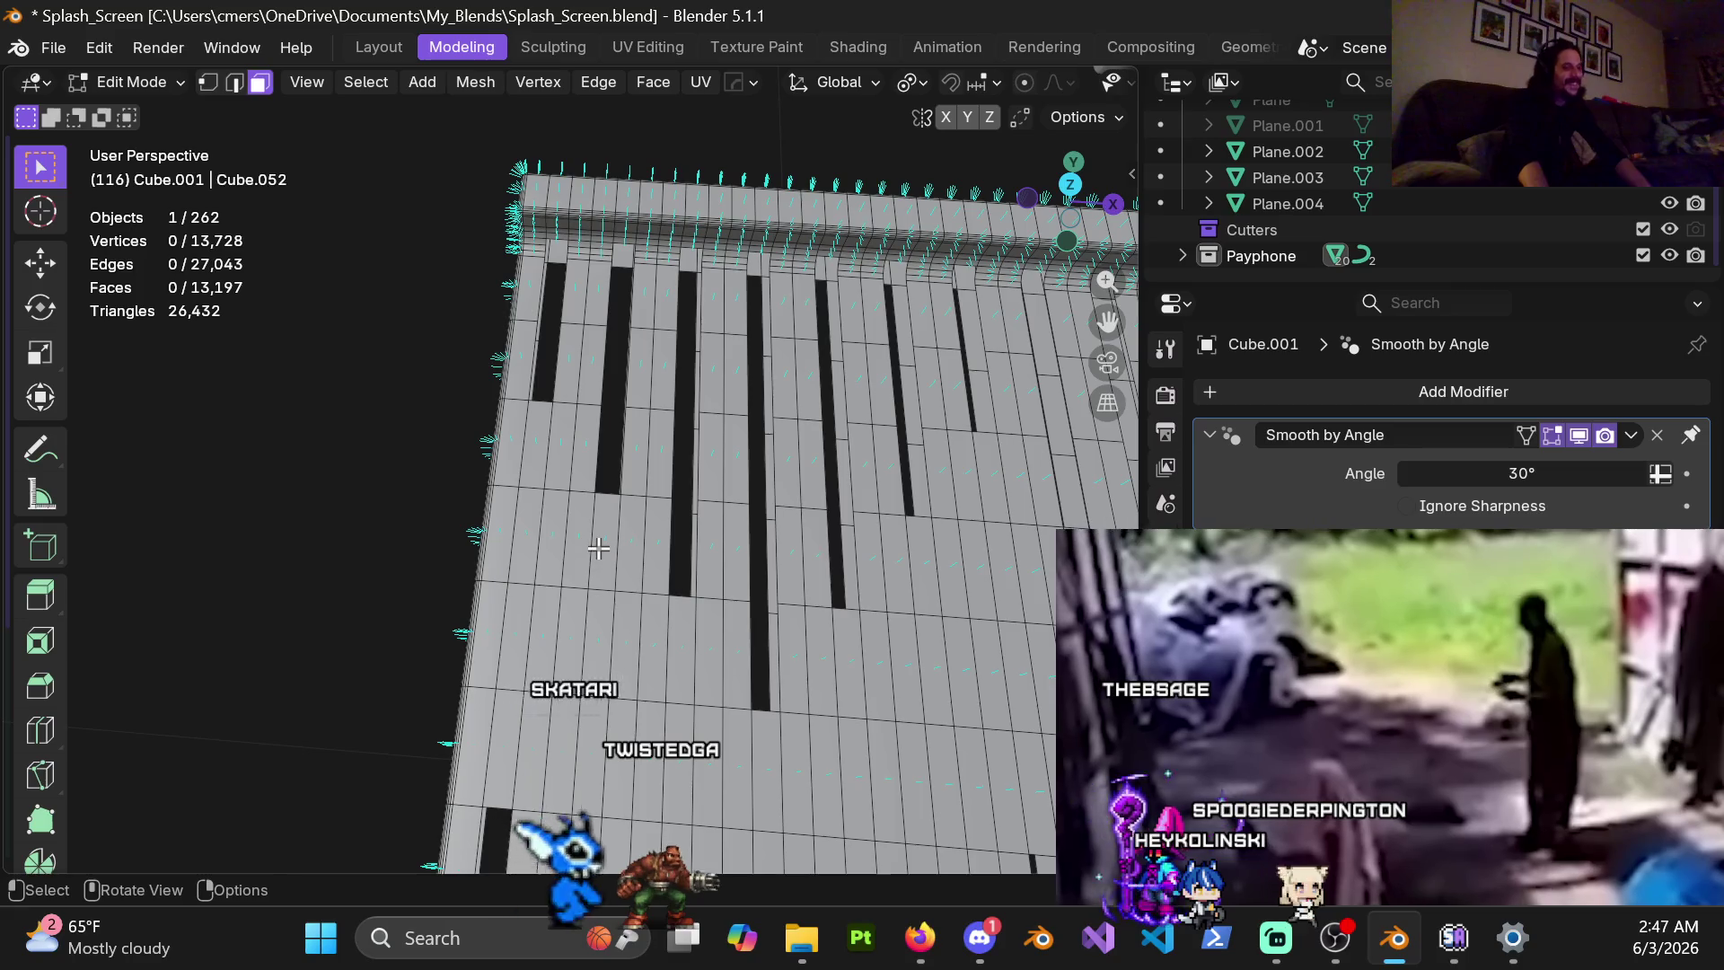
pyautogui.moveTo(597, 540)
pyautogui.mouseDown(button='middle')
pyautogui.moveTo(670, 519)
pyautogui.moveTo(658, 477)
pyautogui.moveTo(661, 500)
pyautogui.mouseUp(button='middle')
pyautogui.press('1')
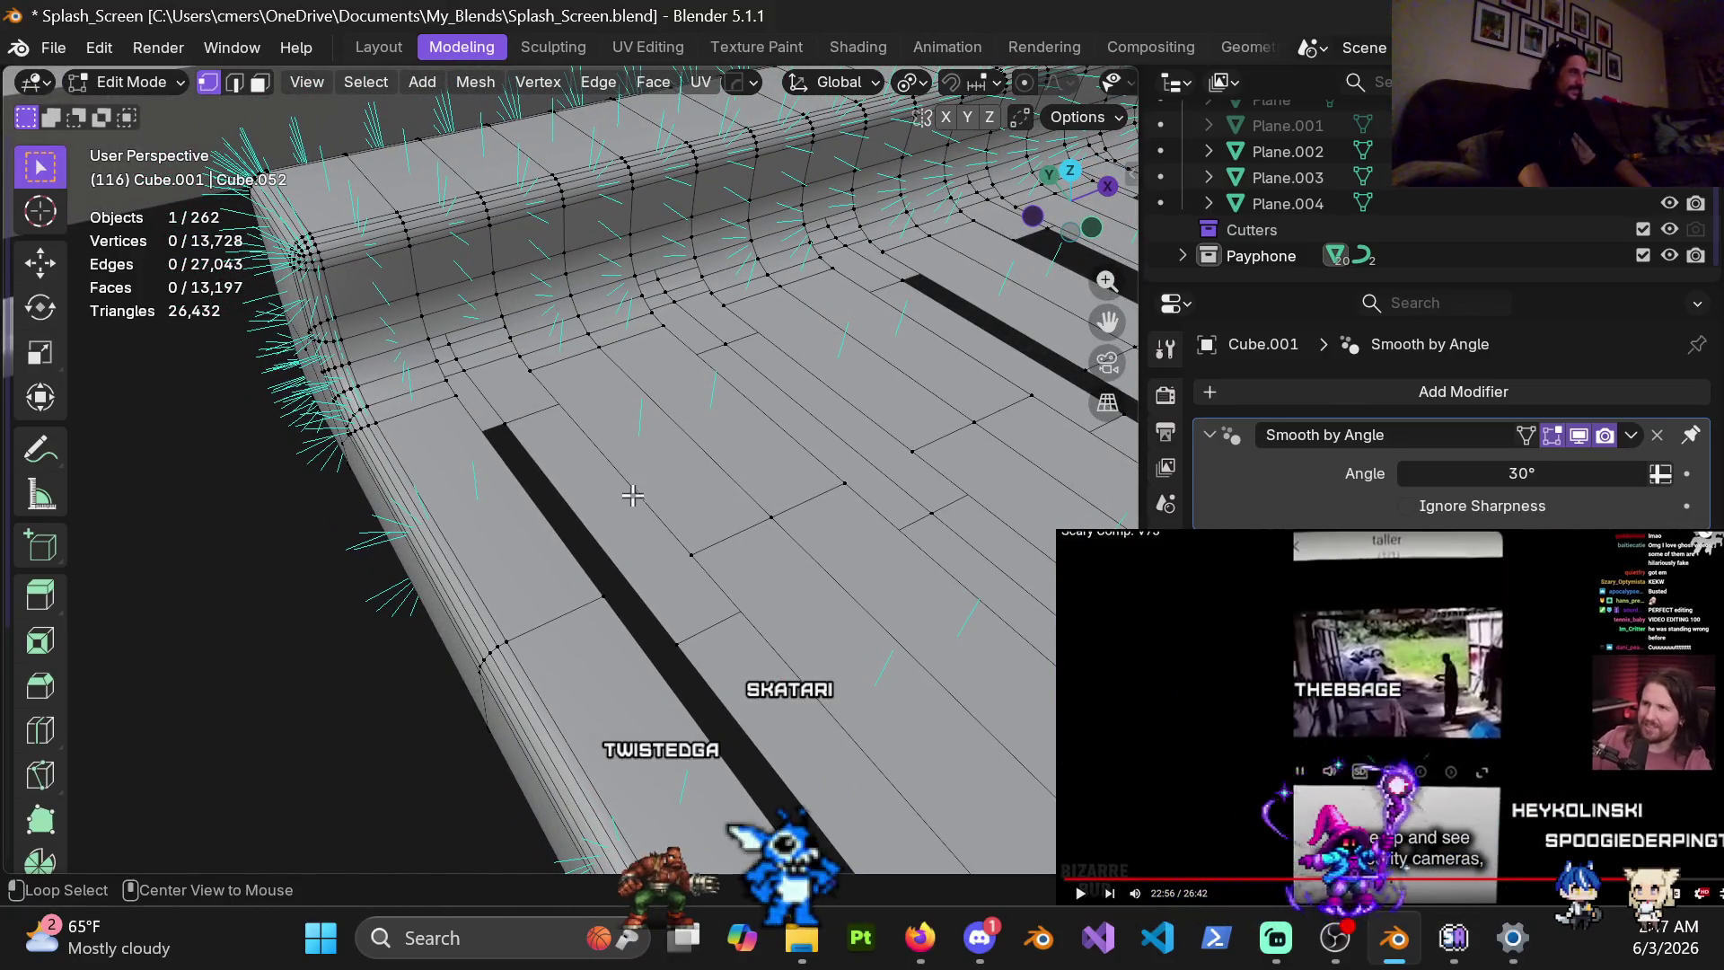
# Select the corner vertices at the slot top ends to be capped
pyautogui.moveTo(632, 496)
pyautogui.mouseDown(button='middle')
pyautogui.moveTo(559, 428)
pyautogui.moveTo(577, 414)
pyautogui.mouseUp(button='middle')
pyautogui.keyDown('shift'); pyautogui.click(626, 590); pyautogui.keyUp('shift')
pyautogui.moveTo(633, 588); pyautogui.dragTo(719, 417, button='middle')
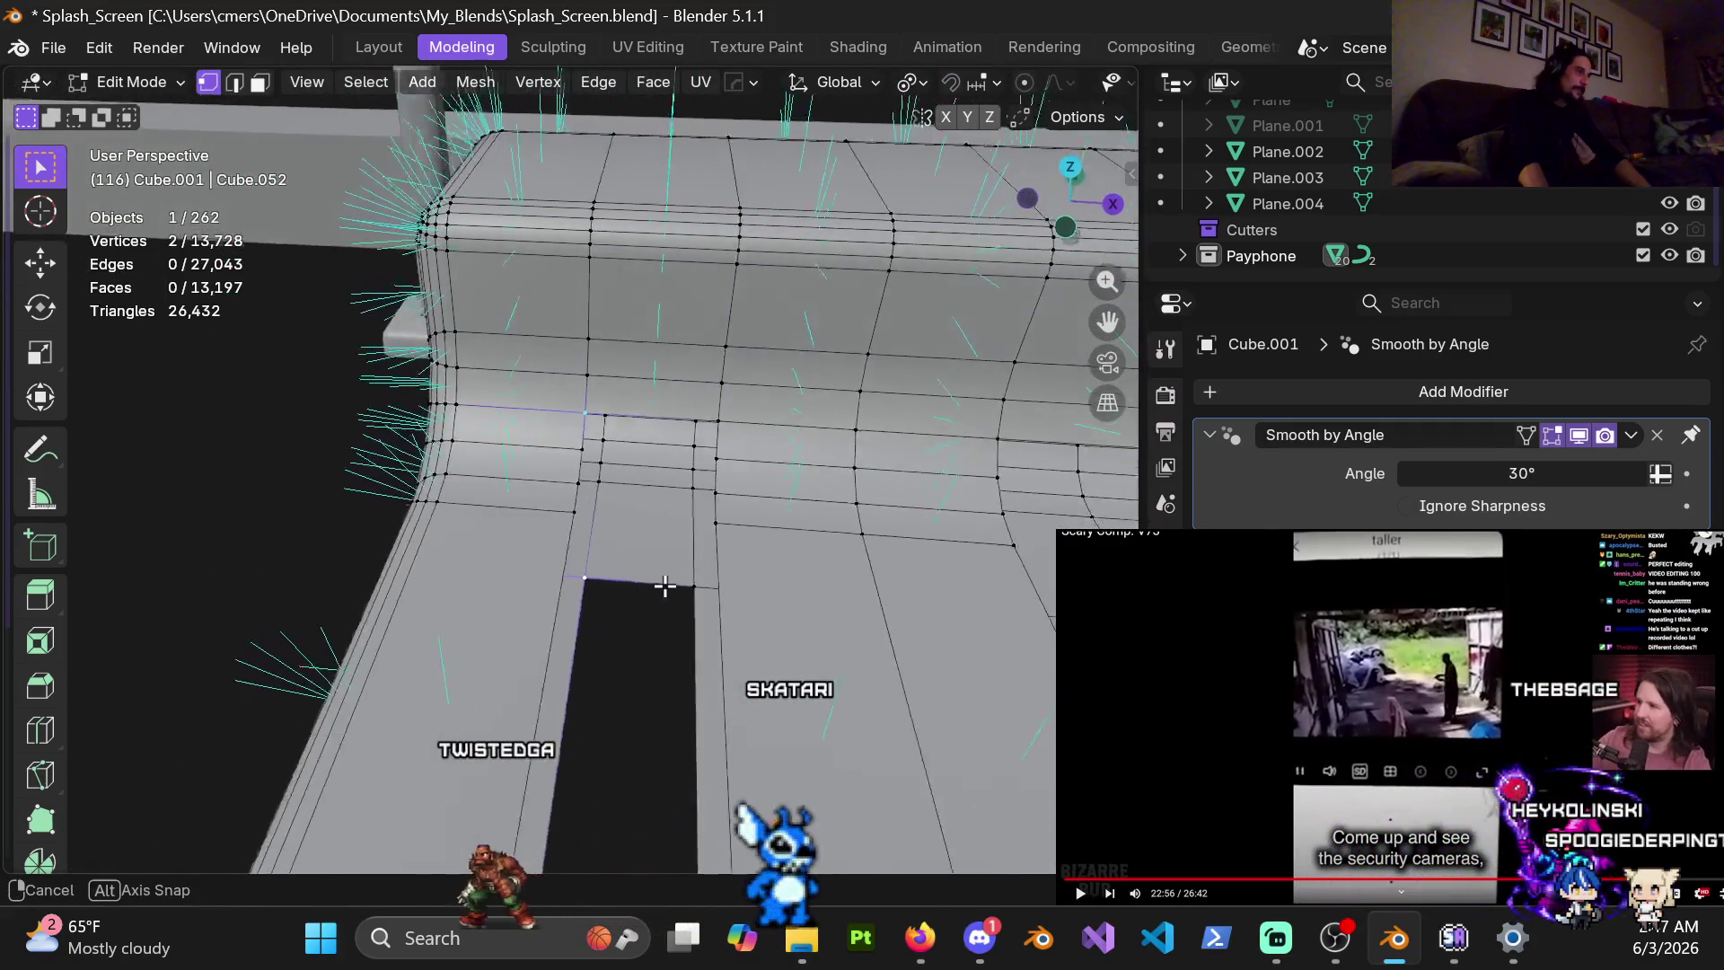
pyautogui.keyDown('shift'); pyautogui.click(720, 417); pyautogui.keyUp('shift')
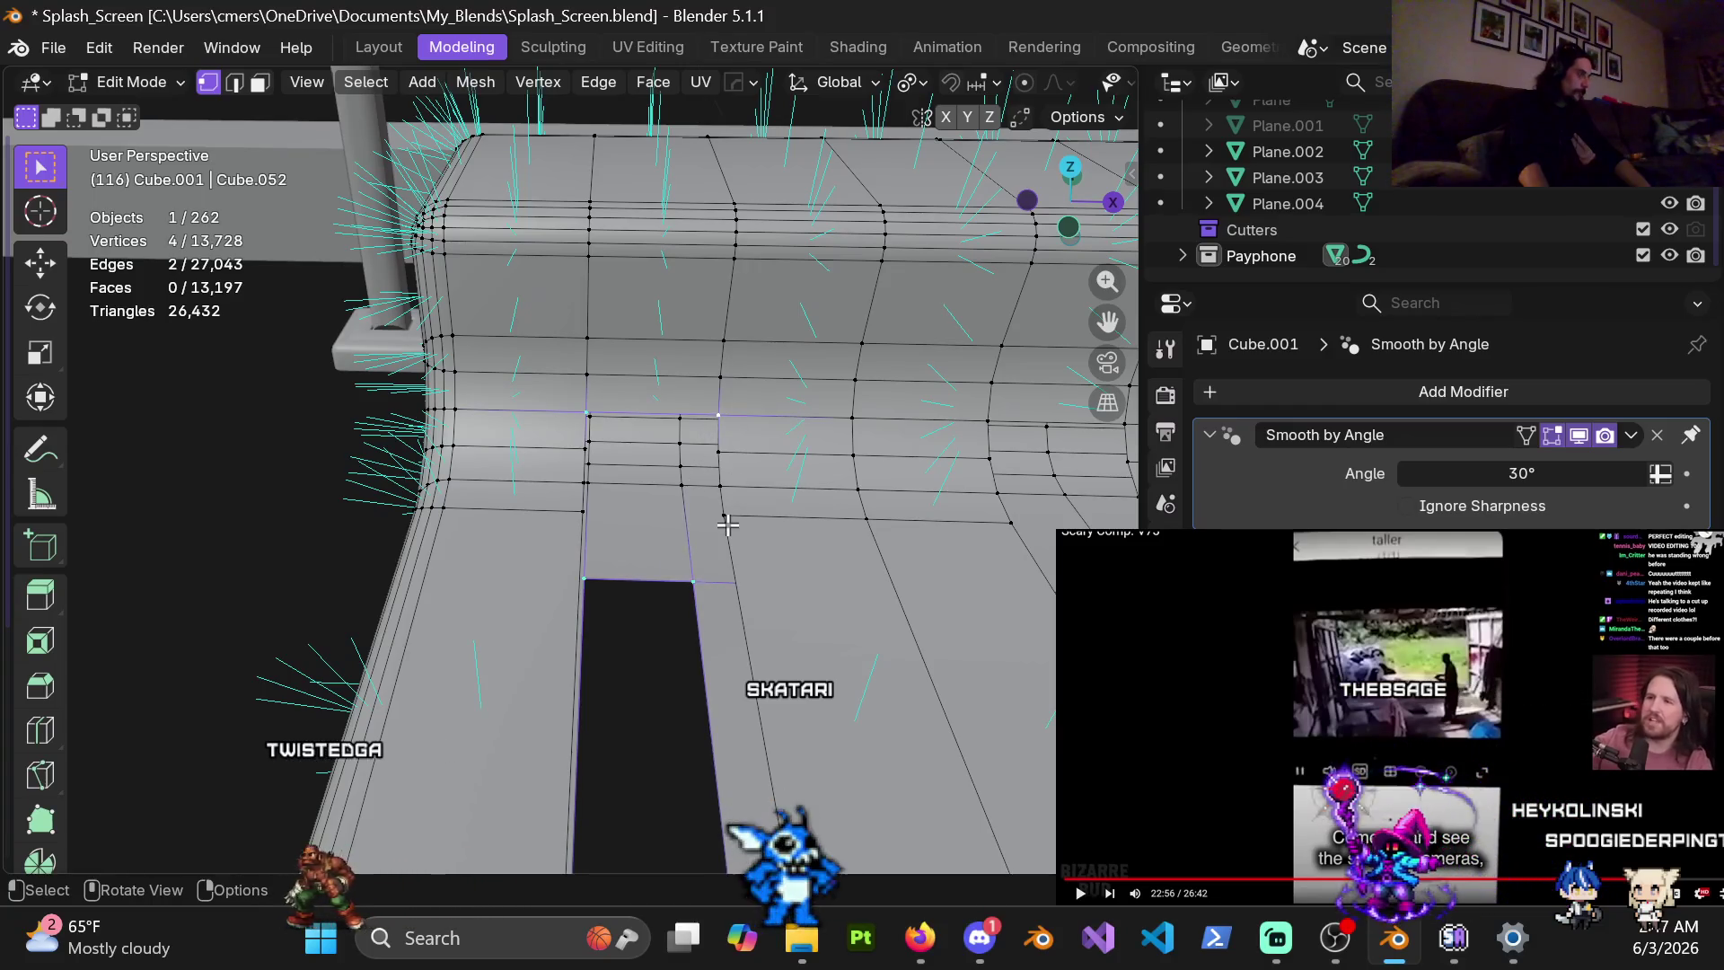
pyautogui.moveTo(720, 531)
pyautogui.mouseDown(button='middle')
pyautogui.moveTo(543, 503)
pyautogui.moveTo(557, 615)
pyautogui.moveTo(596, 520)
pyautogui.mouseUp(button='middle')
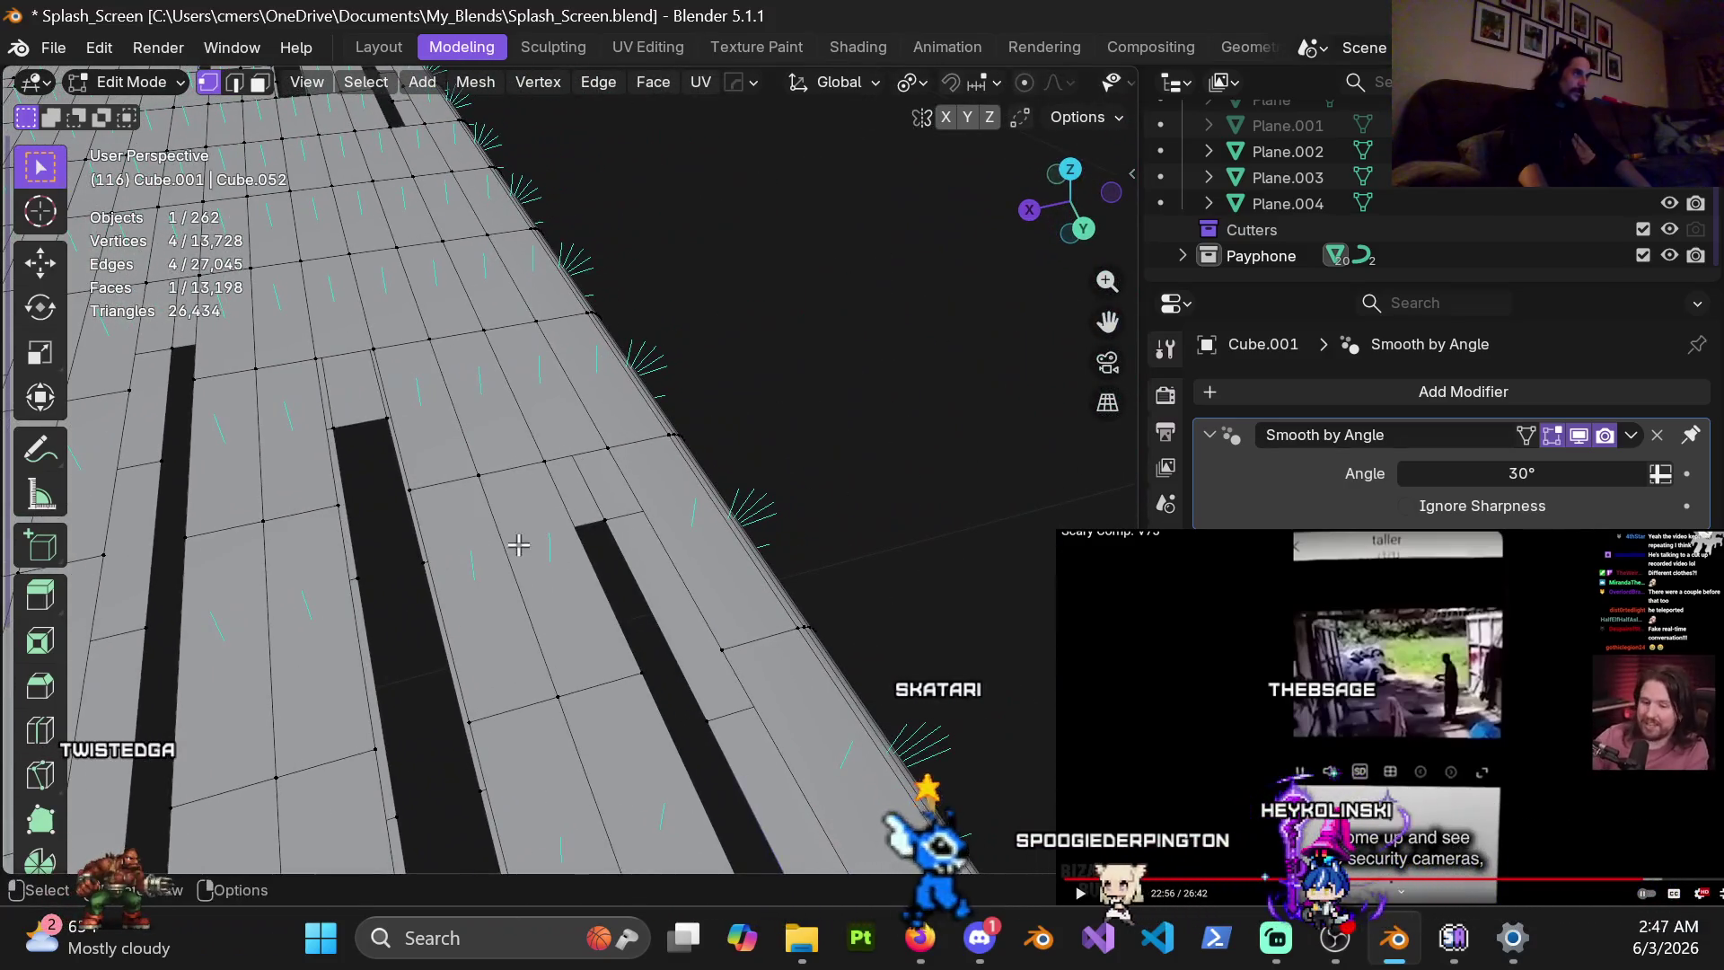
pyautogui.keyDown('shift'); pyautogui.click(614, 451); pyautogui.keyUp('shift')
pyautogui.moveTo(613, 452); pyautogui.dragTo(543, 451, button='middle')
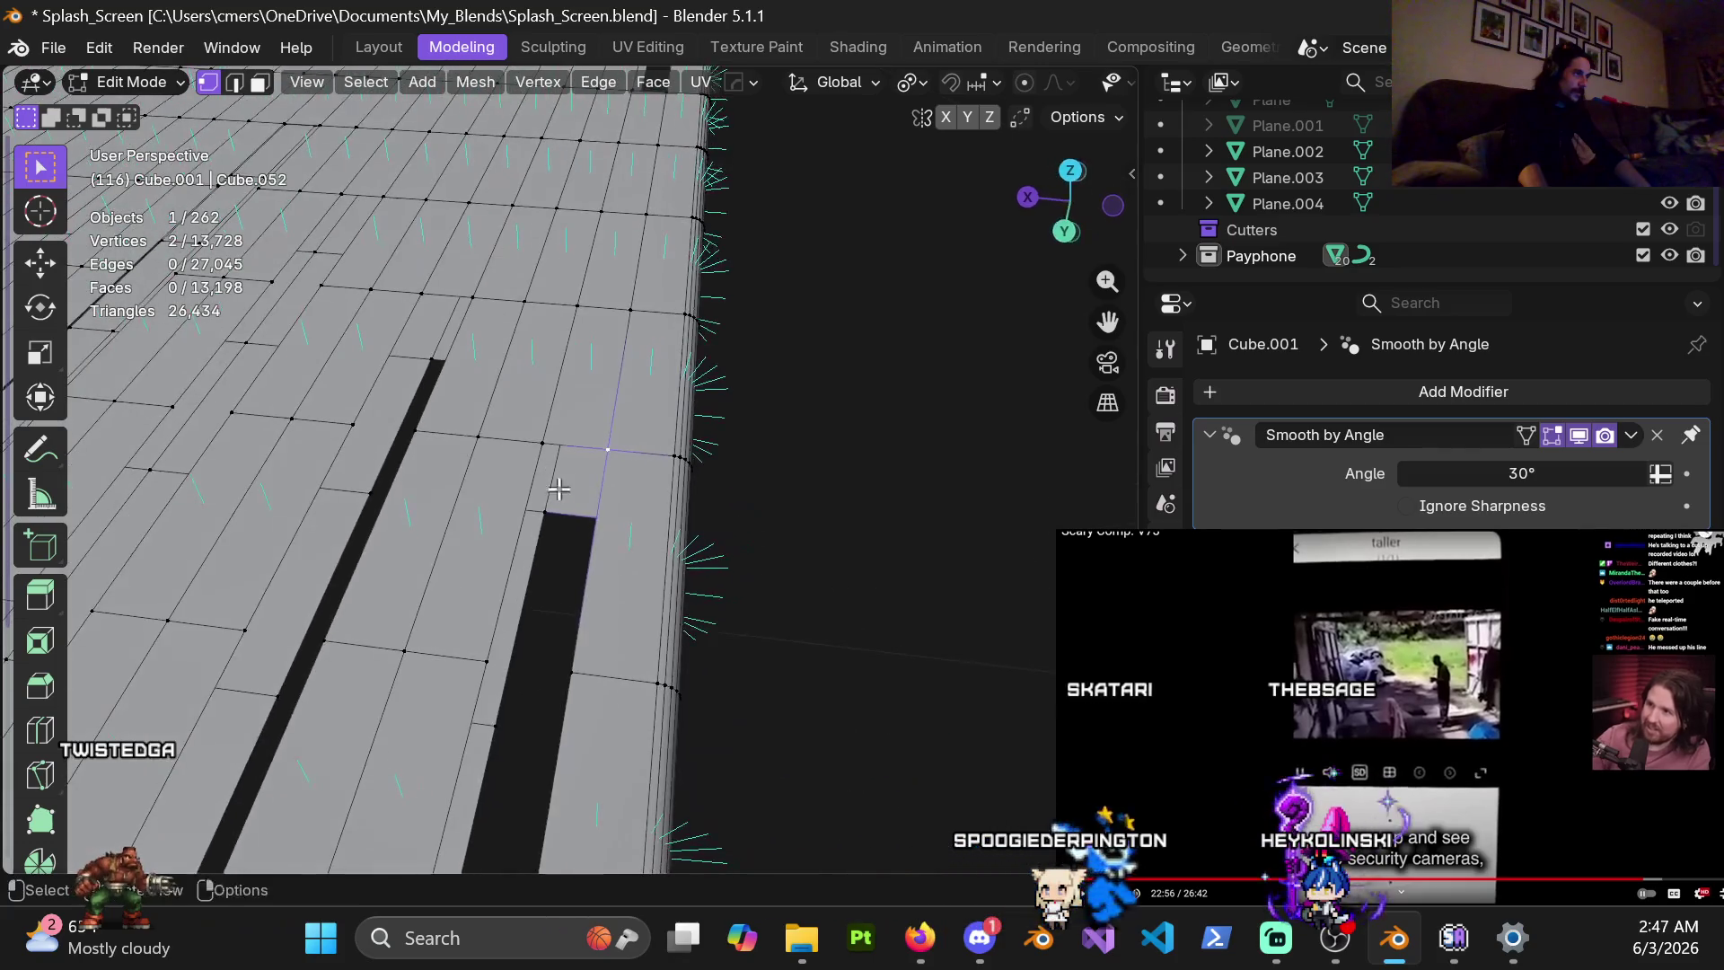
# Cap the selected slot end with a face and fill one side loop as quads
pyautogui.press('f')
pyautogui.moveTo(543, 525)
pyautogui.mouseDown(button='middle')
pyautogui.moveTo(810, 498)
pyautogui.moveTo(693, 537)
pyautogui.mouseUp(button='middle')
pyautogui.keyDown('alt'); pyautogui.click(727, 503); pyautogui.keyUp('alt')
pyautogui.hotkey('alt', 'f')
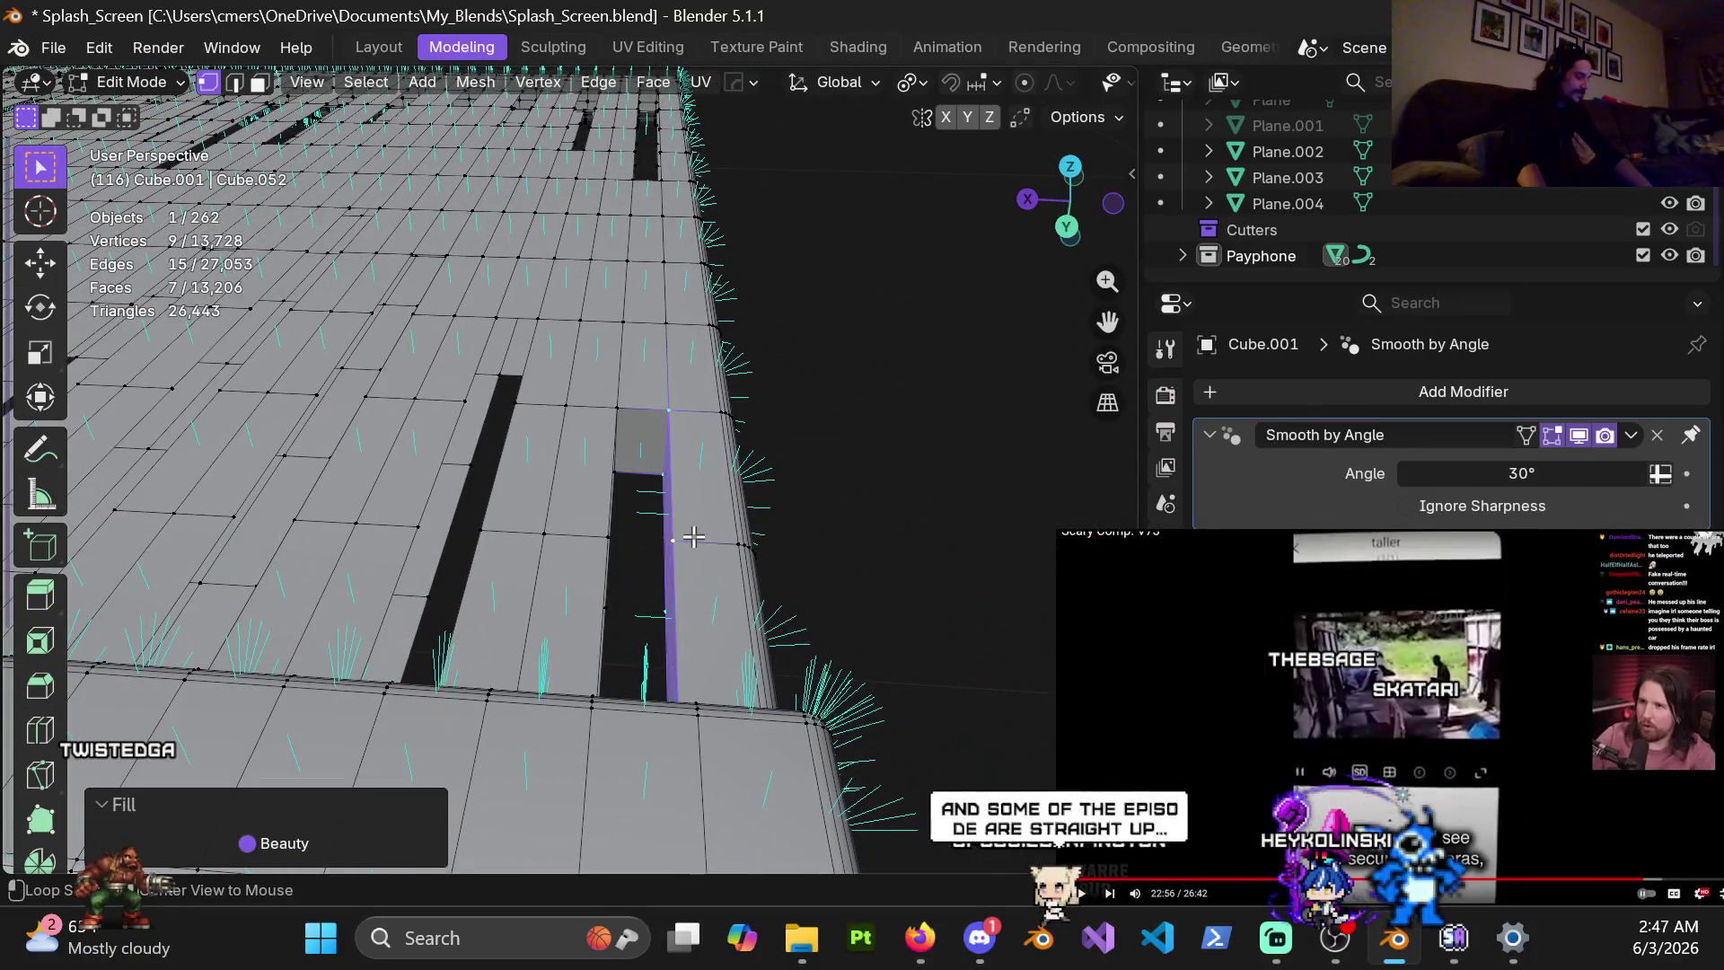
pyautogui.hotkey('alt', 'j')
# Box-select the next slot end's corners and close it with a face
pyautogui.moveTo(733, 520); pyautogui.dragTo(527, 578, button='middle')
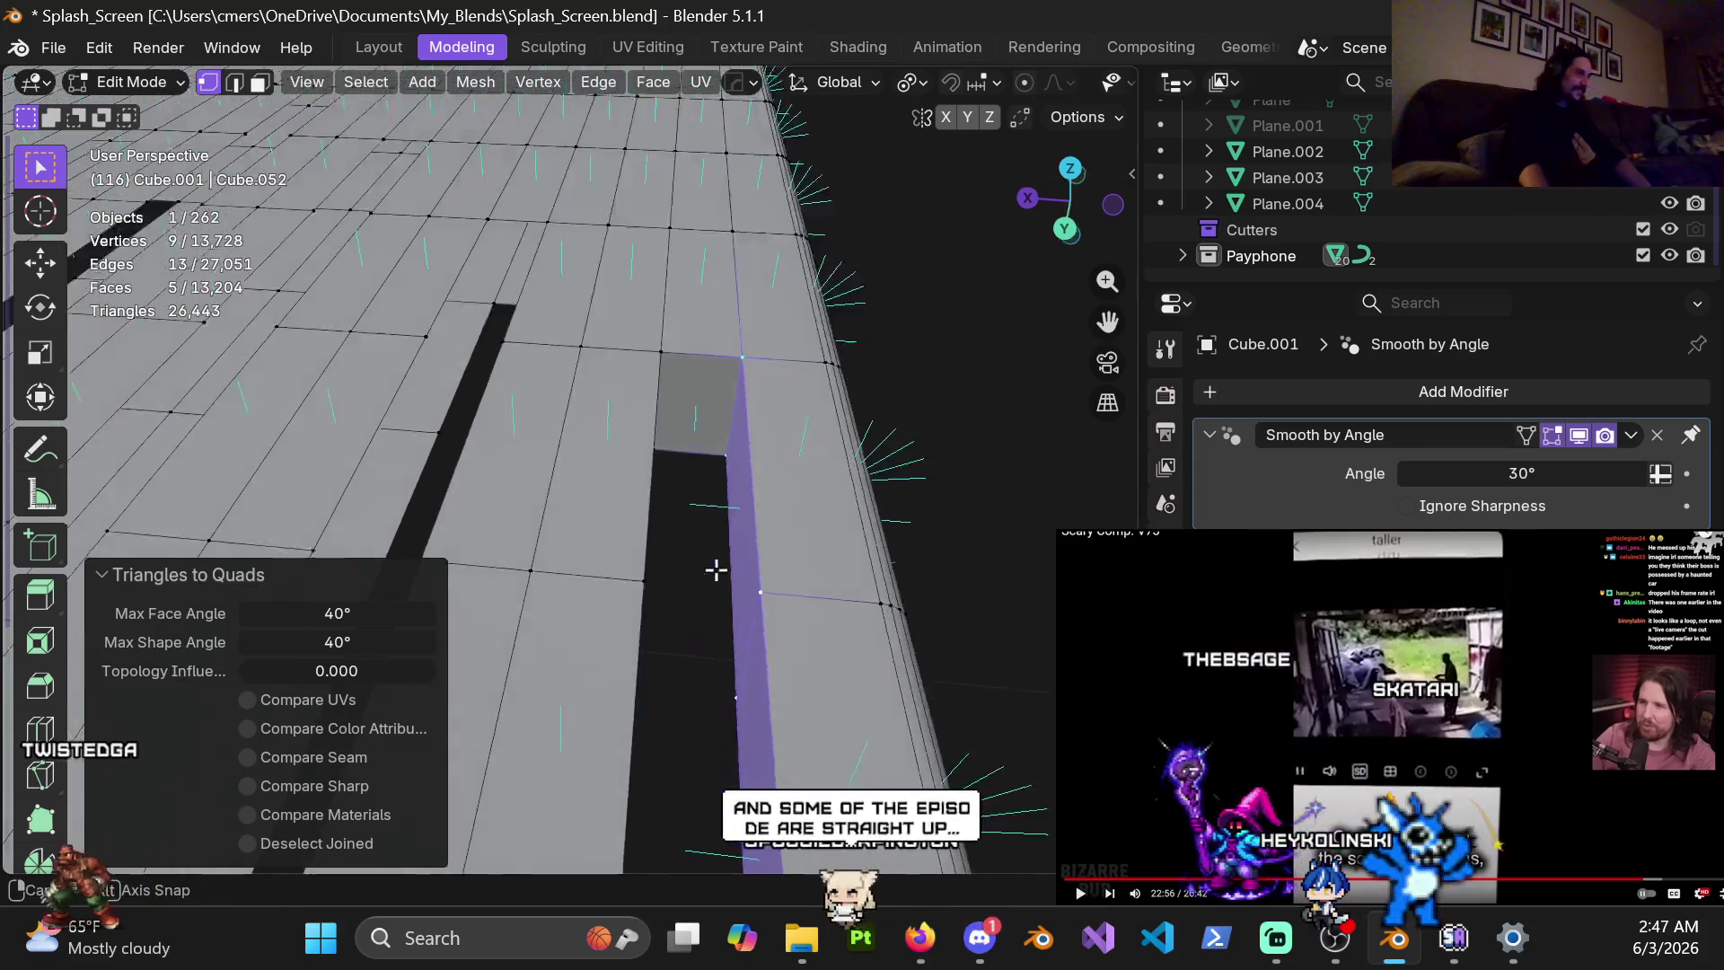
pyautogui.keyDown('alt'); pyautogui.click(672, 615); pyautogui.keyUp('alt')
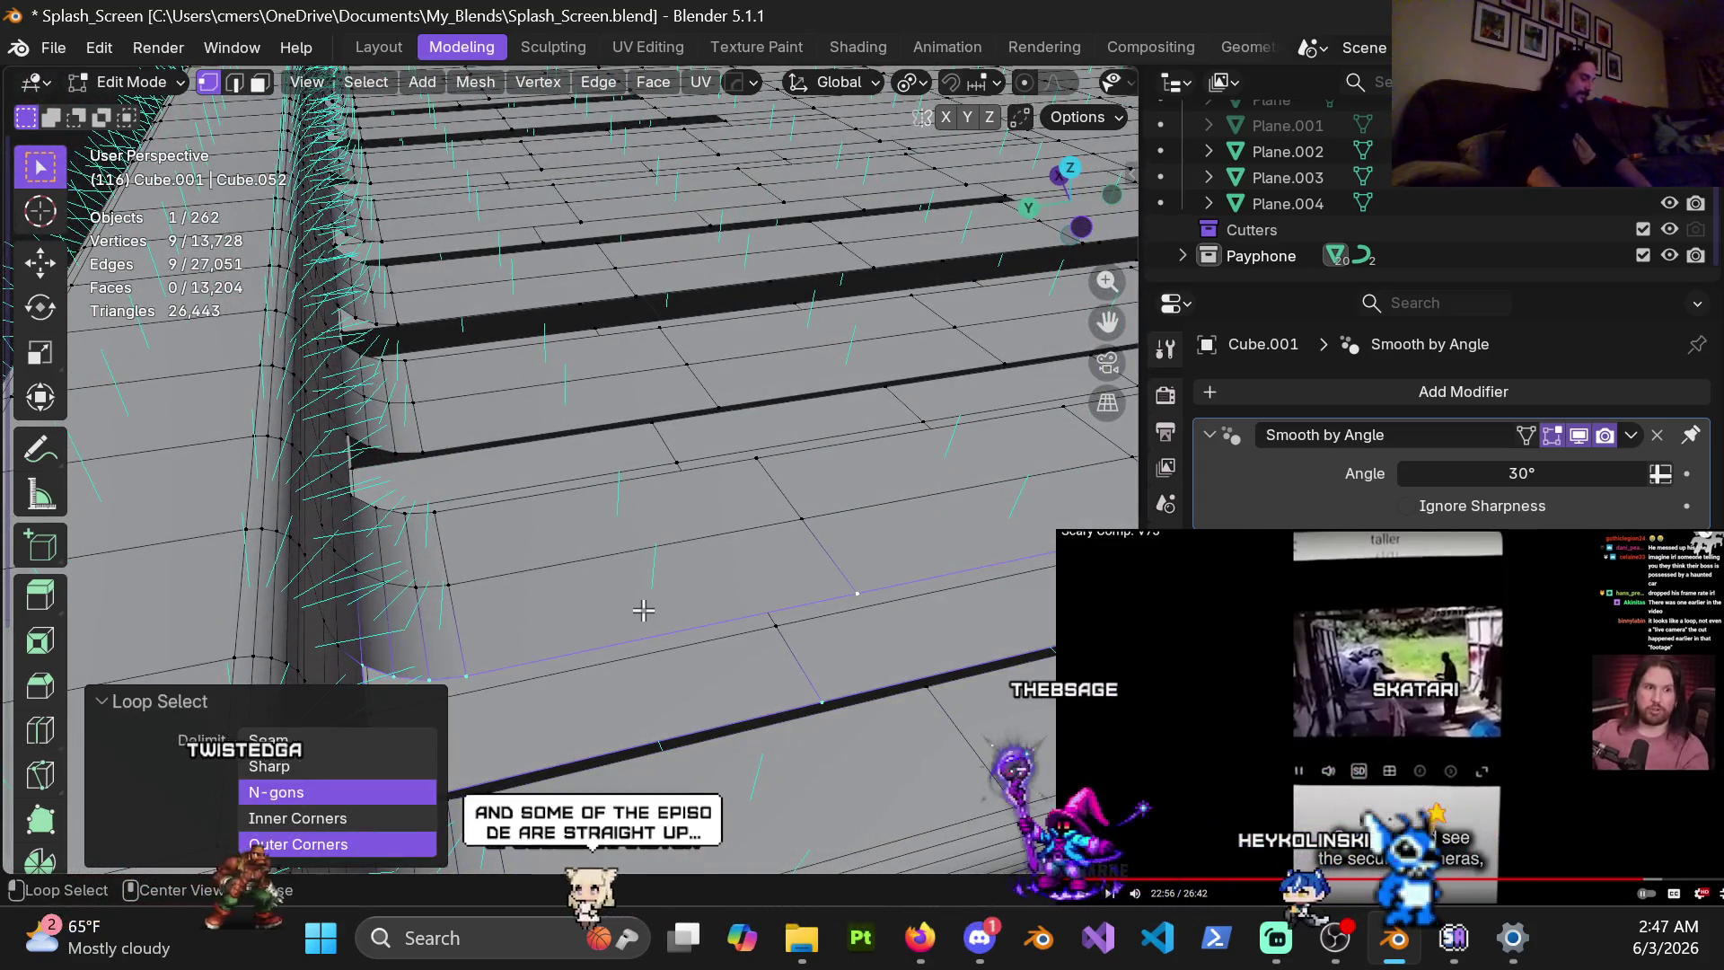
pyautogui.hotkey('ctrl', 'z')
pyautogui.moveTo(642, 610)
pyautogui.mouseDown(button='middle')
pyautogui.moveTo(486, 640)
pyautogui.moveTo(857, 522)
pyautogui.moveTo(562, 356)
pyautogui.moveTo(722, 417)
pyautogui.moveTo(735, 374)
pyautogui.moveTo(558, 516)
pyautogui.moveTo(488, 432)
pyautogui.mouseUp(button='middle')
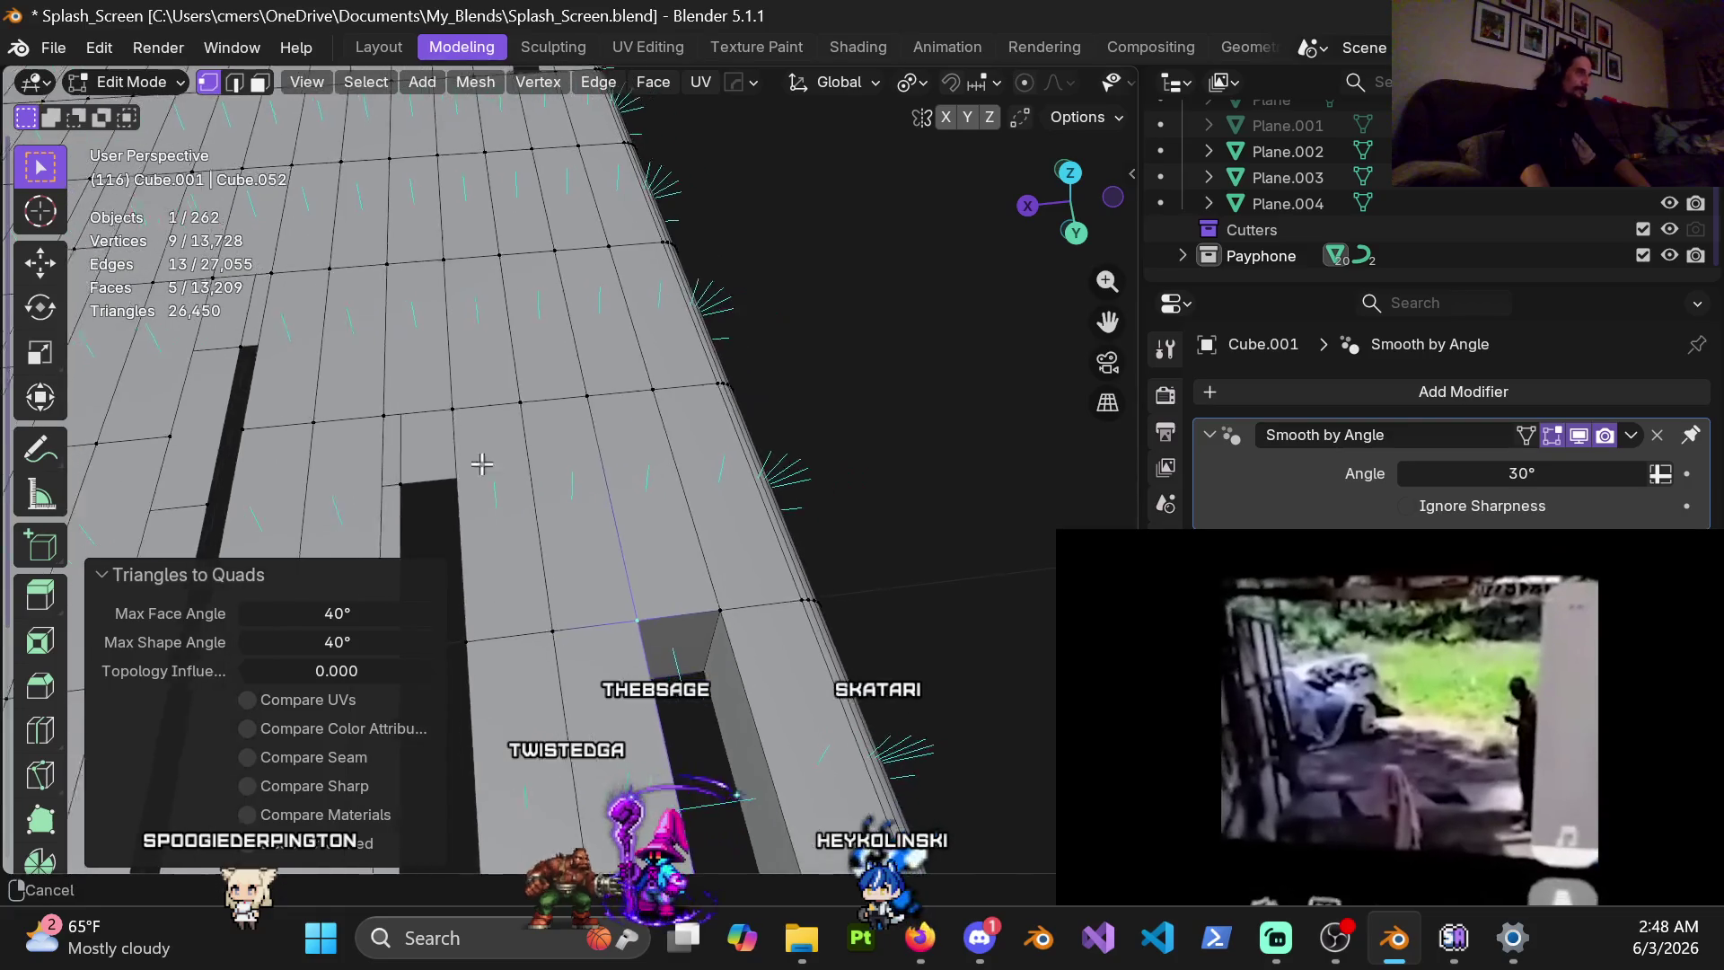
pyautogui.moveTo(554, 505); pyautogui.dragTo(535, 505)
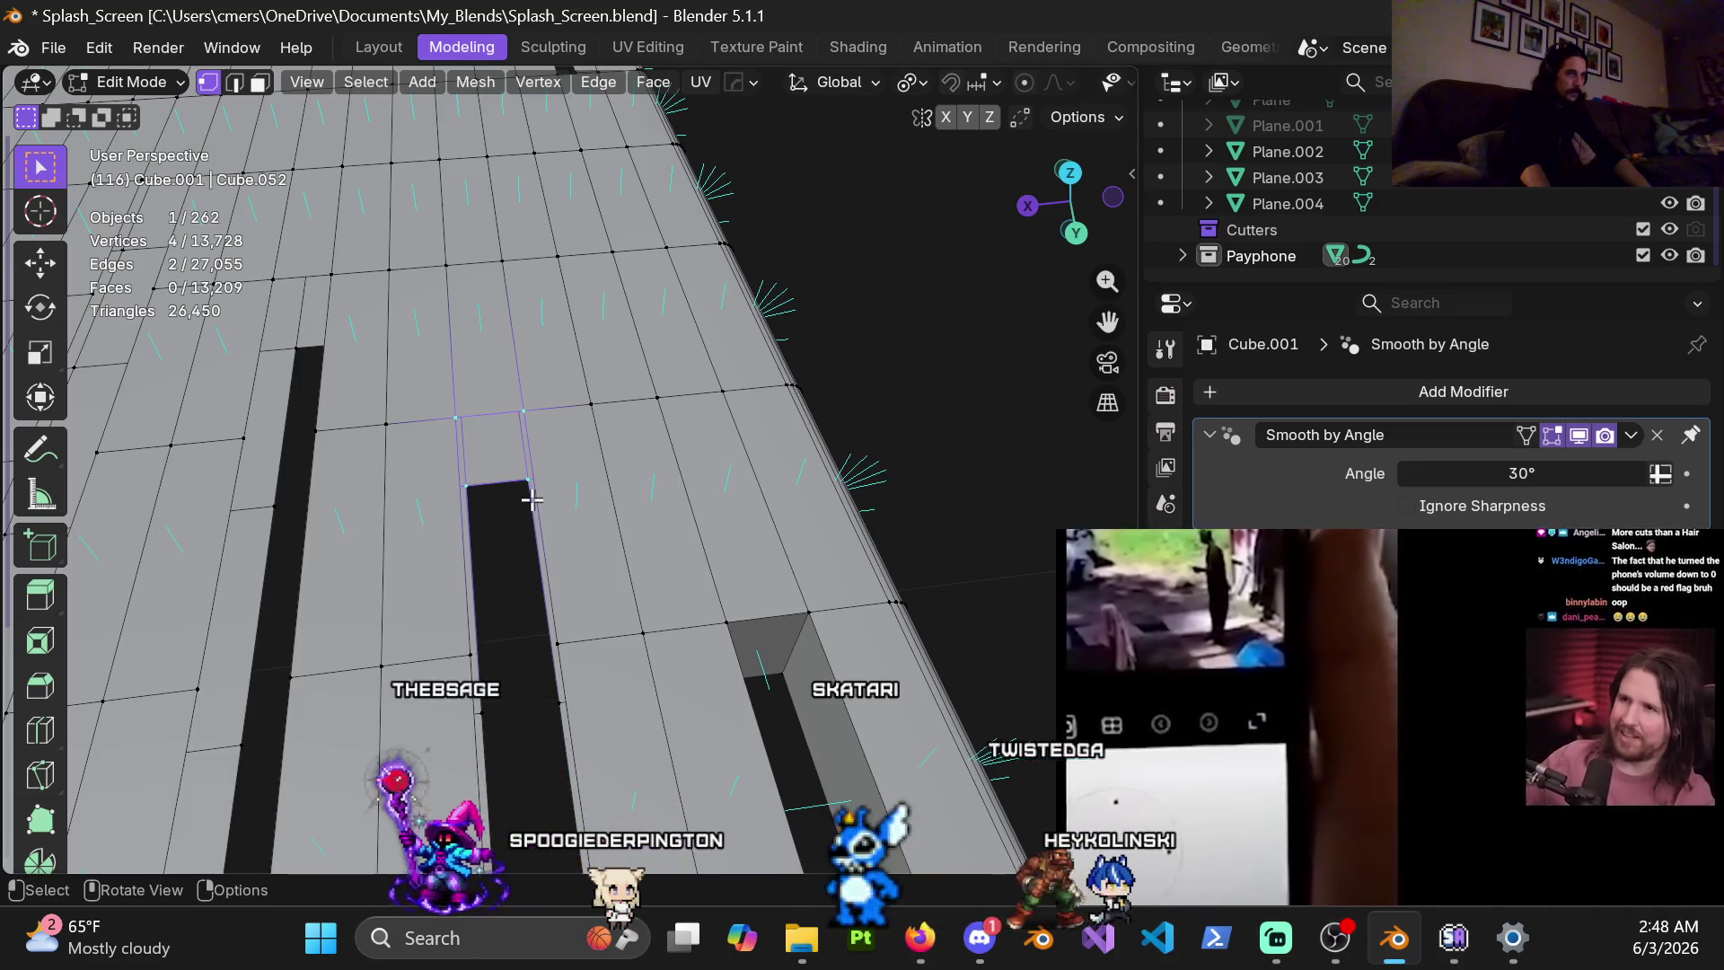
pyautogui.press('f')
# Cap the slot end by the curb with a filled face
pyautogui.moveTo(532, 493)
pyautogui.mouseDown(button='middle')
pyautogui.moveTo(807, 450)
pyautogui.moveTo(698, 544)
pyautogui.moveTo(663, 649)
pyautogui.mouseUp(button='middle')
pyautogui.moveTo(660, 710)
pyautogui.mouseDown(button='middle')
pyautogui.moveTo(674, 569)
pyautogui.moveTo(751, 732)
pyautogui.mouseUp(button='middle')
pyautogui.click(680, 562)
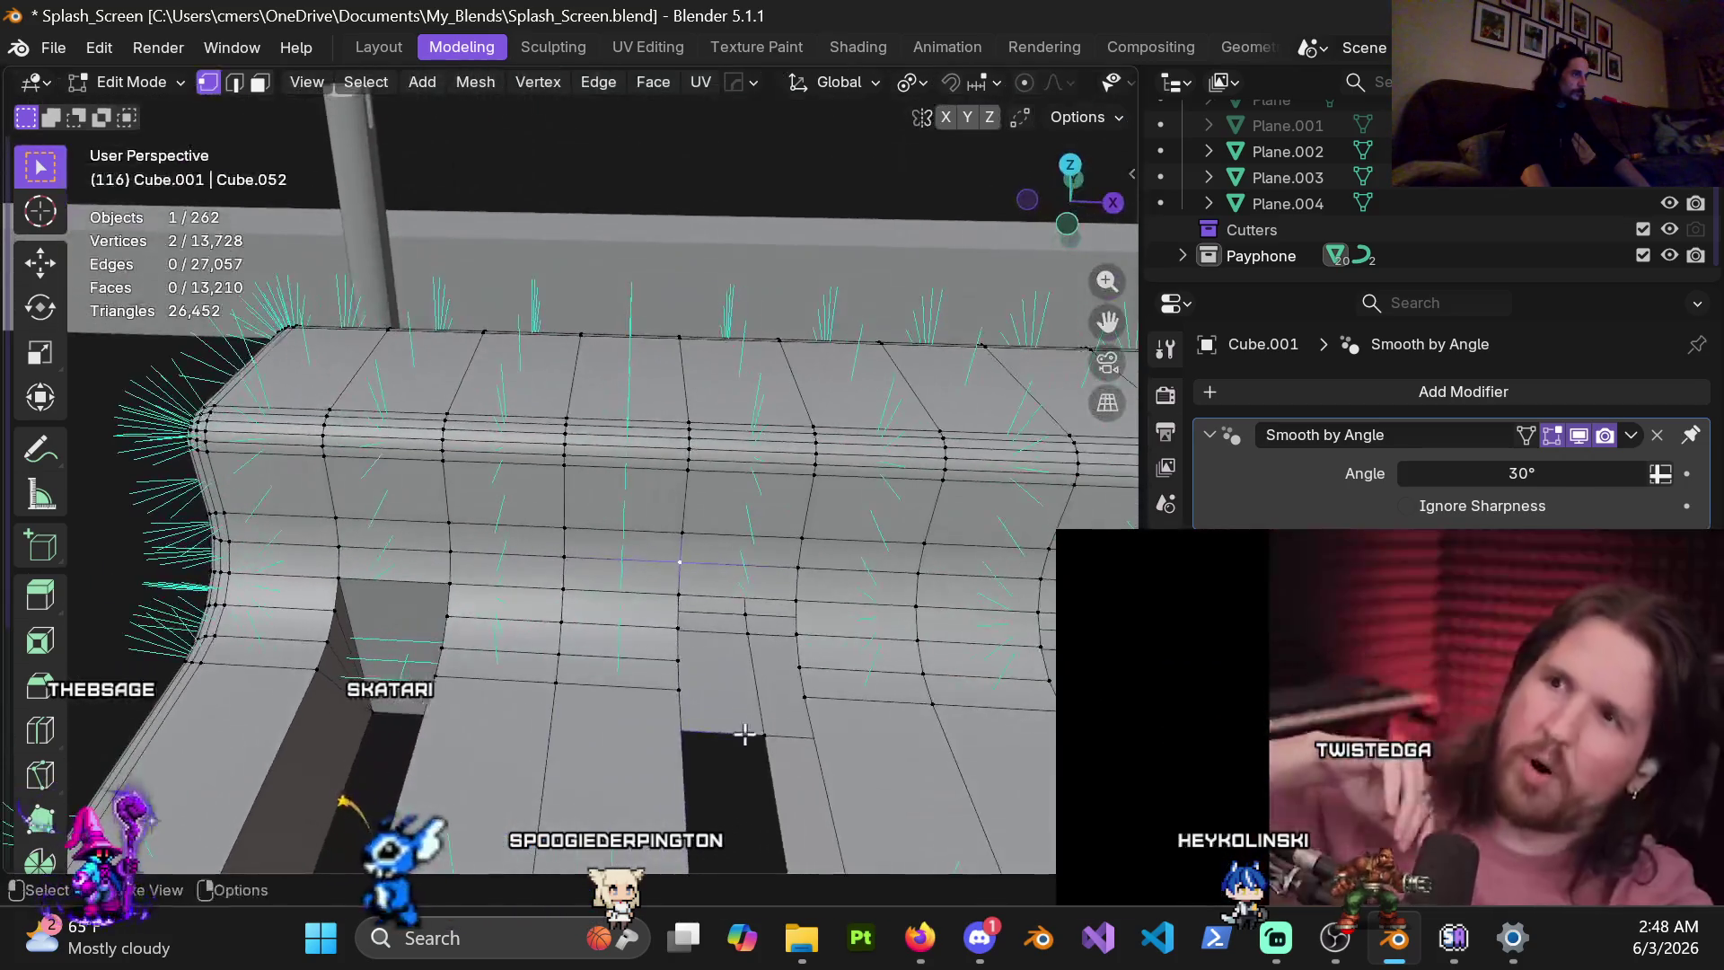
pyautogui.keyDown('shift'); pyautogui.click(762, 733); pyautogui.keyUp('shift')
pyautogui.moveTo(797, 571); pyautogui.dragTo(775, 556, button='middle')
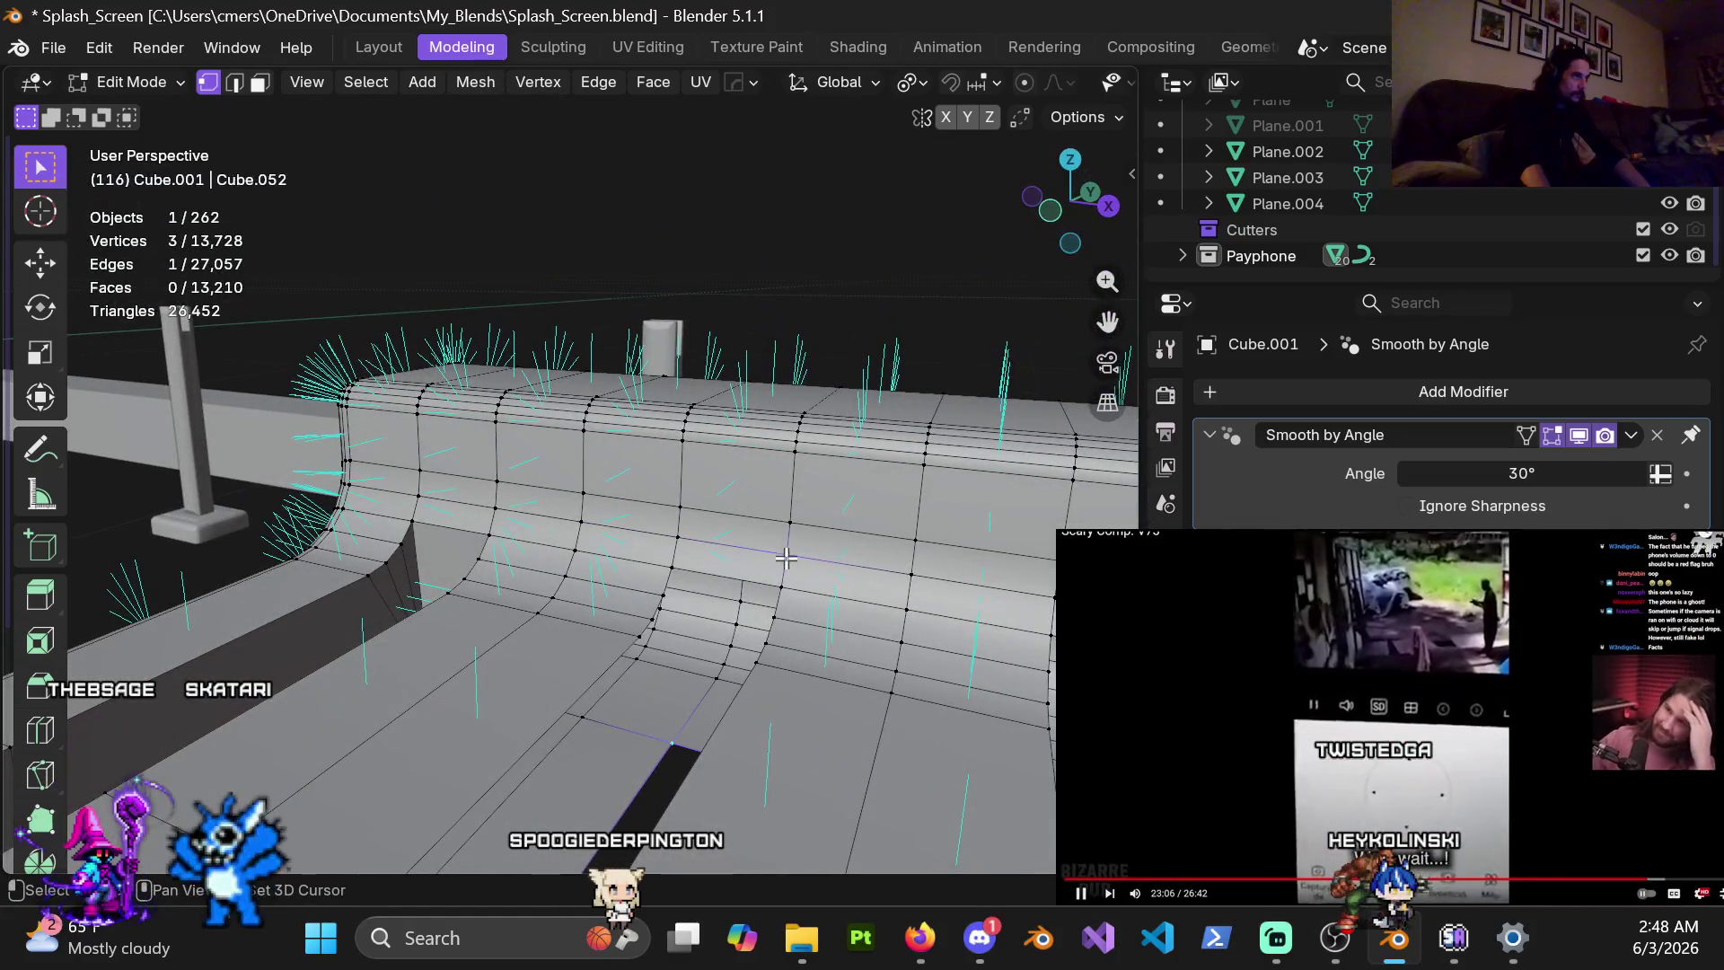
pyautogui.moveTo(702, 577)
pyautogui.mouseDown(button='middle')
pyautogui.moveTo(779, 544)
pyautogui.moveTo(701, 574)
pyautogui.mouseUp(button='middle')
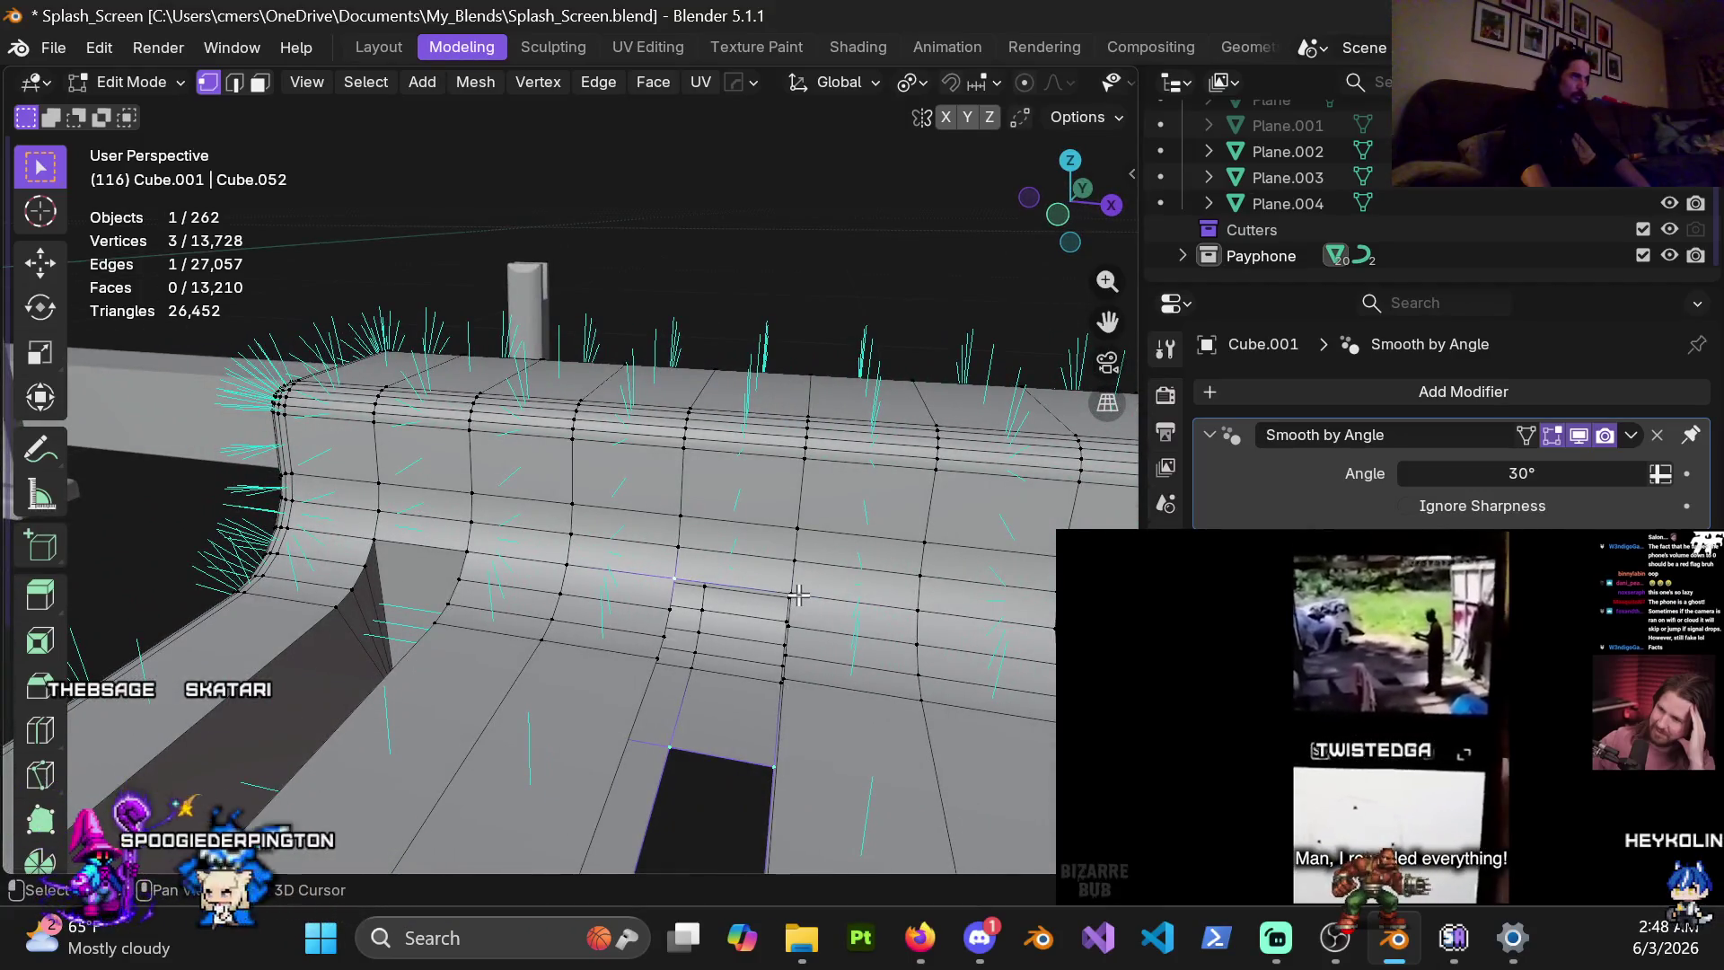
pyautogui.press('f')
# Fill both slot side walls with faces and convert them to quads
pyautogui.moveTo(833, 628)
pyautogui.mouseDown(button='middle')
pyautogui.moveTo(757, 560)
pyautogui.moveTo(516, 561)
pyautogui.moveTo(633, 518)
pyautogui.mouseUp(button='middle')
pyautogui.keyDown('alt'); pyautogui.click(542, 582); pyautogui.keyUp('alt')
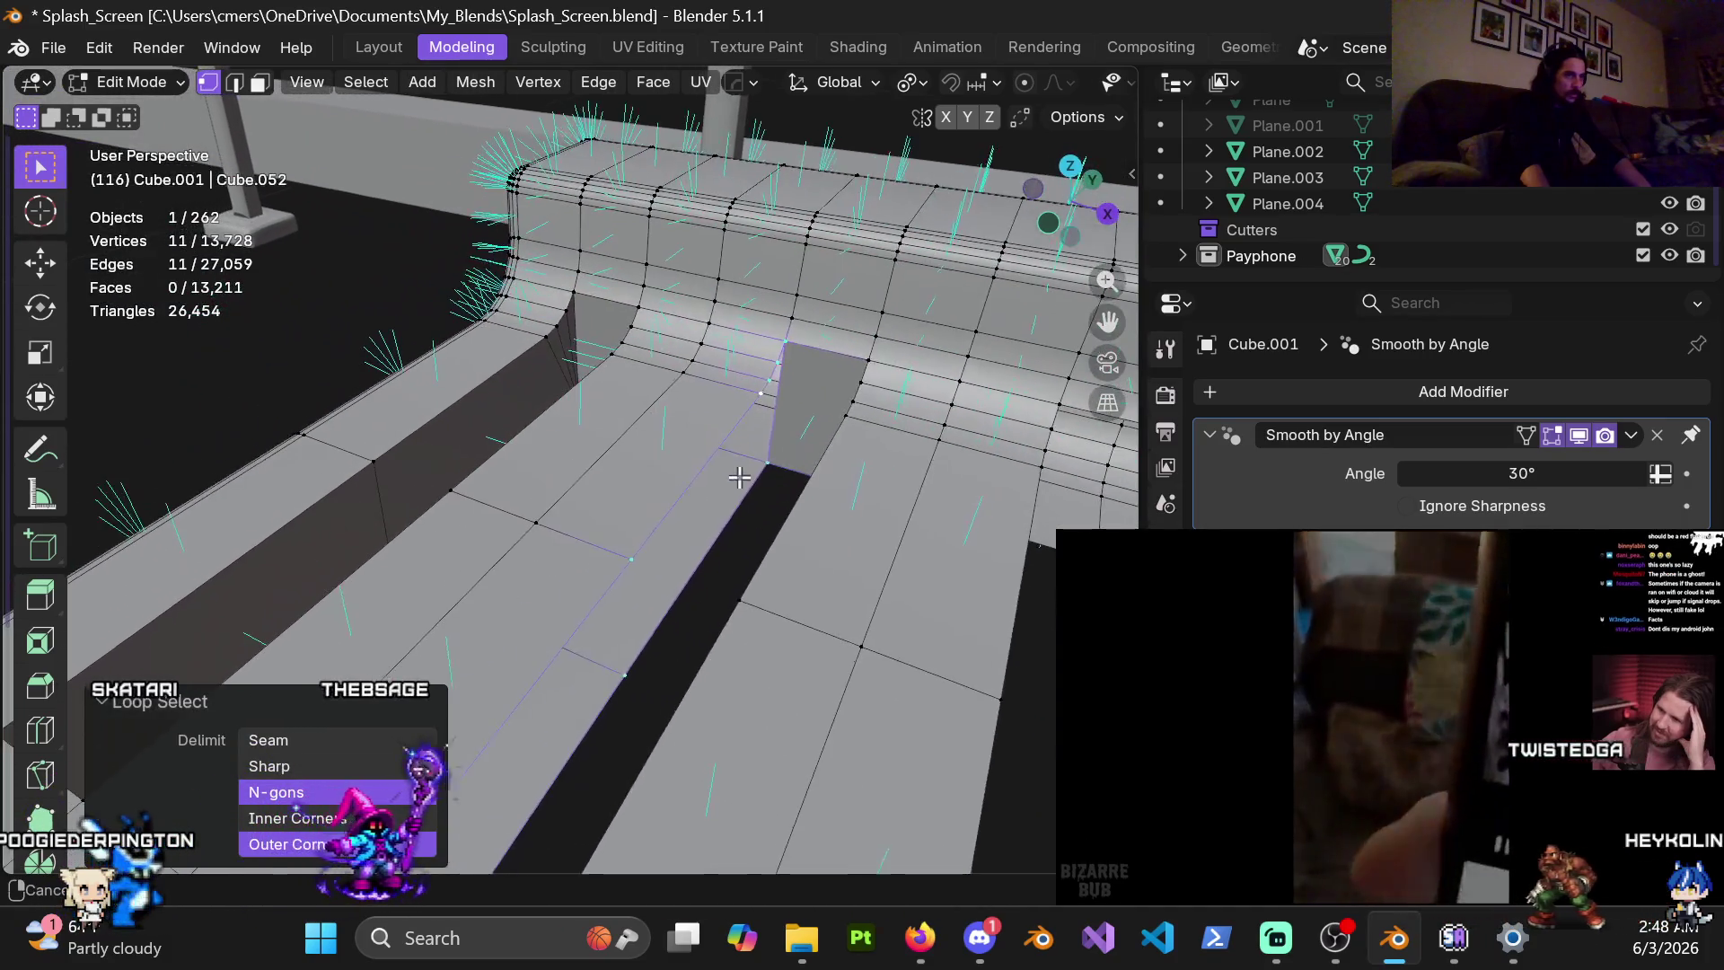
pyautogui.hotkey('alt', 'f')
pyautogui.hotkey('alt', 'j')
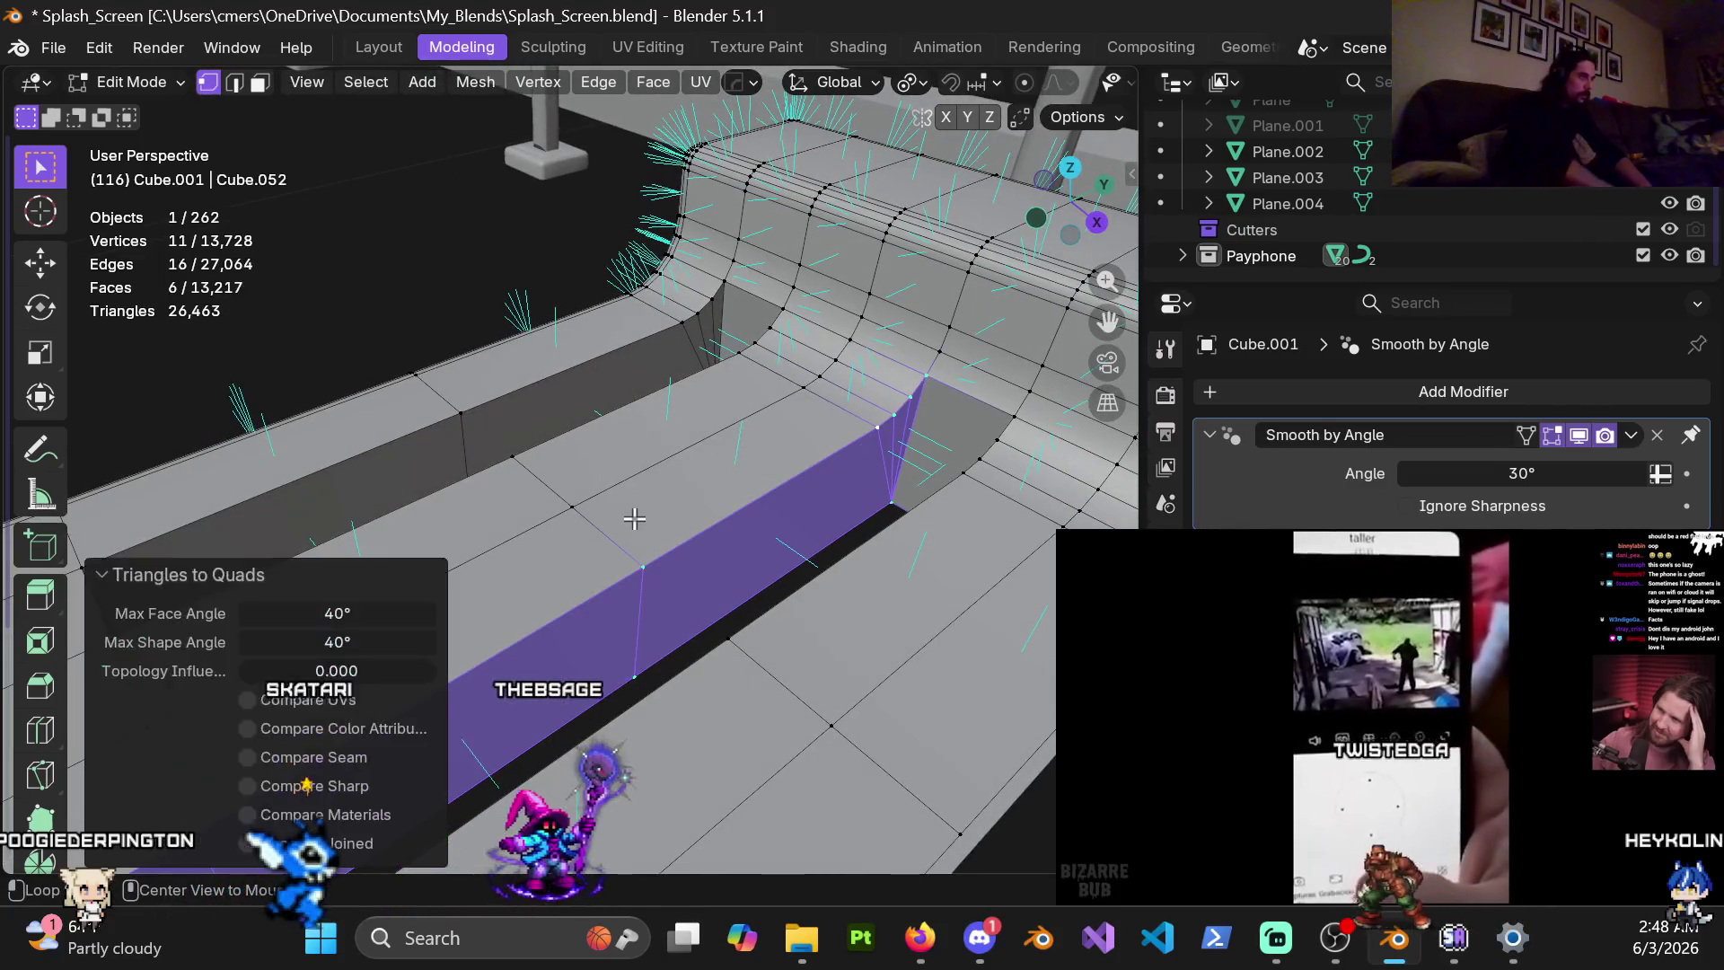
pyautogui.moveTo(634, 518); pyautogui.dragTo(639, 489, button='middle')
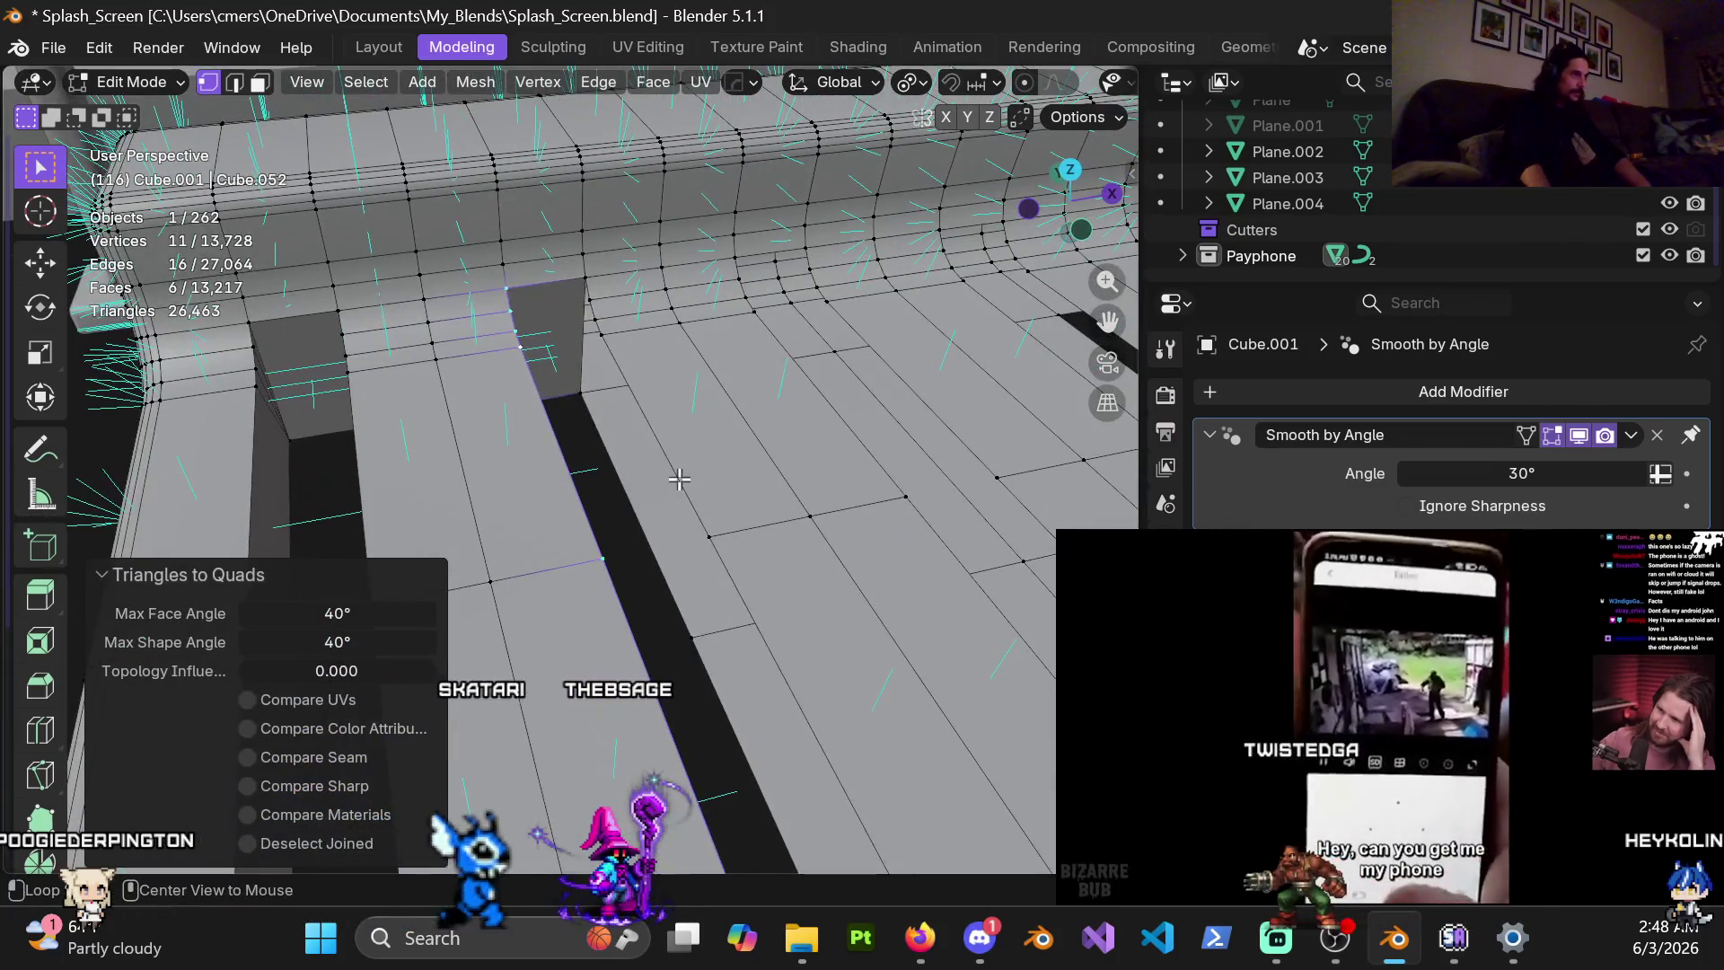
pyautogui.keyDown('alt'); pyautogui.click(673, 476); pyautogui.keyUp('alt')
pyautogui.hotkey('alt', 'f')
pyautogui.hotkey('alt', 'j')
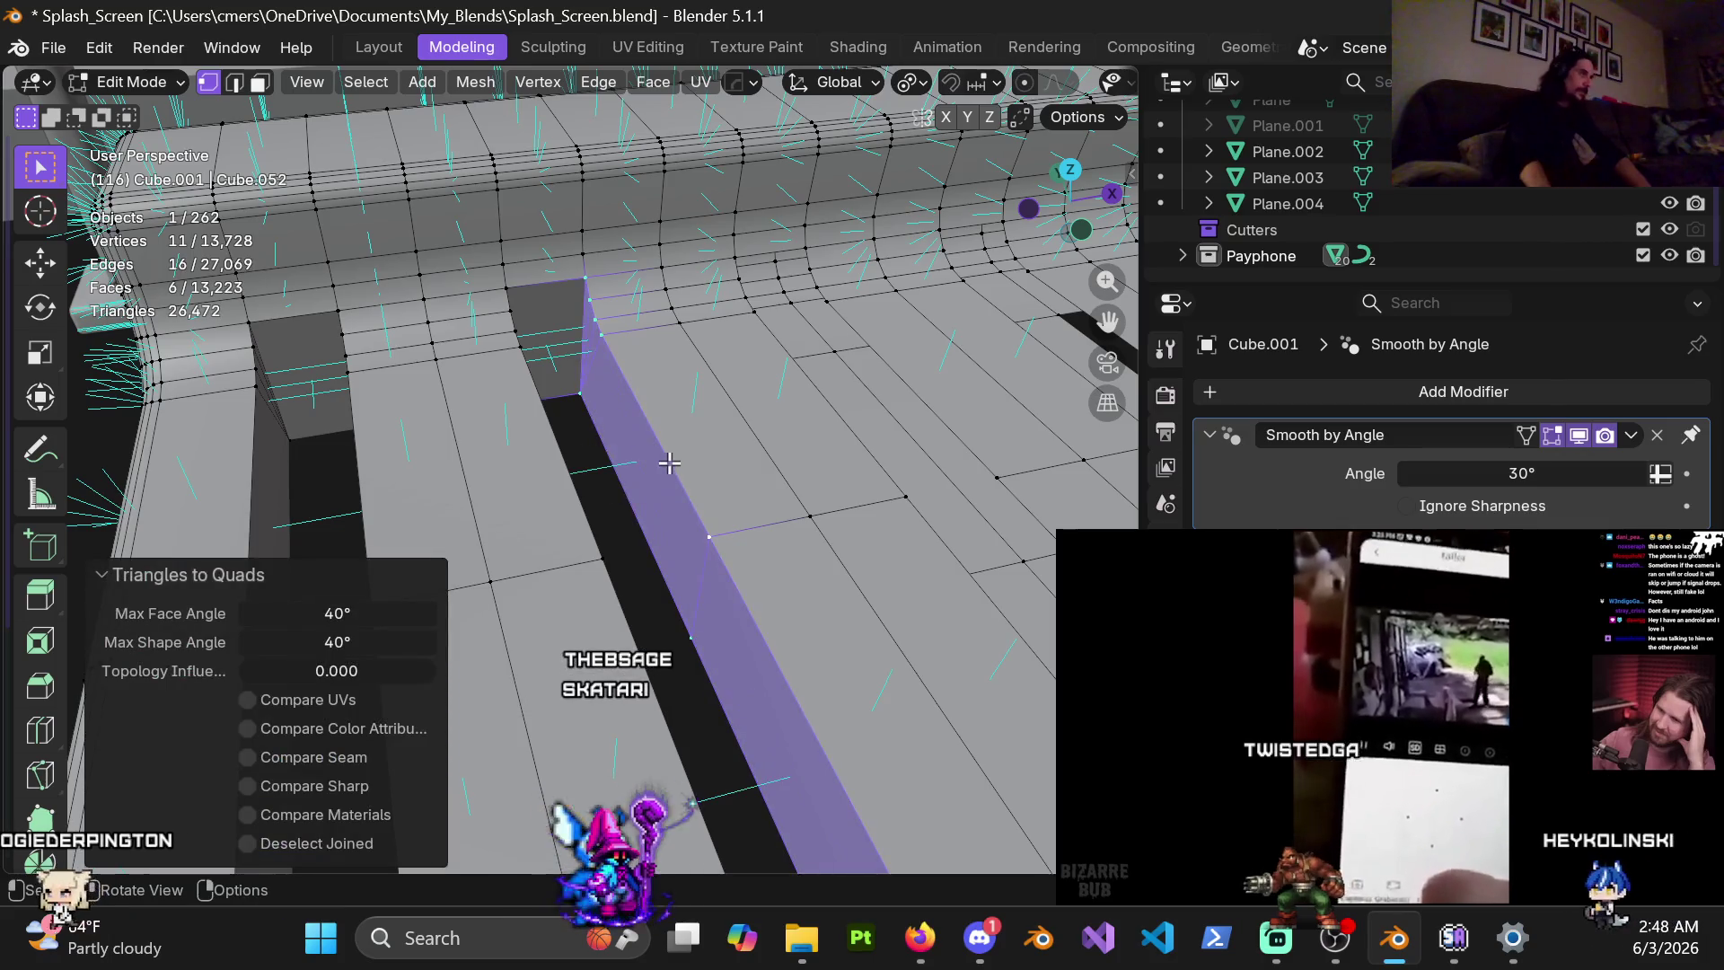
pyautogui.moveTo(668, 462); pyautogui.dragTo(764, 479, button='middle')
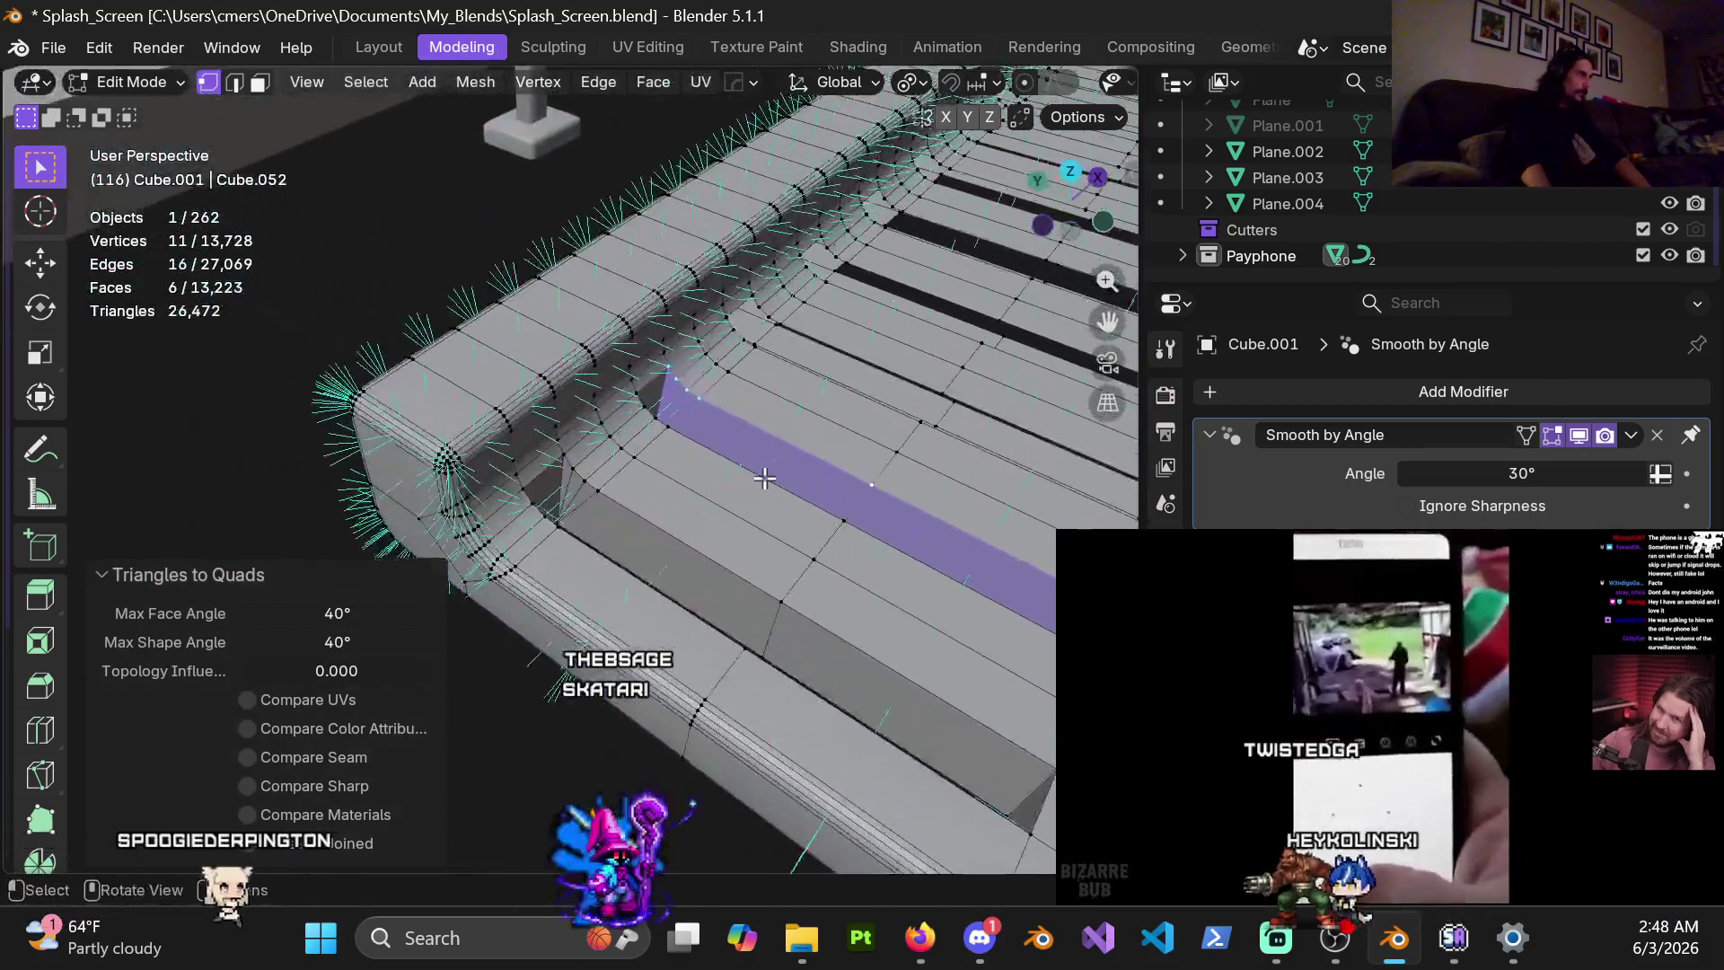
pyautogui.scroll(3, 682, 476)
pyautogui.scroll(2, 601, 489)
pyautogui.scroll(2, 620, 521)
pyautogui.scroll(1, 627, 544)
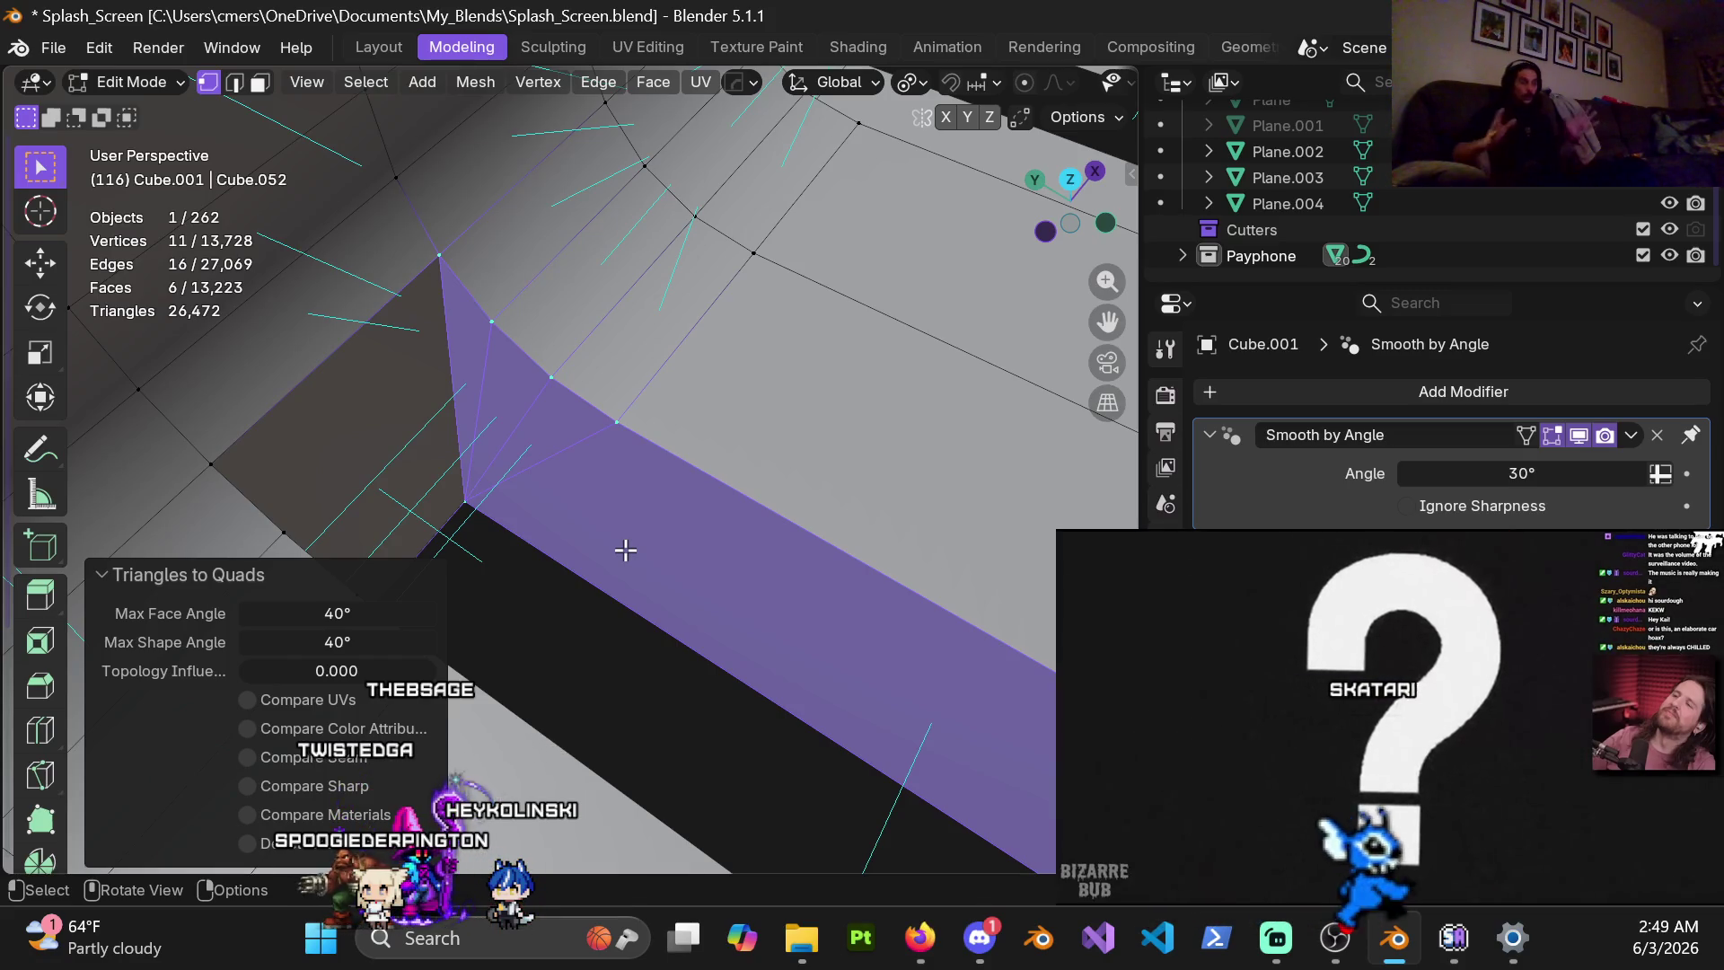
pyautogui.moveTo(680, 429)
pyautogui.mouseDown(button='middle')
pyautogui.moveTo(699, 324)
pyautogui.moveTo(586, 426)
pyautogui.moveTo(592, 388)
pyautogui.moveTo(286, 387)
pyautogui.moveTo(657, 330)
pyautogui.mouseUp(button='middle')
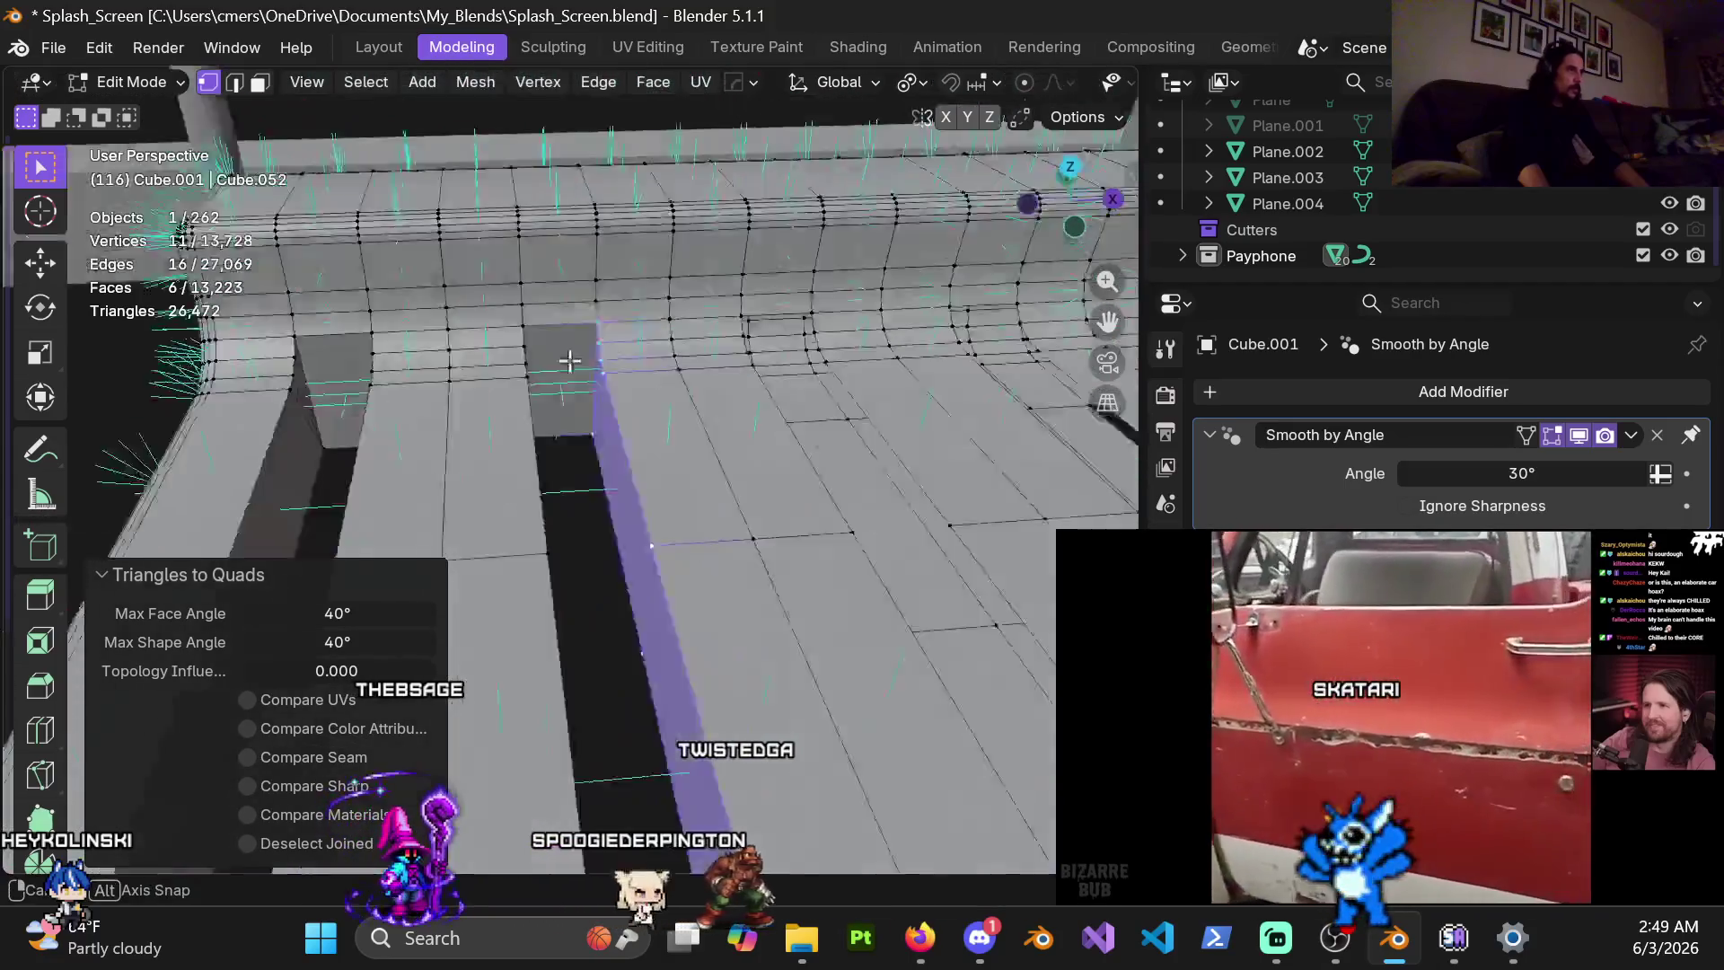
pyautogui.scroll(-2, 658, 330)
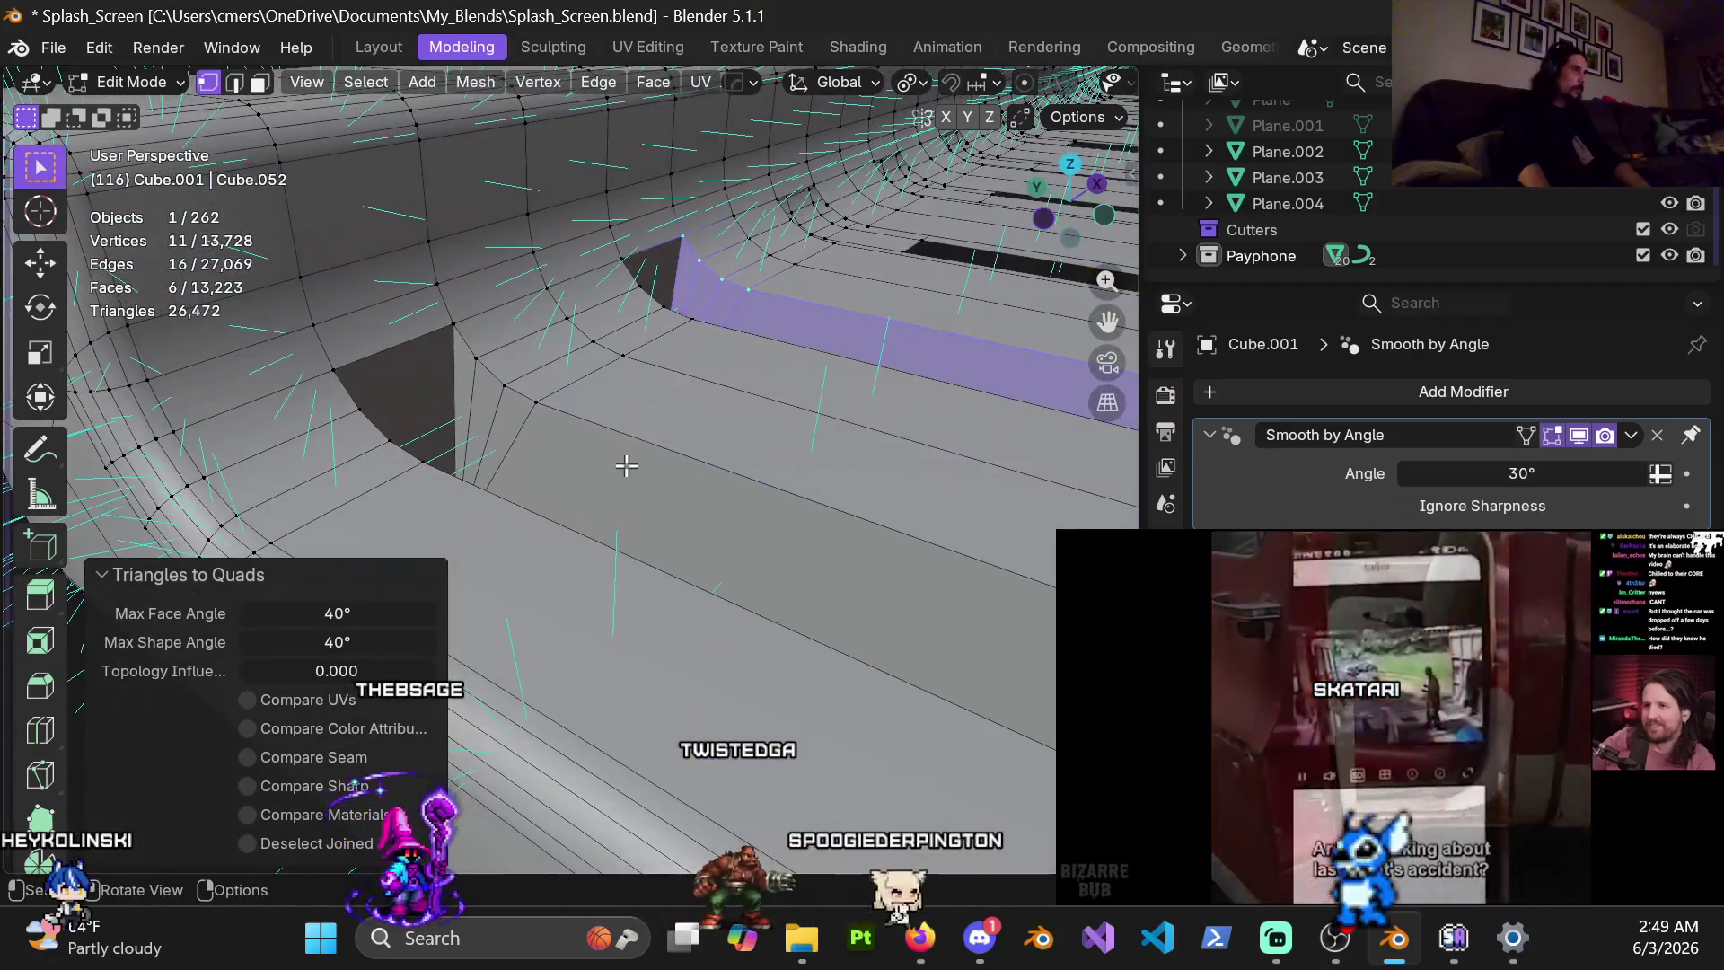
pyautogui.press('2')
pyautogui.keyDown('alt'); pyautogui.click(617, 435); pyautogui.keyUp('alt')
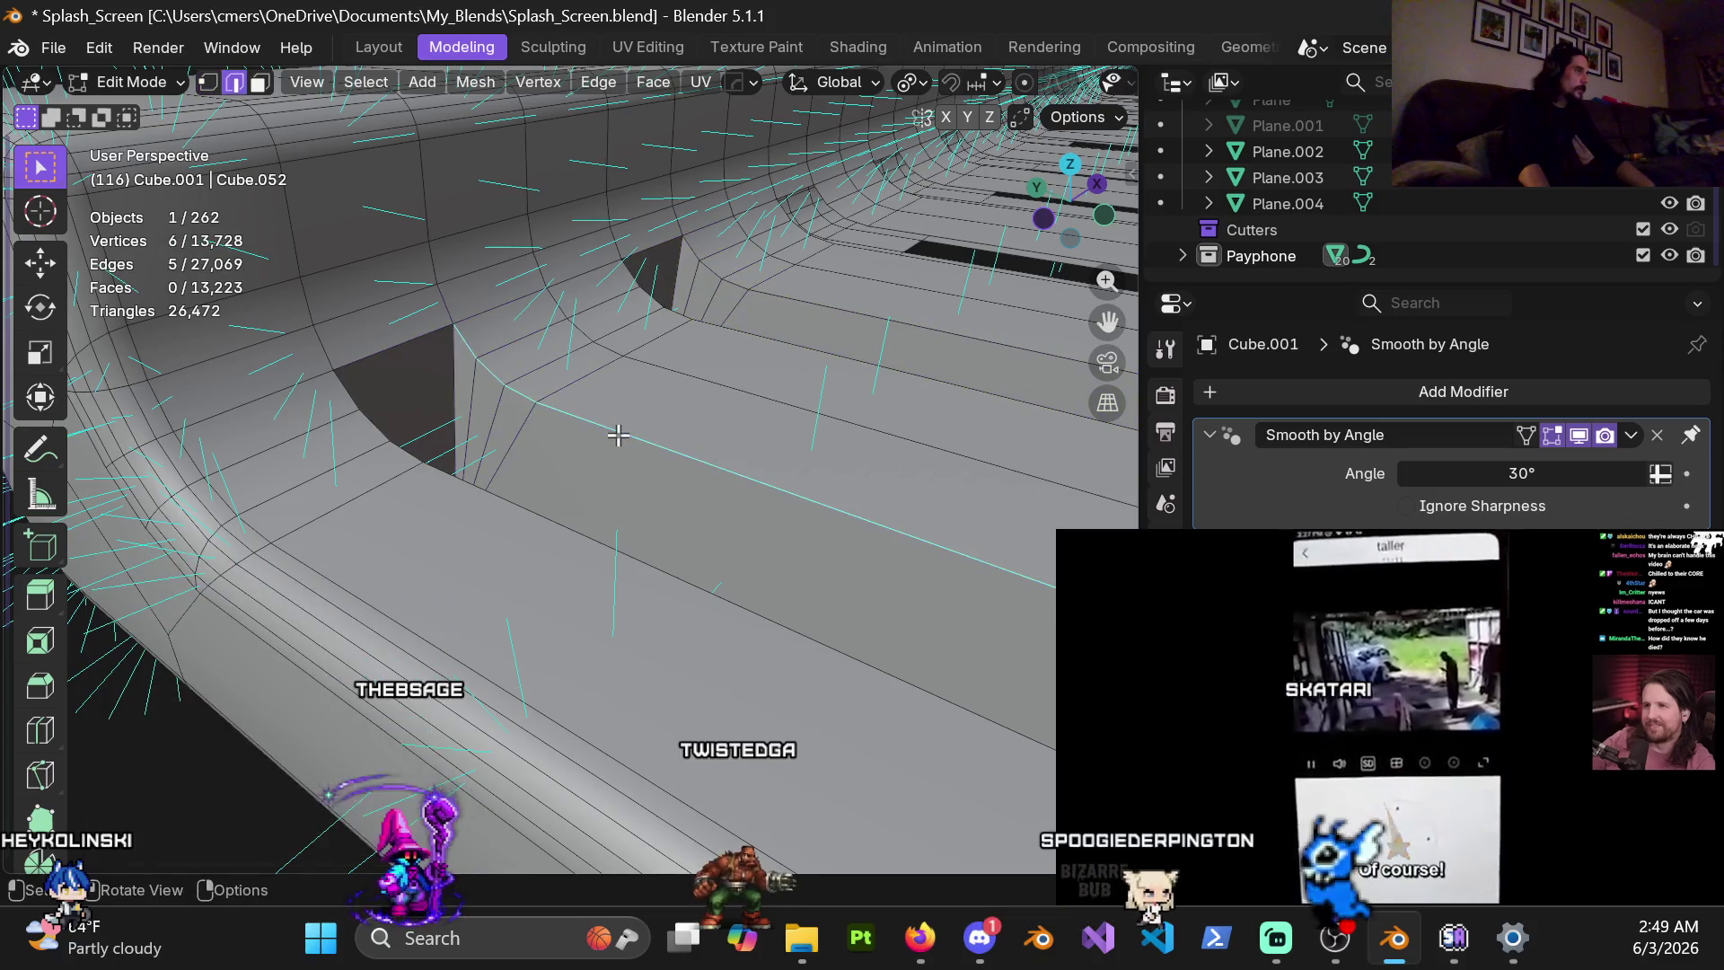
# Add the remaining slot rim edges to the selection
pyautogui.moveTo(409, 344); pyautogui.dragTo(527, 317, button='middle')
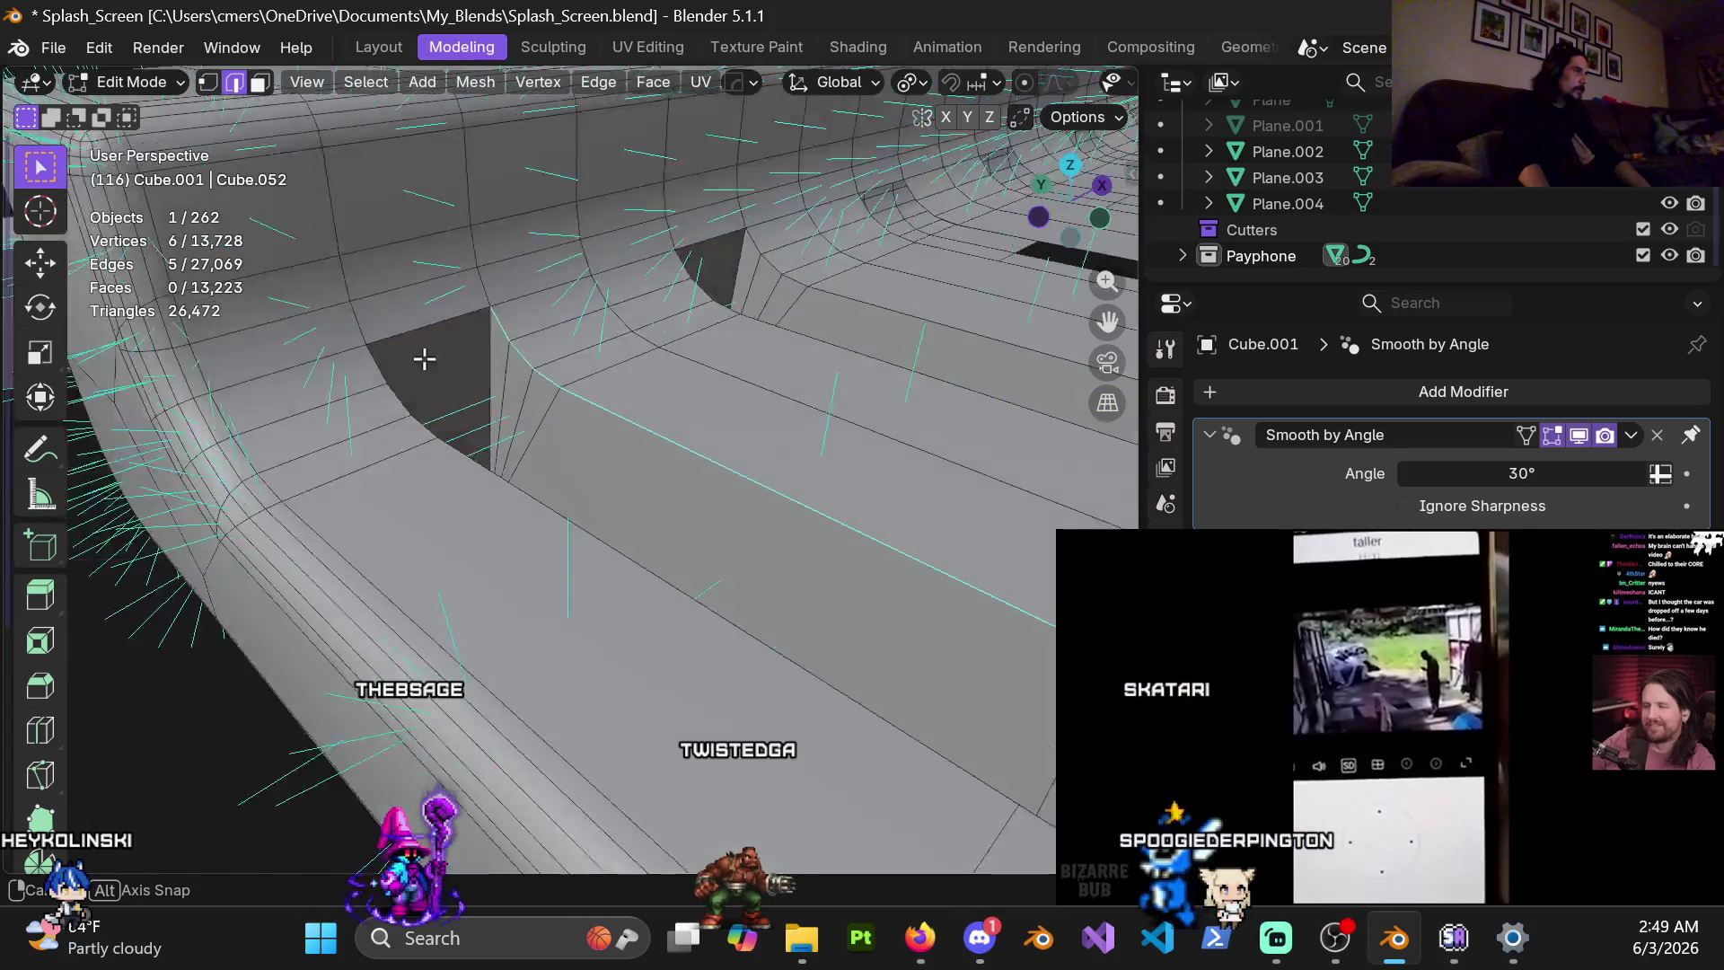
pyautogui.keyDown('alt'); pyautogui.click(537, 456); pyautogui.keyUp('alt')
pyautogui.moveTo(537, 457)
pyautogui.mouseDown(button='middle')
pyautogui.moveTo(676, 502)
pyautogui.moveTo(800, 496)
pyautogui.moveTo(651, 231)
pyautogui.moveTo(632, 395)
pyautogui.mouseUp(button='middle')
pyautogui.keyDown('shift'); pyautogui.click(779, 495); pyautogui.keyUp('shift')
pyautogui.keyDown('shift'); pyautogui.click(747, 382); pyautogui.keyUp('shift')
pyautogui.moveTo(599, 479)
pyautogui.mouseDown(button='middle')
pyautogui.moveTo(637, 475)
pyautogui.moveTo(560, 445)
pyautogui.moveTo(745, 415)
pyautogui.moveTo(584, 415)
pyautogui.moveTo(613, 410)
pyautogui.moveTo(731, 512)
pyautogui.moveTo(697, 569)
pyautogui.moveTo(770, 396)
pyautogui.moveTo(642, 498)
pyautogui.moveTo(597, 212)
pyautogui.moveTo(545, 365)
pyautogui.moveTo(551, 217)
pyautogui.mouseUp(button='middle')
pyautogui.keyDown('shift'); pyautogui.click(584, 415); pyautogui.keyUp('shift')
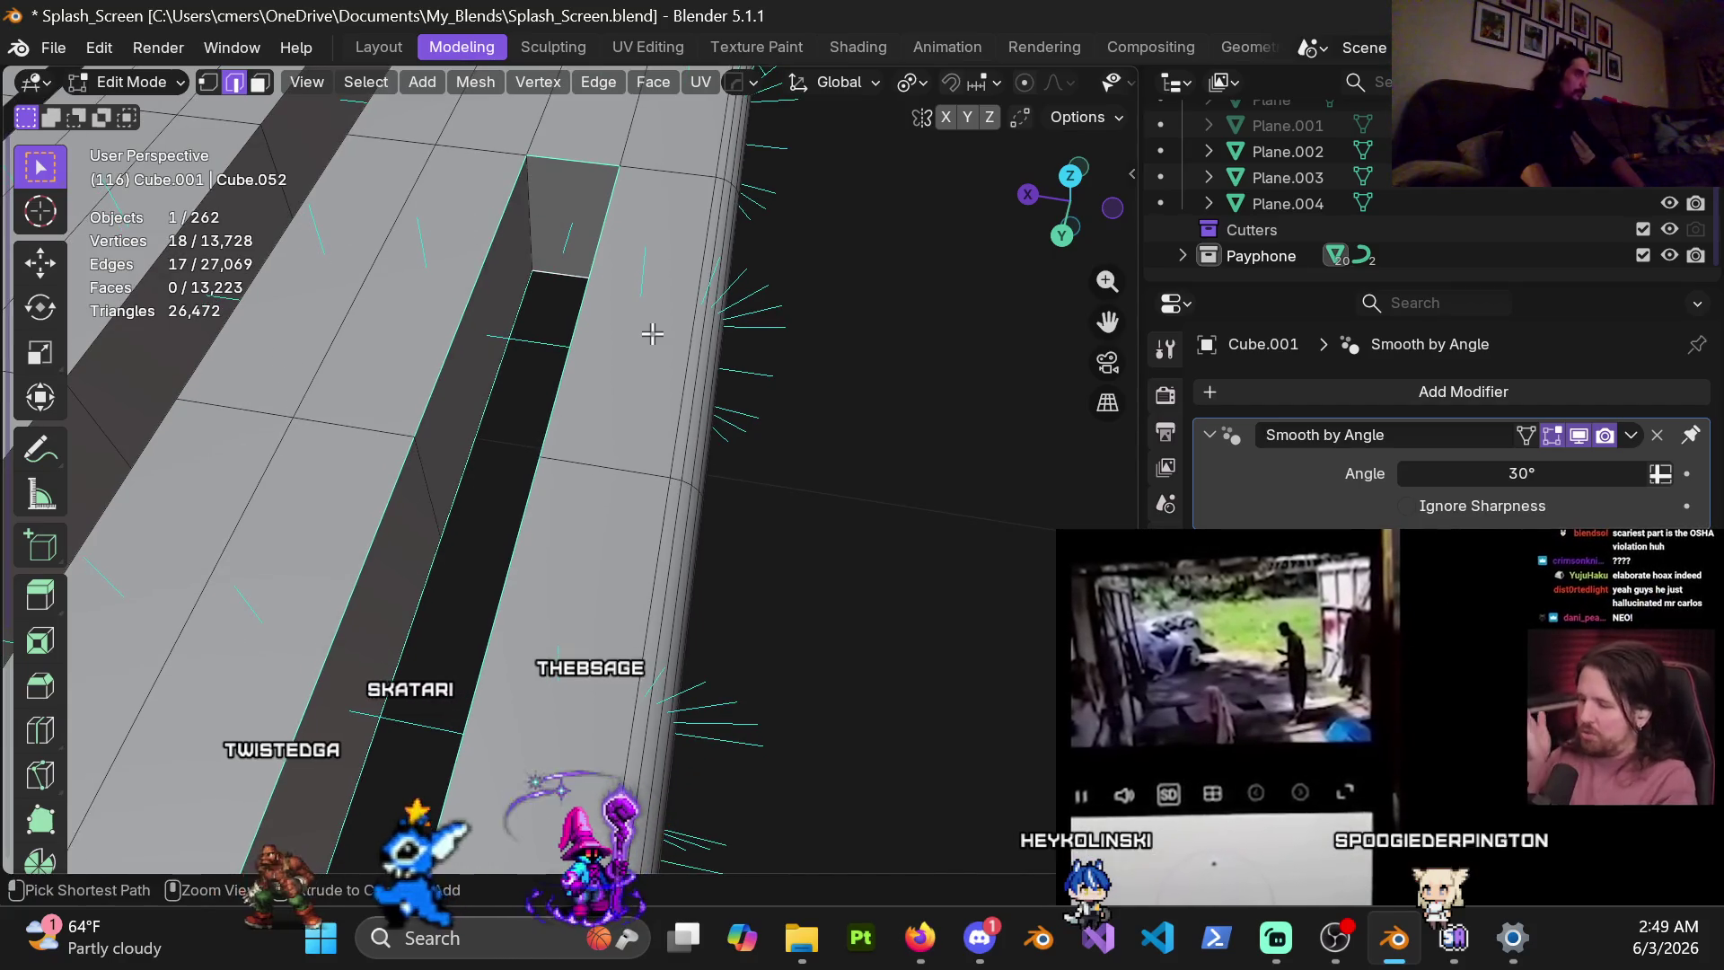
# Bevel the rim edges with 3 segments at 0.00116 m, then return to Object Mode
pyautogui.hotkey('ctrl', 'b')
pyautogui.scroll(2, 668, 320)
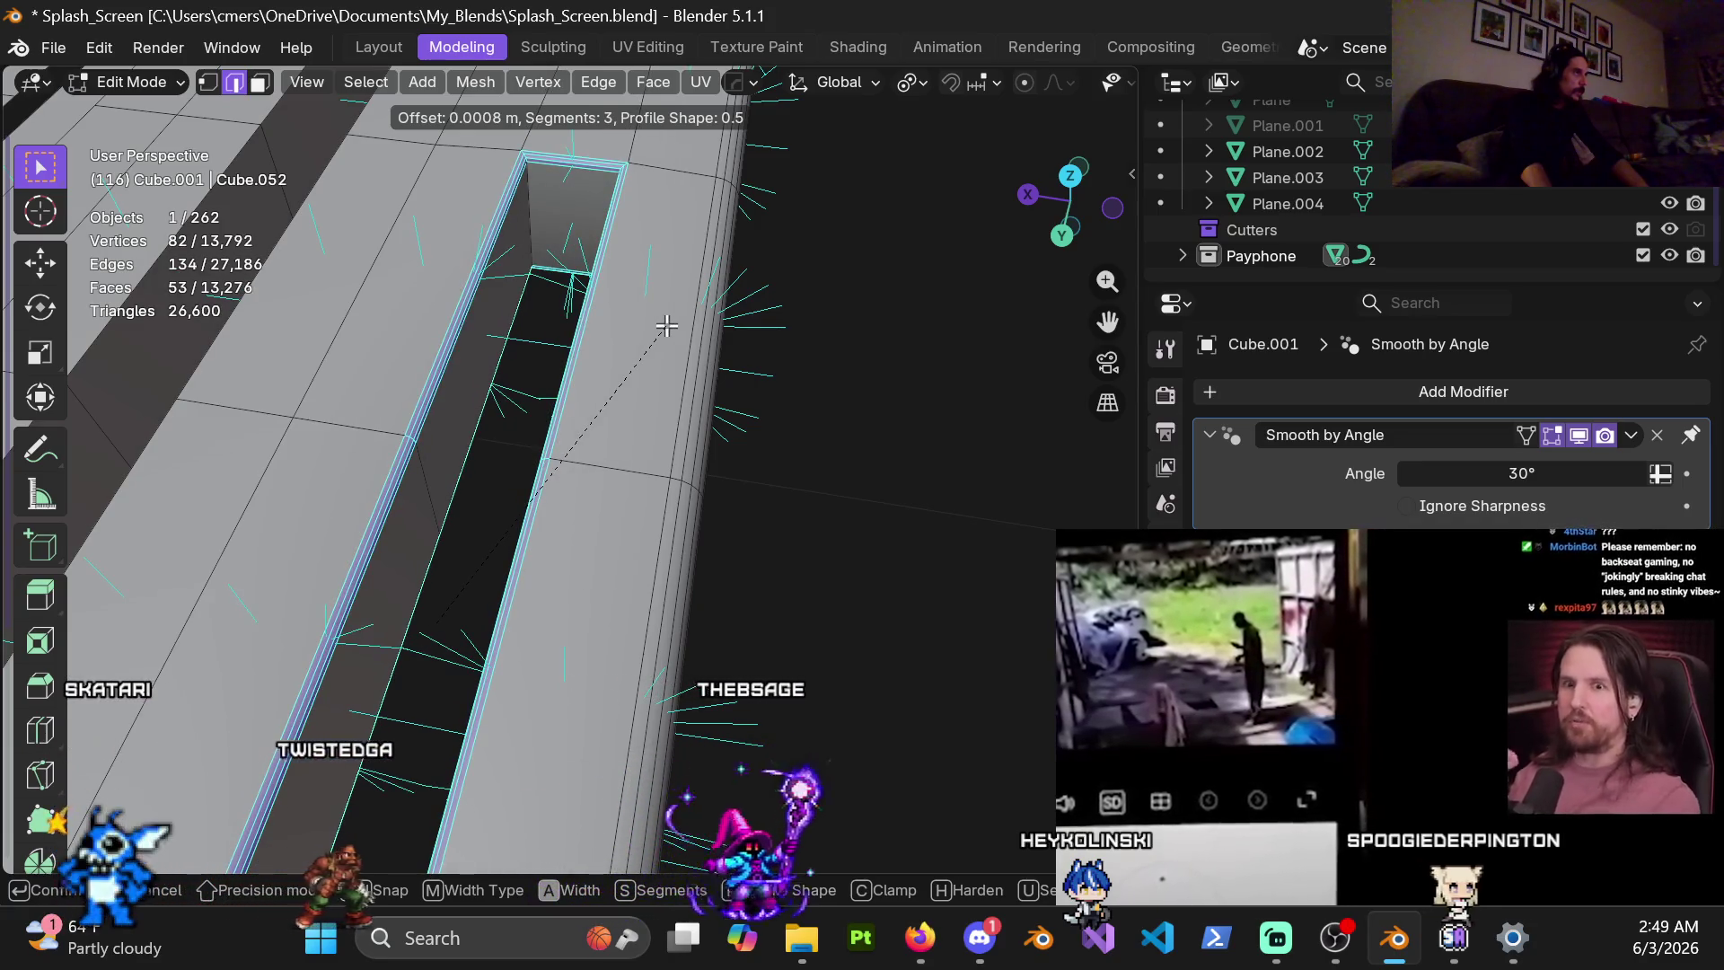
pyautogui.click(668, 322)
pyautogui.hotkey('ctrl', 'Tab')
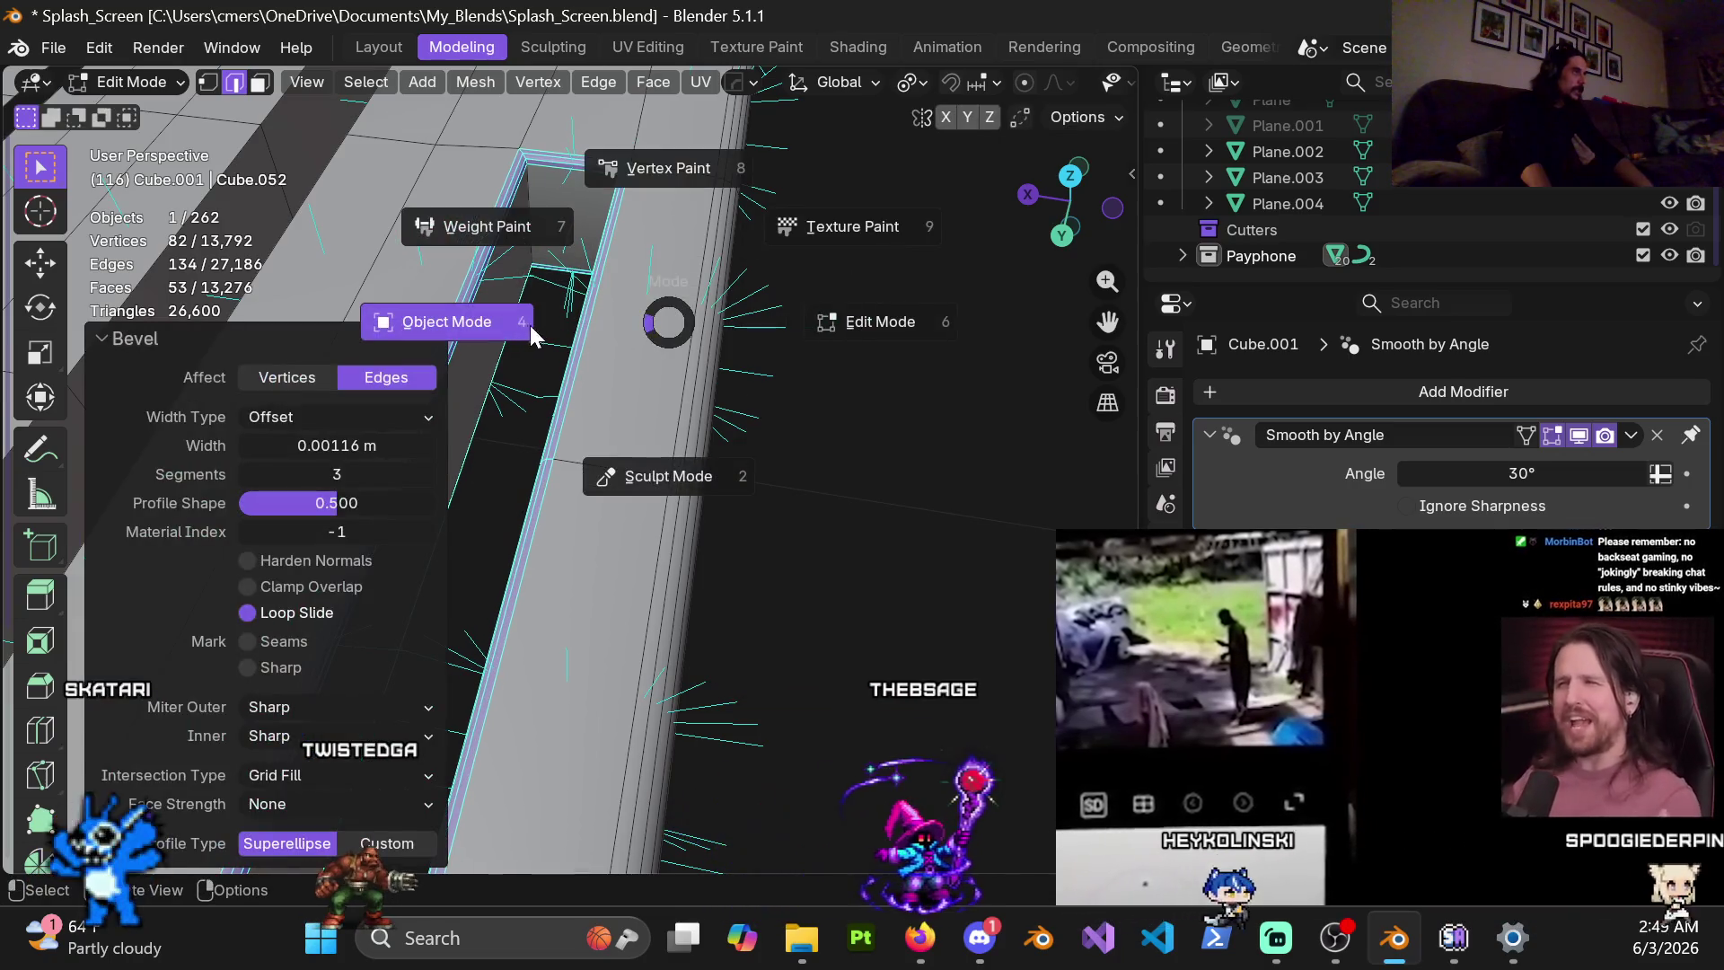
pyautogui.click(535, 321)
pyautogui.moveTo(596, 293)
pyautogui.mouseDown(button='middle')
pyautogui.moveTo(497, 321)
pyautogui.moveTo(415, 443)
pyautogui.mouseUp(button='middle')
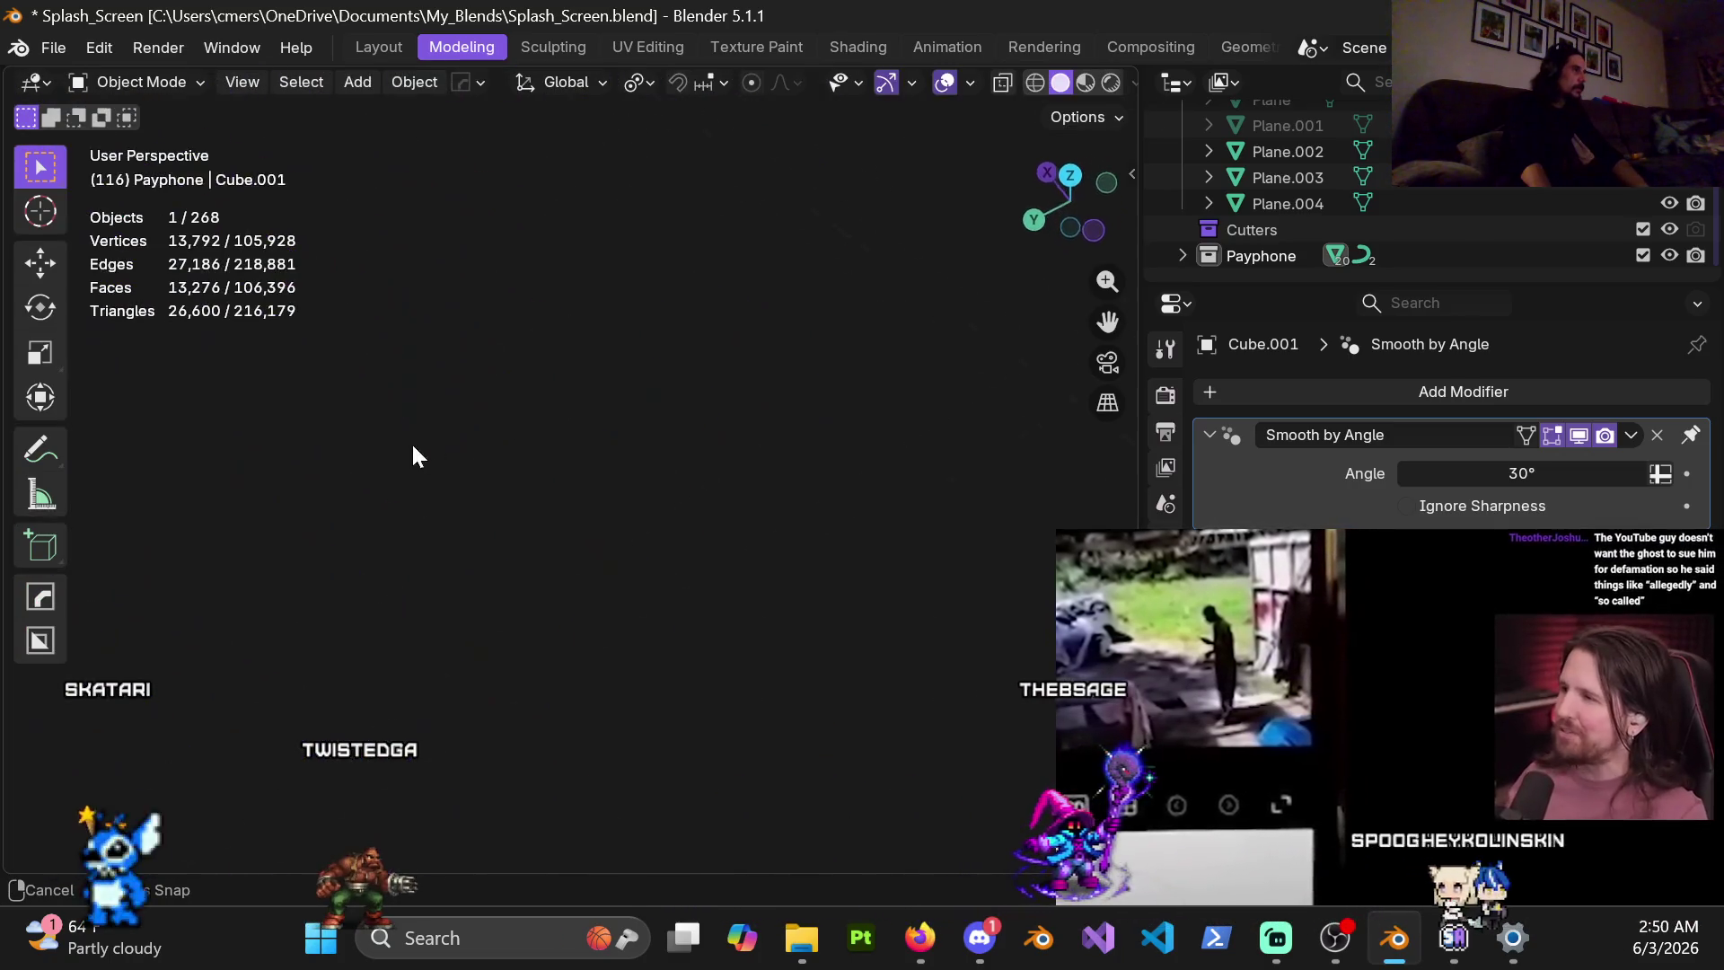
pyautogui.moveTo(176, 369)
pyautogui.mouseDown(button='middle')
pyautogui.moveTo(375, 186)
pyautogui.moveTo(1016, 362)
pyautogui.moveTo(480, 347)
pyautogui.moveTo(618, 444)
pyautogui.mouseUp(button='middle')
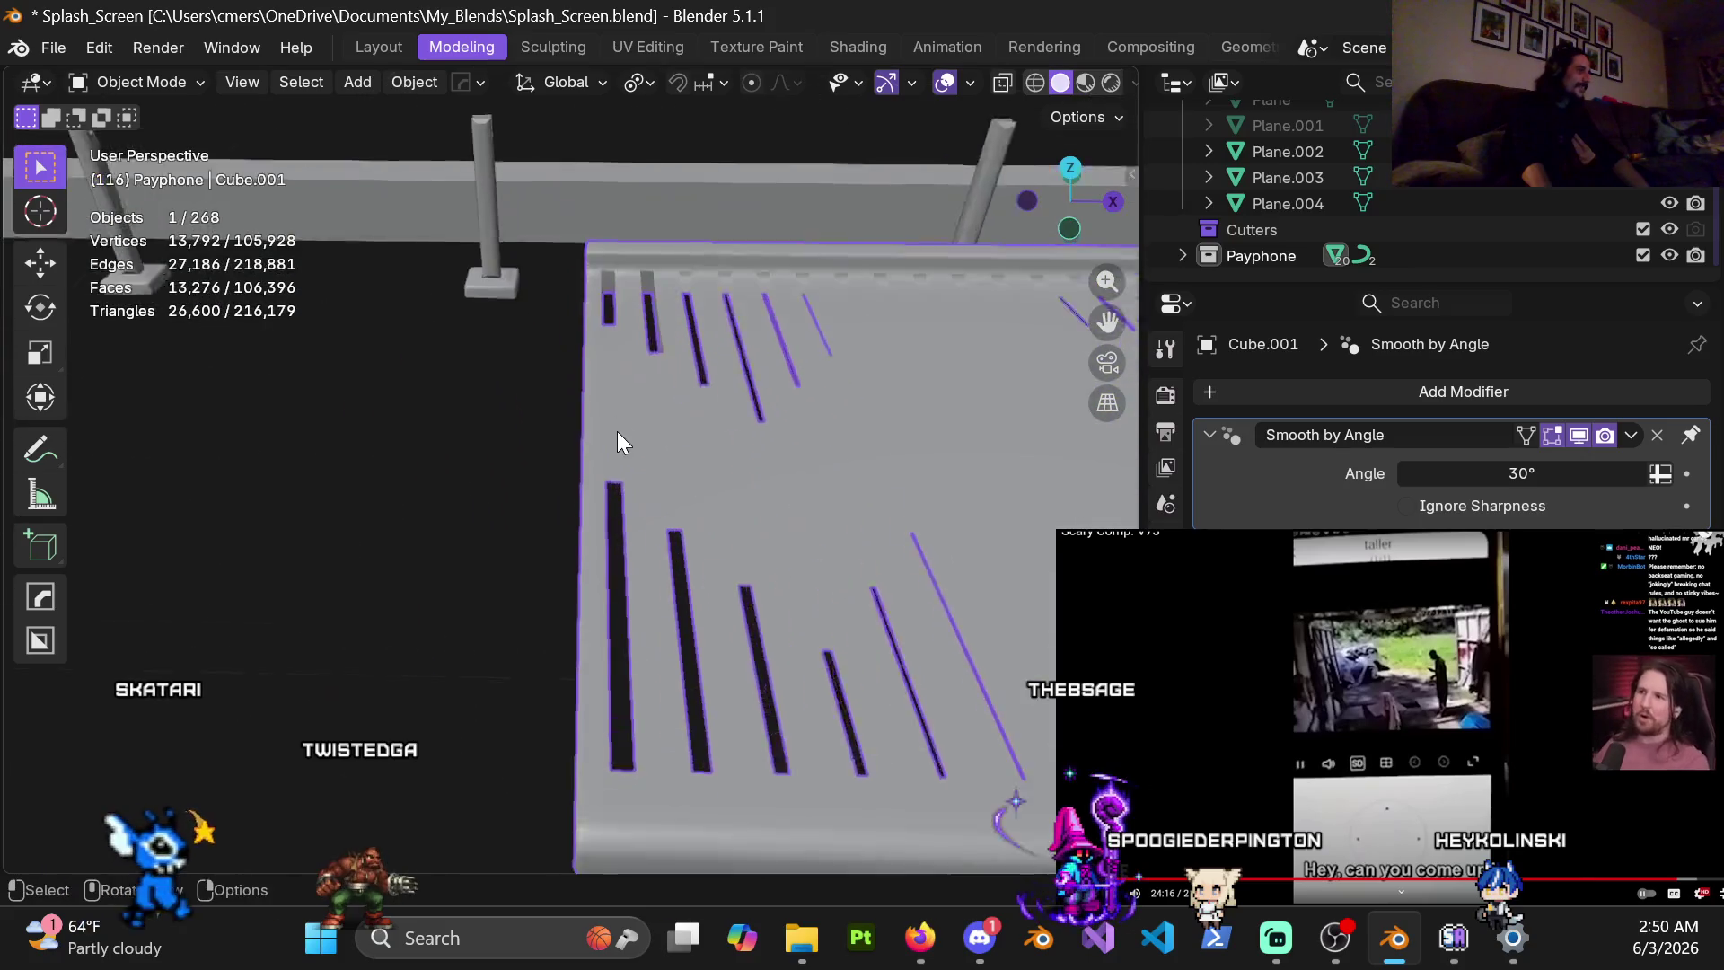
pyautogui.scroll(5, 564, 525)
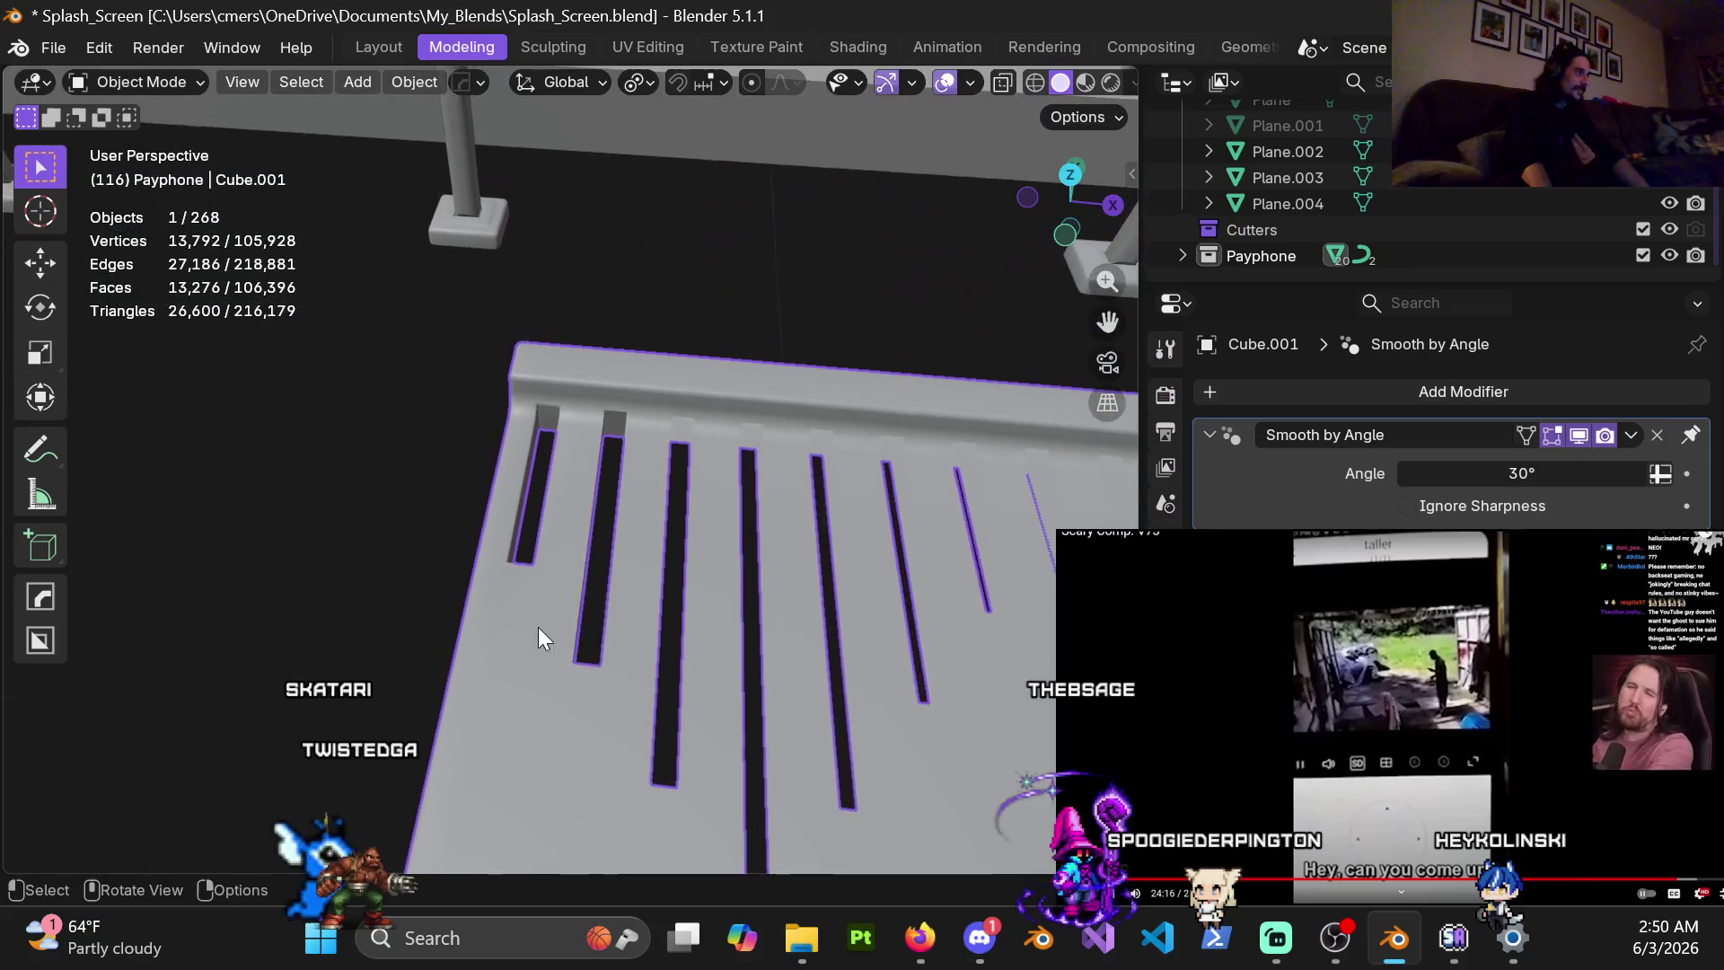
pyautogui.scroll(-5, 537, 626)
pyautogui.moveTo(535, 580)
pyautogui.keyDown('shift'); pyautogui.mouseDown(button='middle')
pyautogui.moveTo(531, 648)
pyautogui.moveTo(537, 385)
pyautogui.moveTo(558, 455)
pyautogui.moveTo(606, 368)
pyautogui.mouseUp(button='middle'); pyautogui.keyUp('shift')
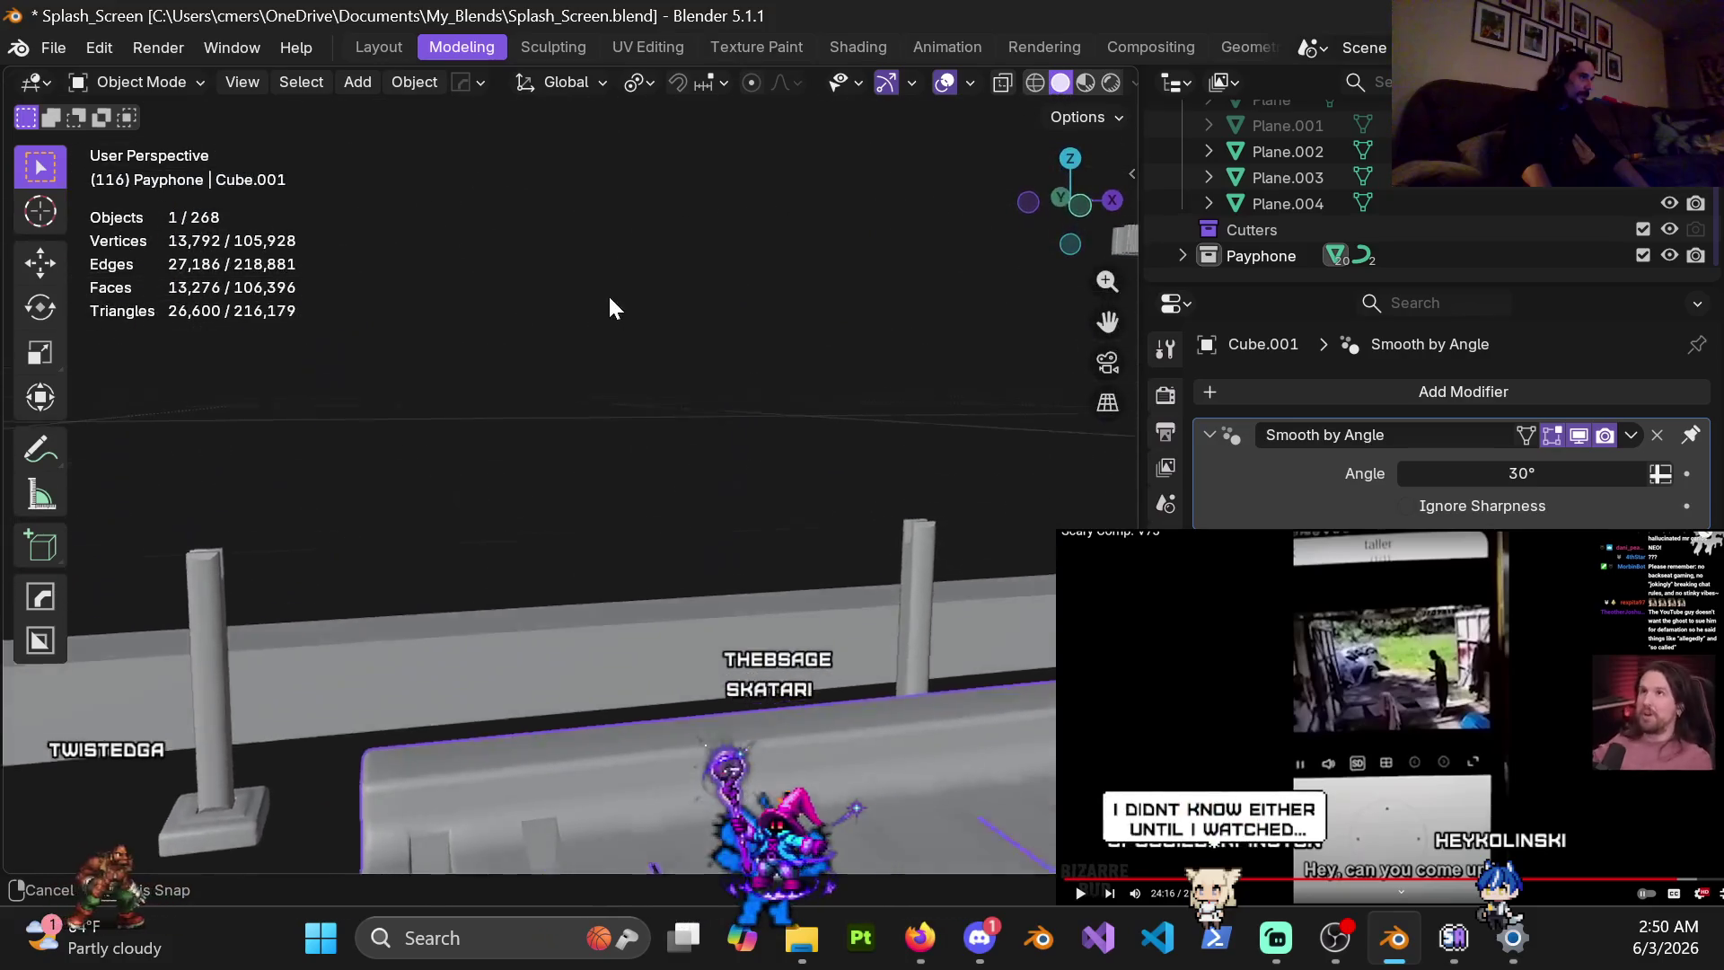
pyautogui.moveTo(606, 368)
pyautogui.mouseDown(button='middle')
pyautogui.moveTo(674, 272)
pyautogui.moveTo(698, 131)
pyautogui.mouseUp(button='middle')
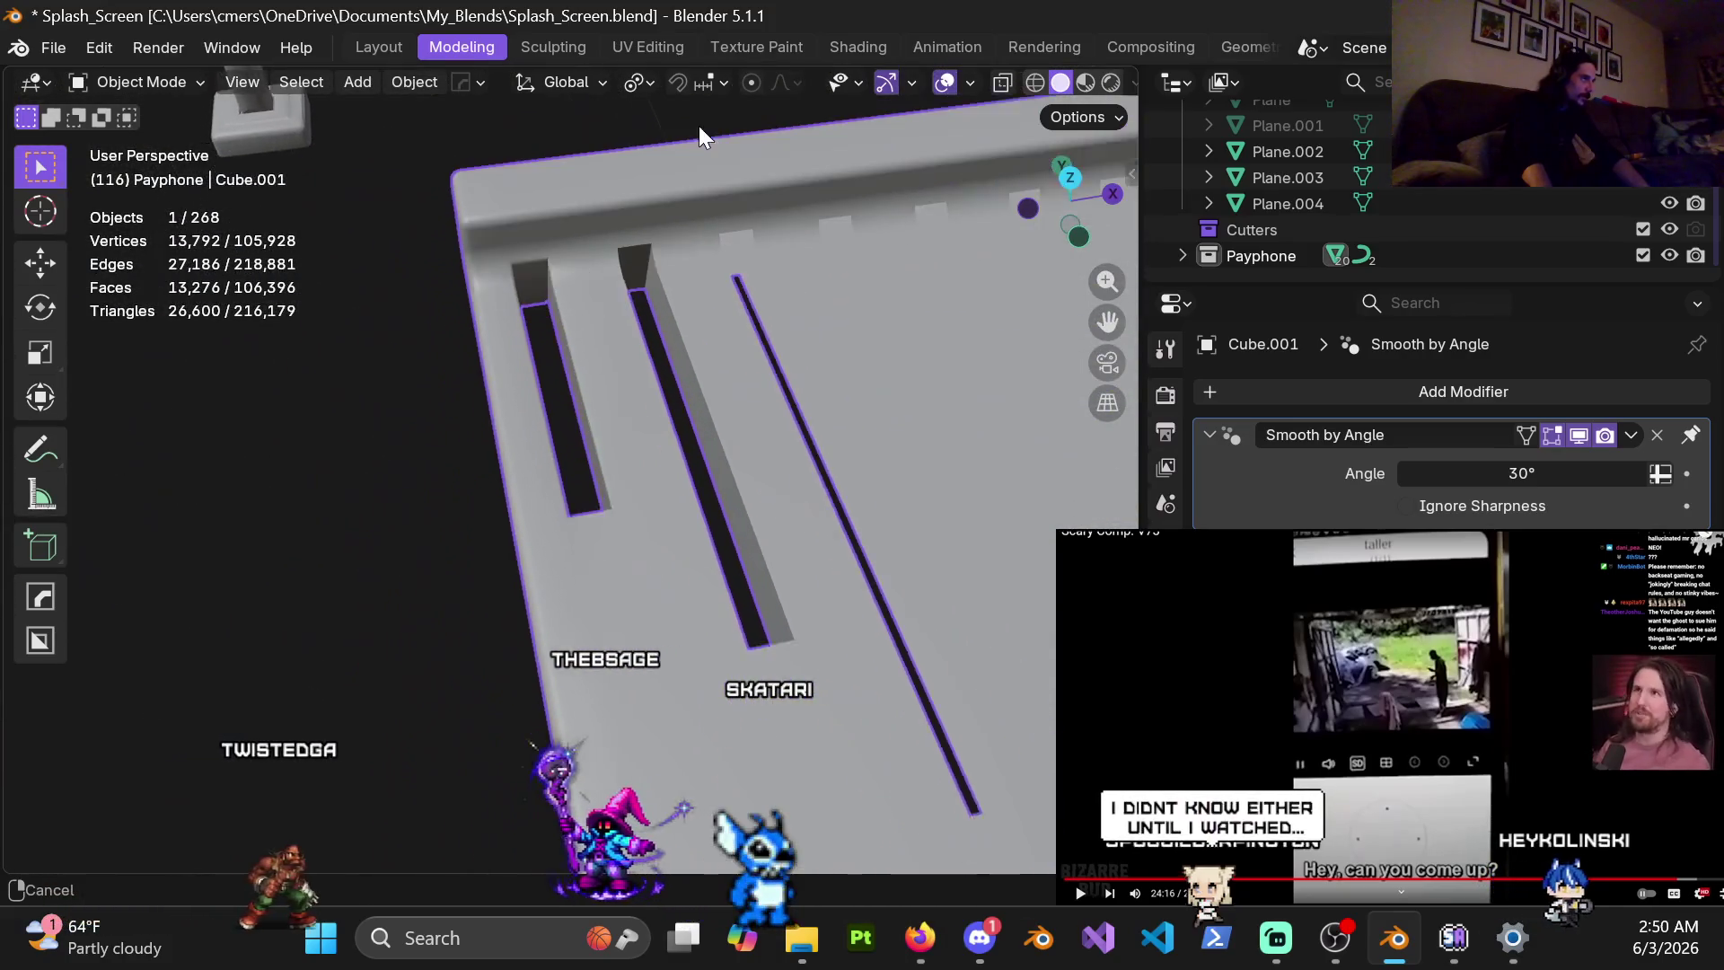
pyautogui.hotkey('ctrl', 'Tab')
pyautogui.click(700, 339)
pyautogui.press('Tab')
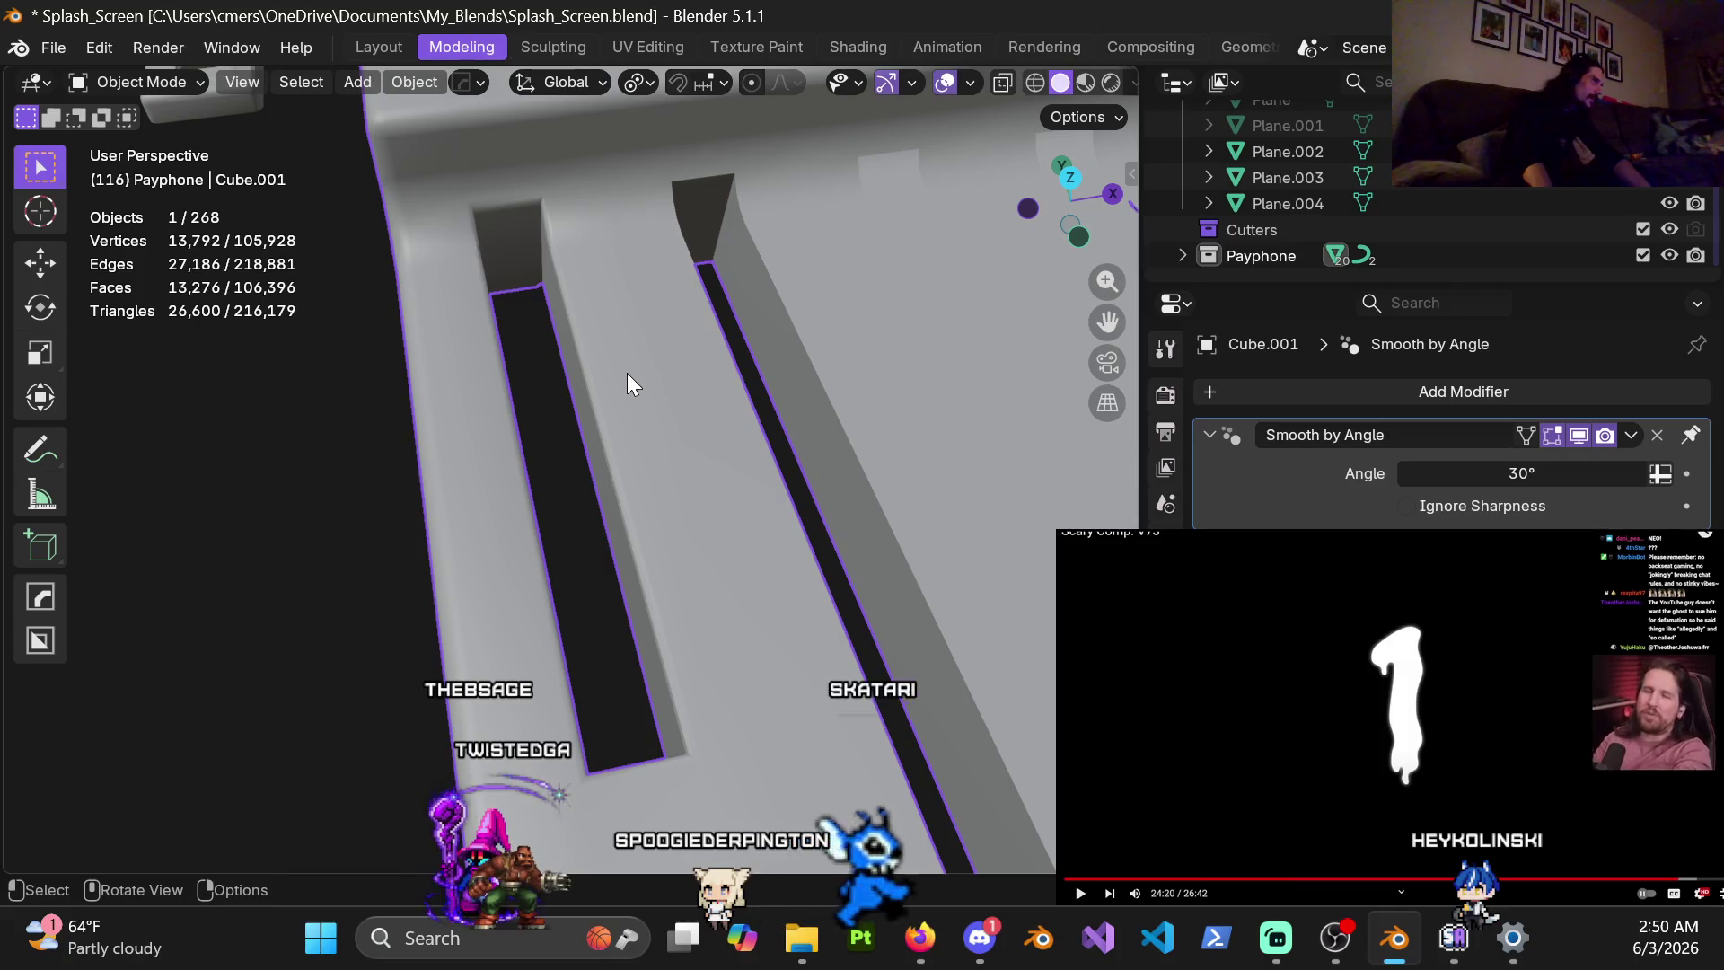
pyautogui.scroll(-2, 642, 422)
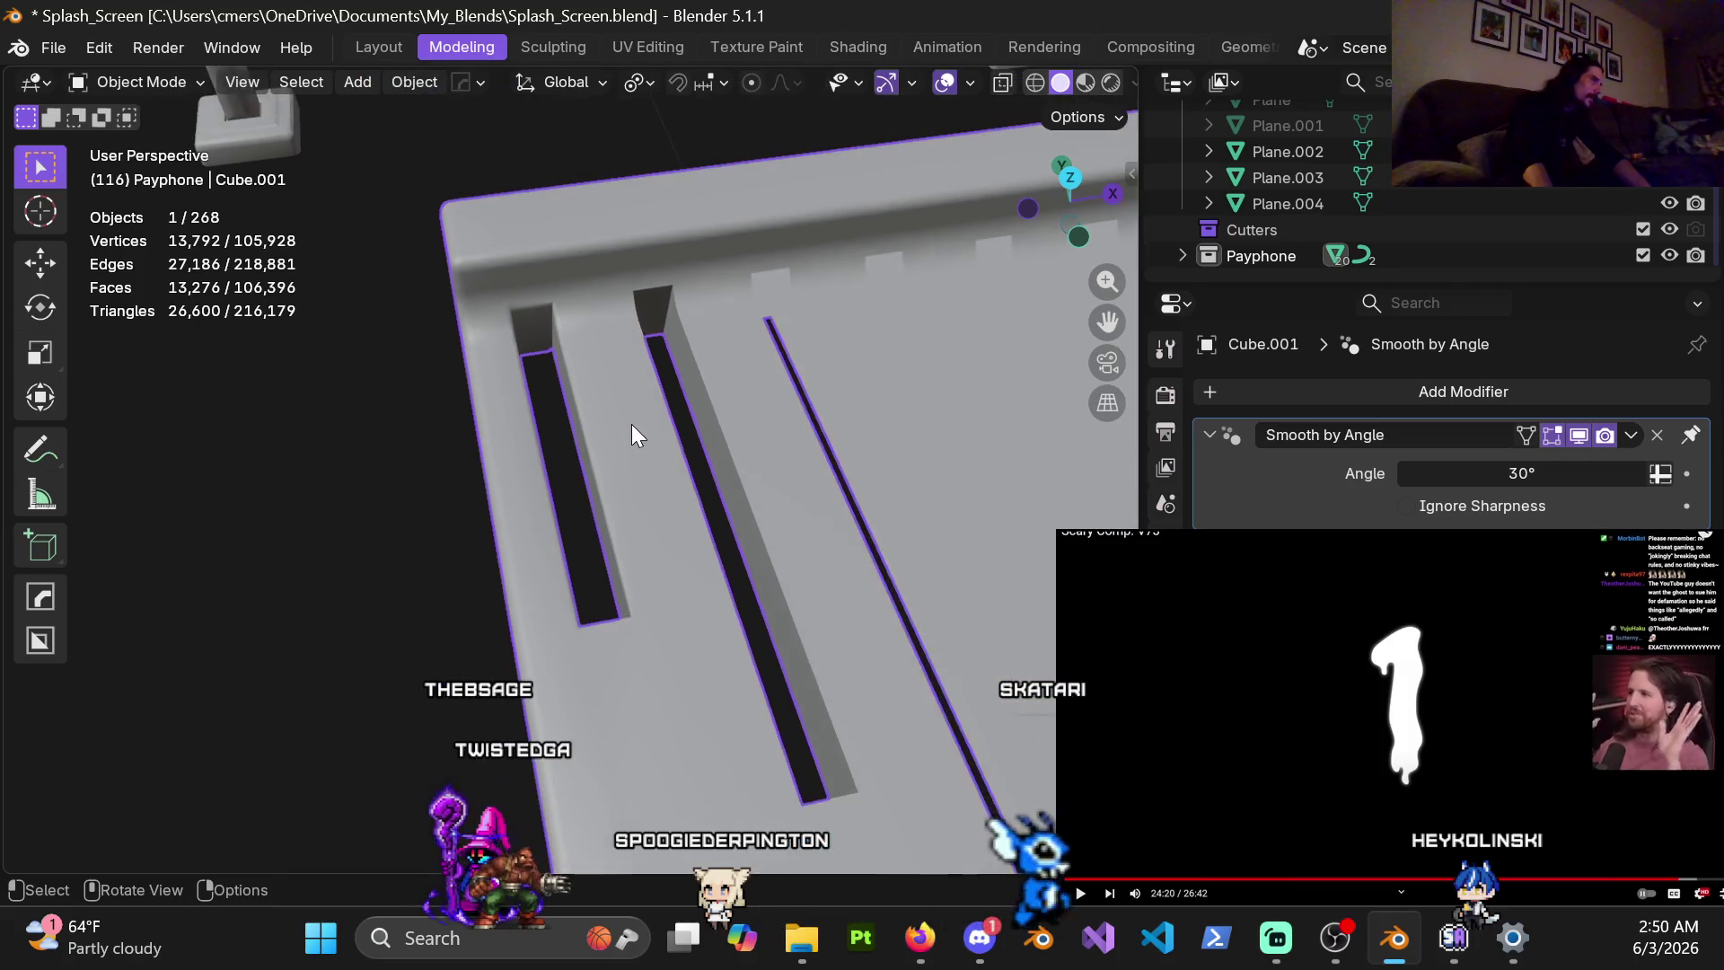
pyautogui.press('ctrl+KP_3')
pyautogui.moveTo(630, 422)
pyautogui.keyDown('shift'); pyautogui.mouseDown(button='middle')
pyautogui.moveTo(809, 601)
pyautogui.moveTo(579, 565)
pyautogui.moveTo(405, 457)
pyautogui.mouseUp(button='middle'); pyautogui.keyUp('shift')
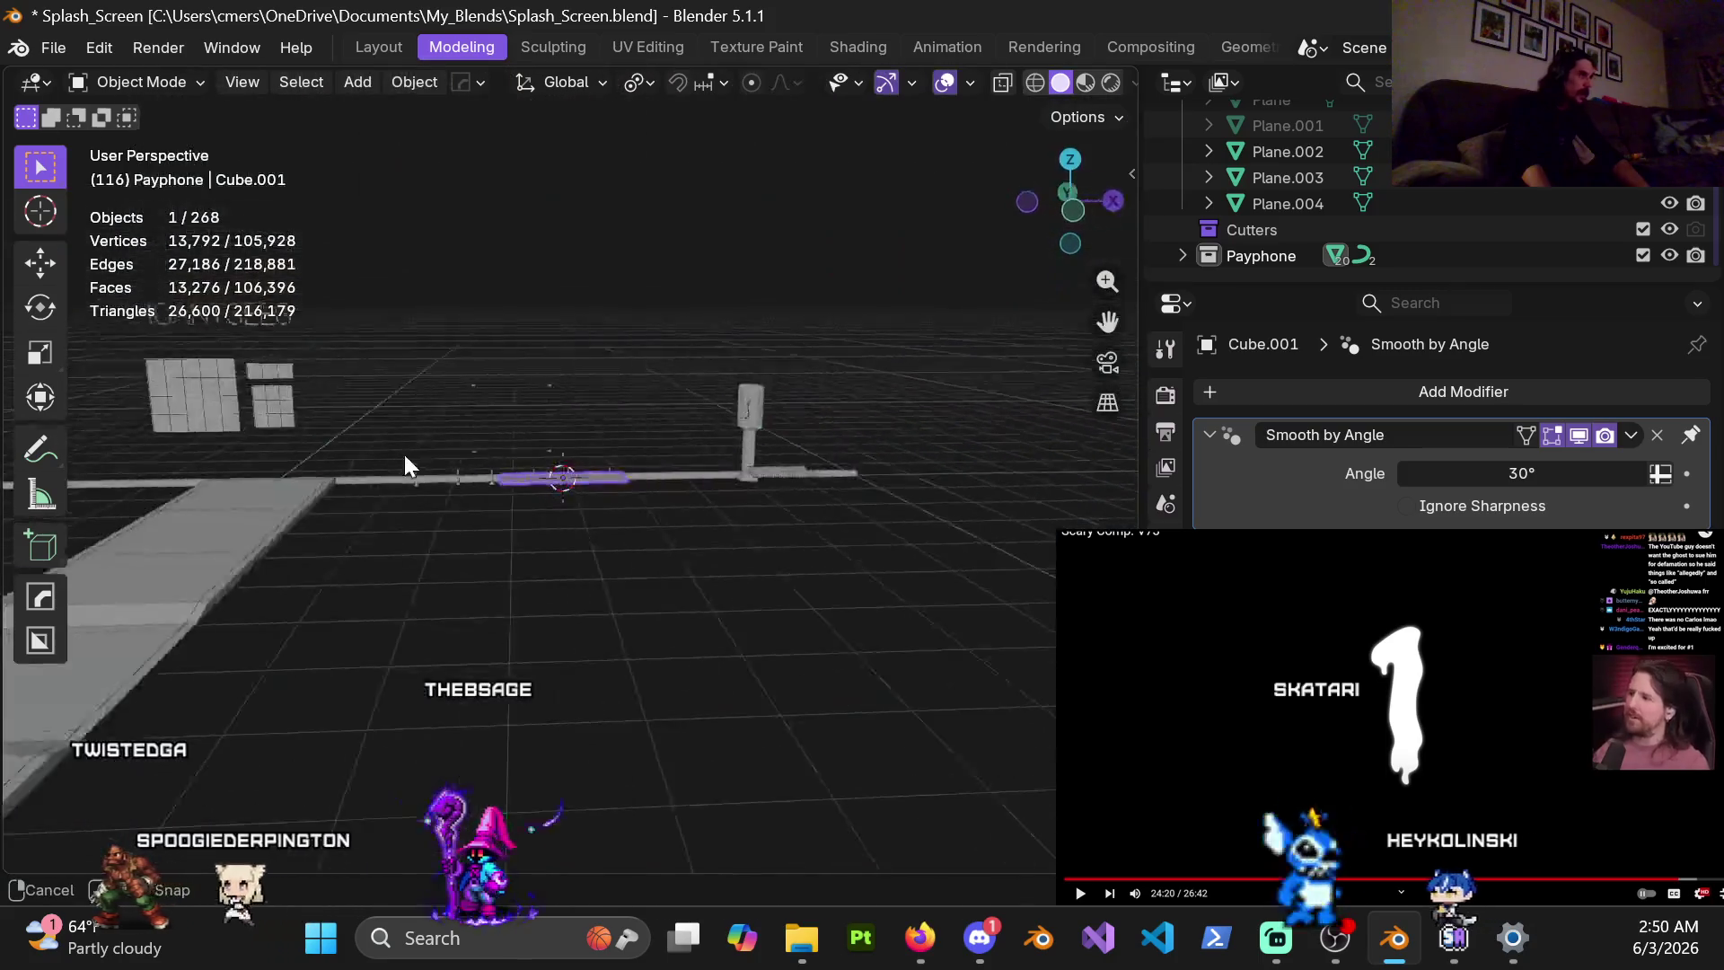
pyautogui.moveTo(503, 537); pyautogui.dragTo(543, 535, button='middle')
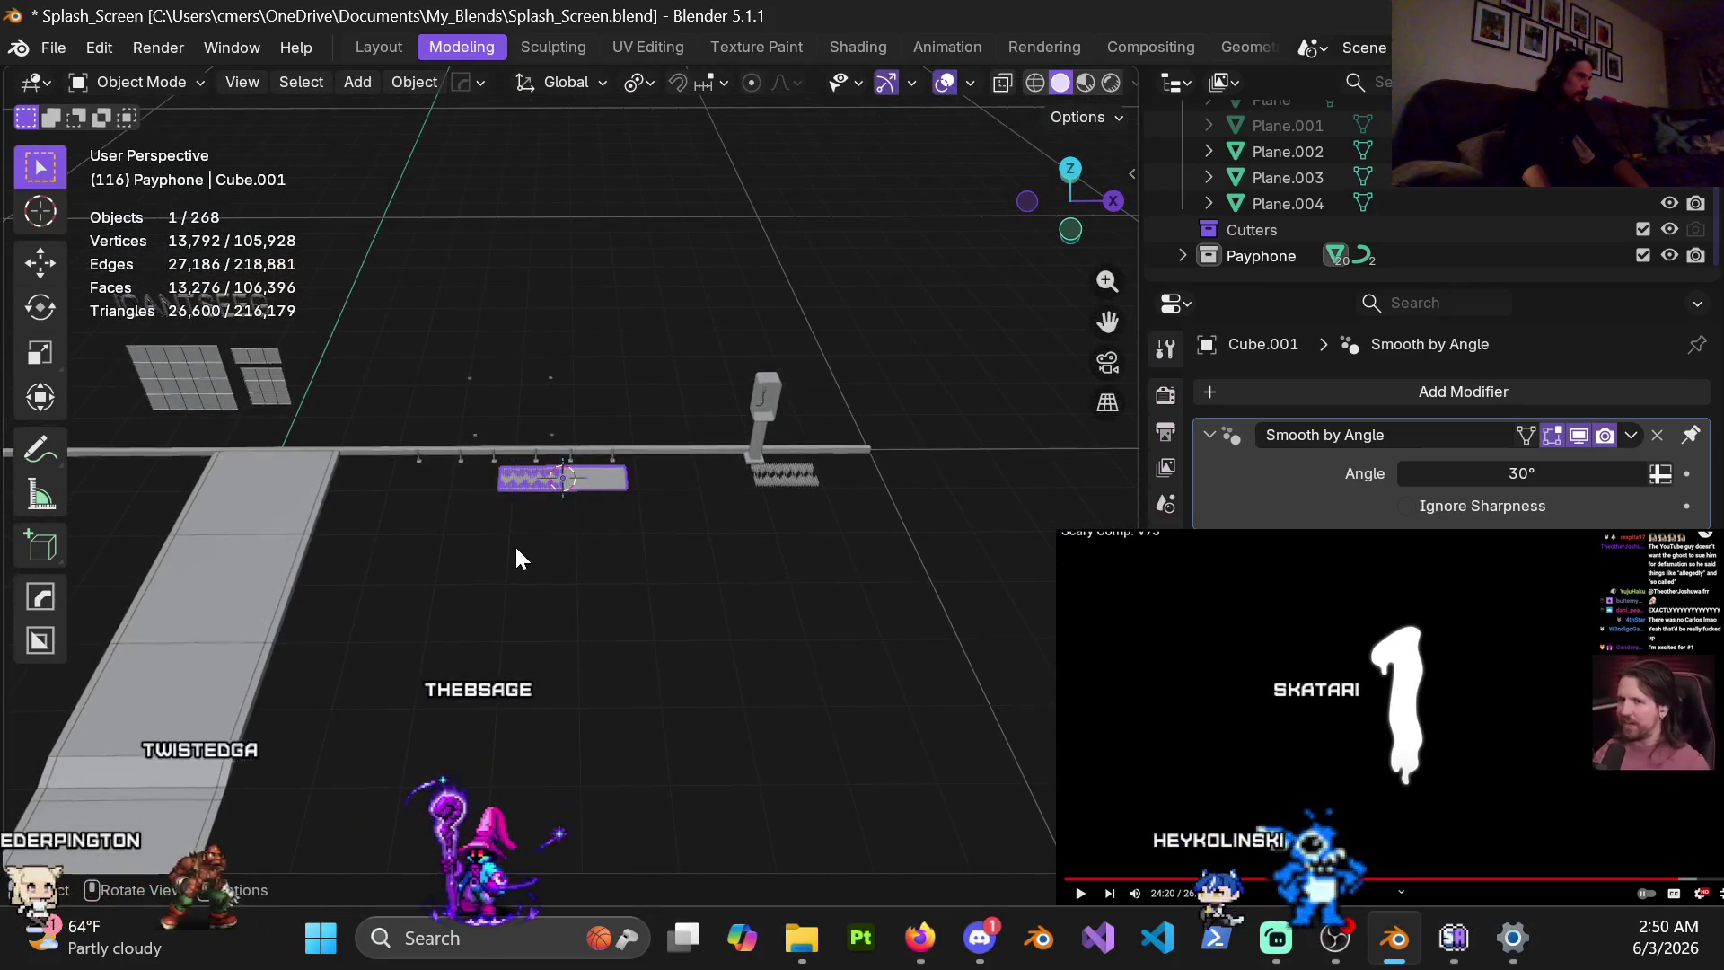
pyautogui.scroll(2, 569, 488)
pyautogui.scroll(3, 512, 513)
pyautogui.scroll(2, 762, 412)
pyautogui.scroll(2, 600, 304)
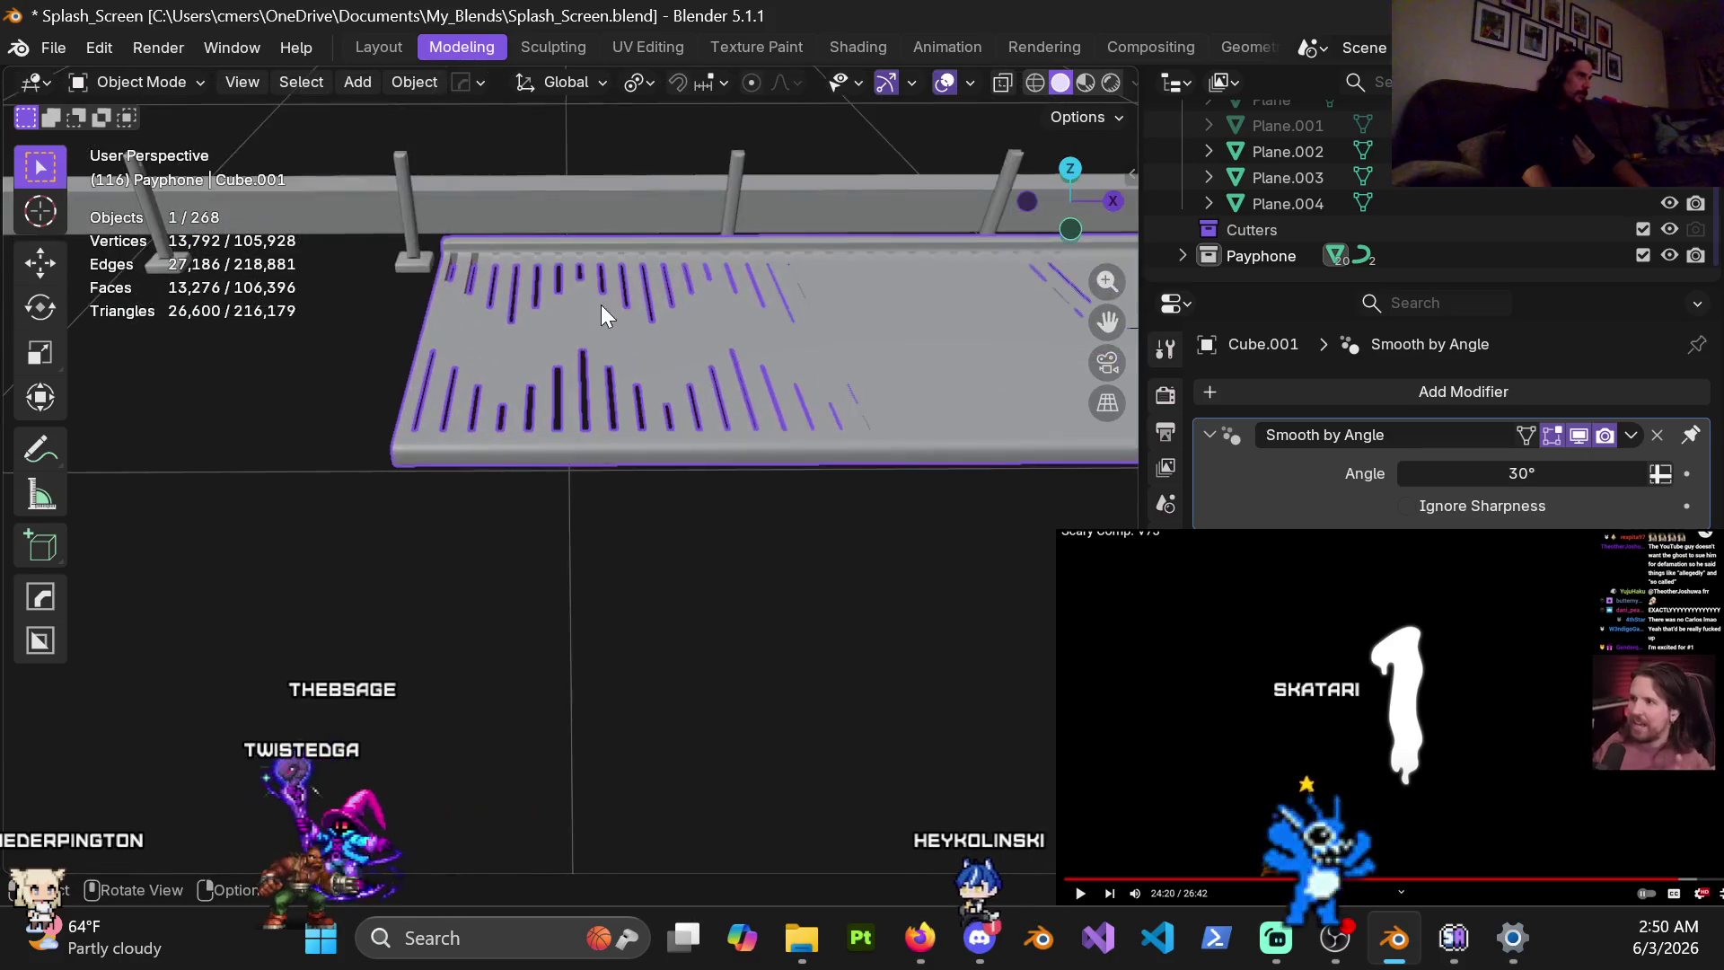
pyautogui.scroll(2, 596, 413)
pyautogui.scroll(3, 594, 520)
pyautogui.scroll(2, 632, 563)
pyautogui.scroll(2, 666, 557)
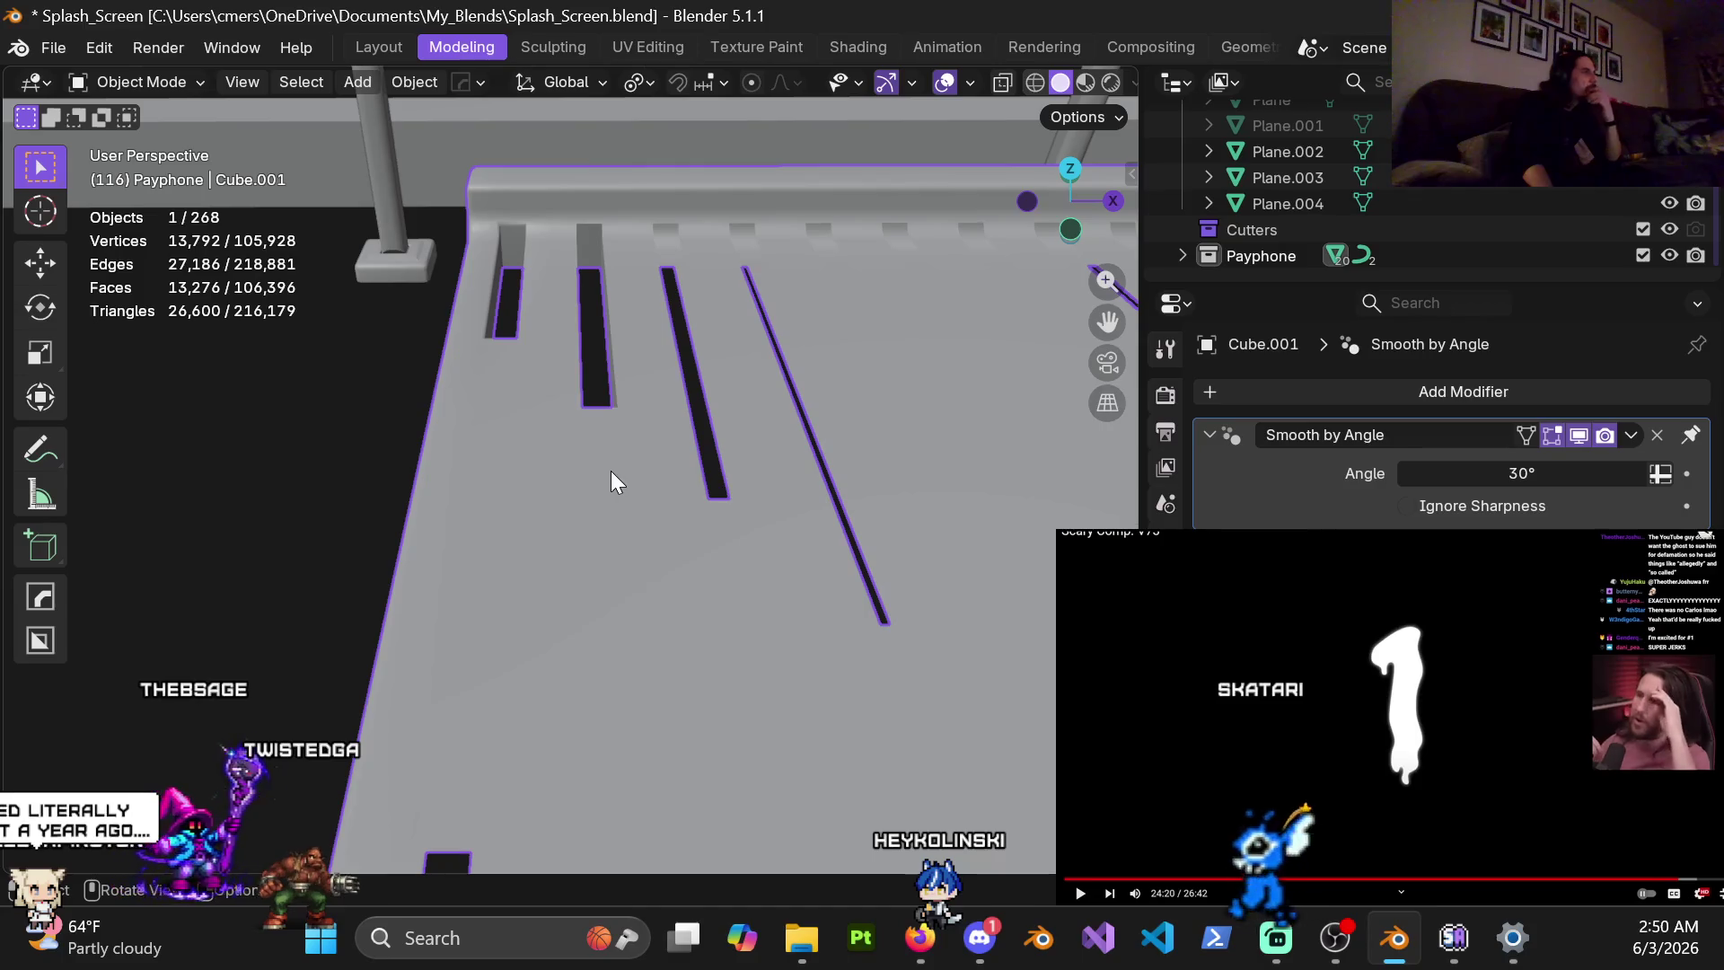
pyautogui.scroll(-1, 610, 471)
pyautogui.scroll(-1, 605, 478)
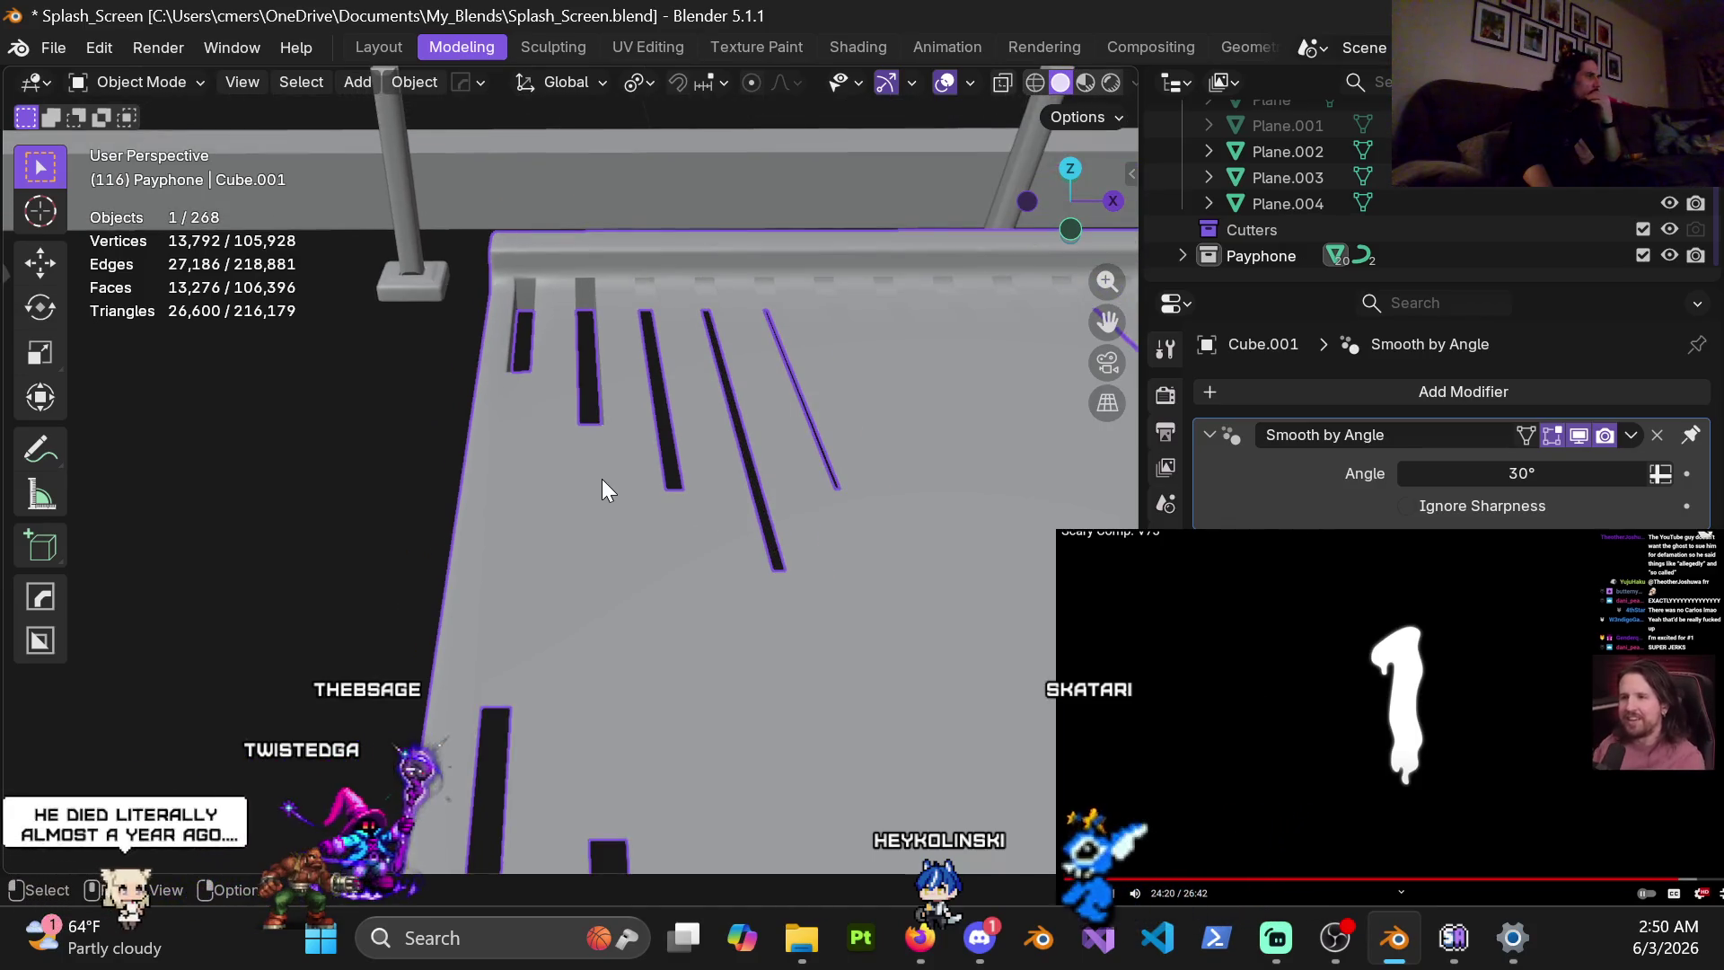
pyautogui.scroll(1, 593, 489)
pyautogui.scroll(1, 576, 485)
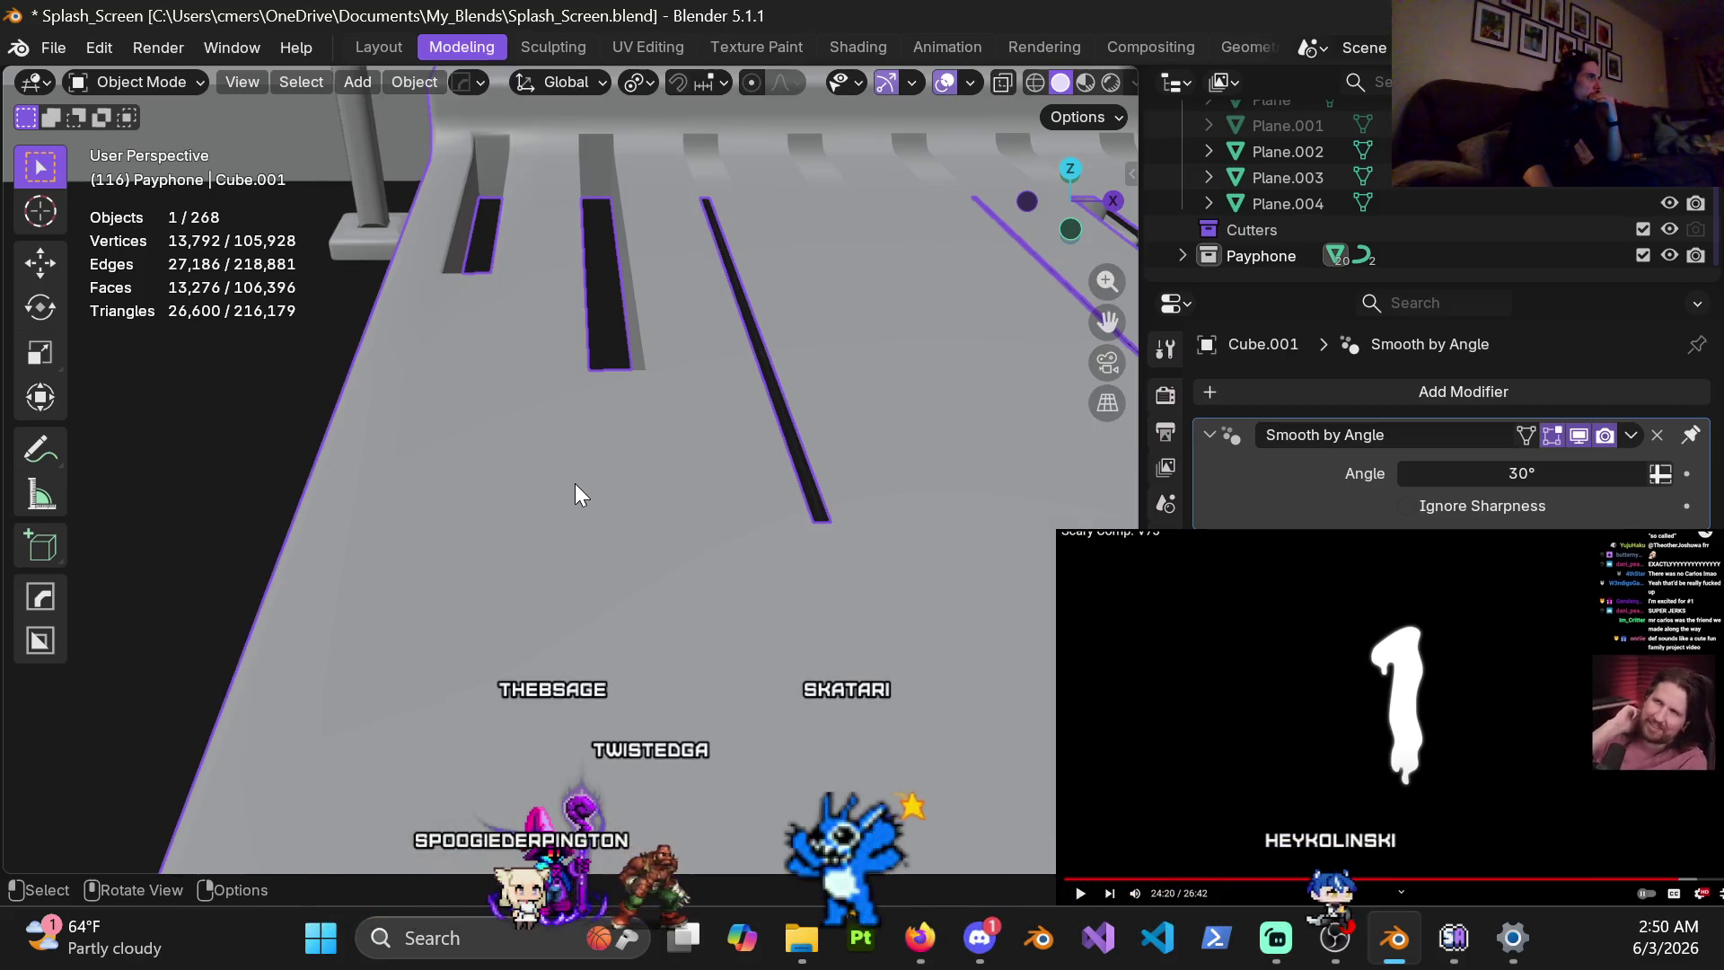
pyautogui.scroll(-1, 576, 483)
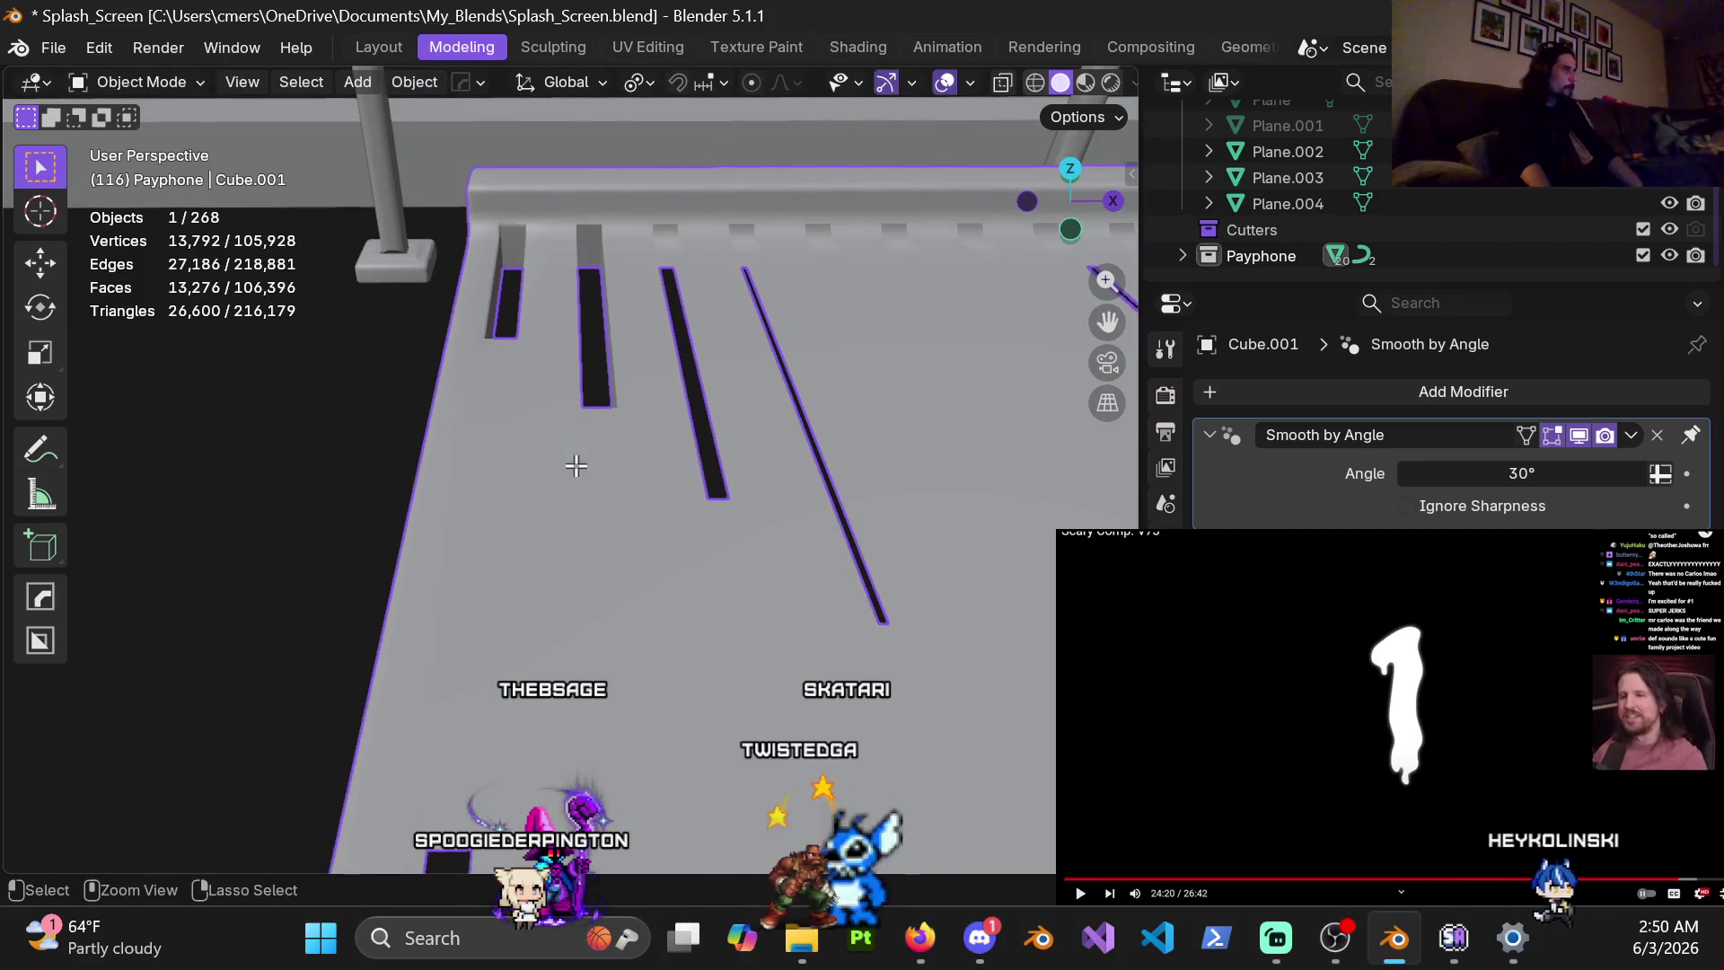
# Enter Edit Mode on the floor panel and zoom toward the first slot's end
pyautogui.press('Tab')
pyautogui.press('Tab')
pyautogui.press('Tab')
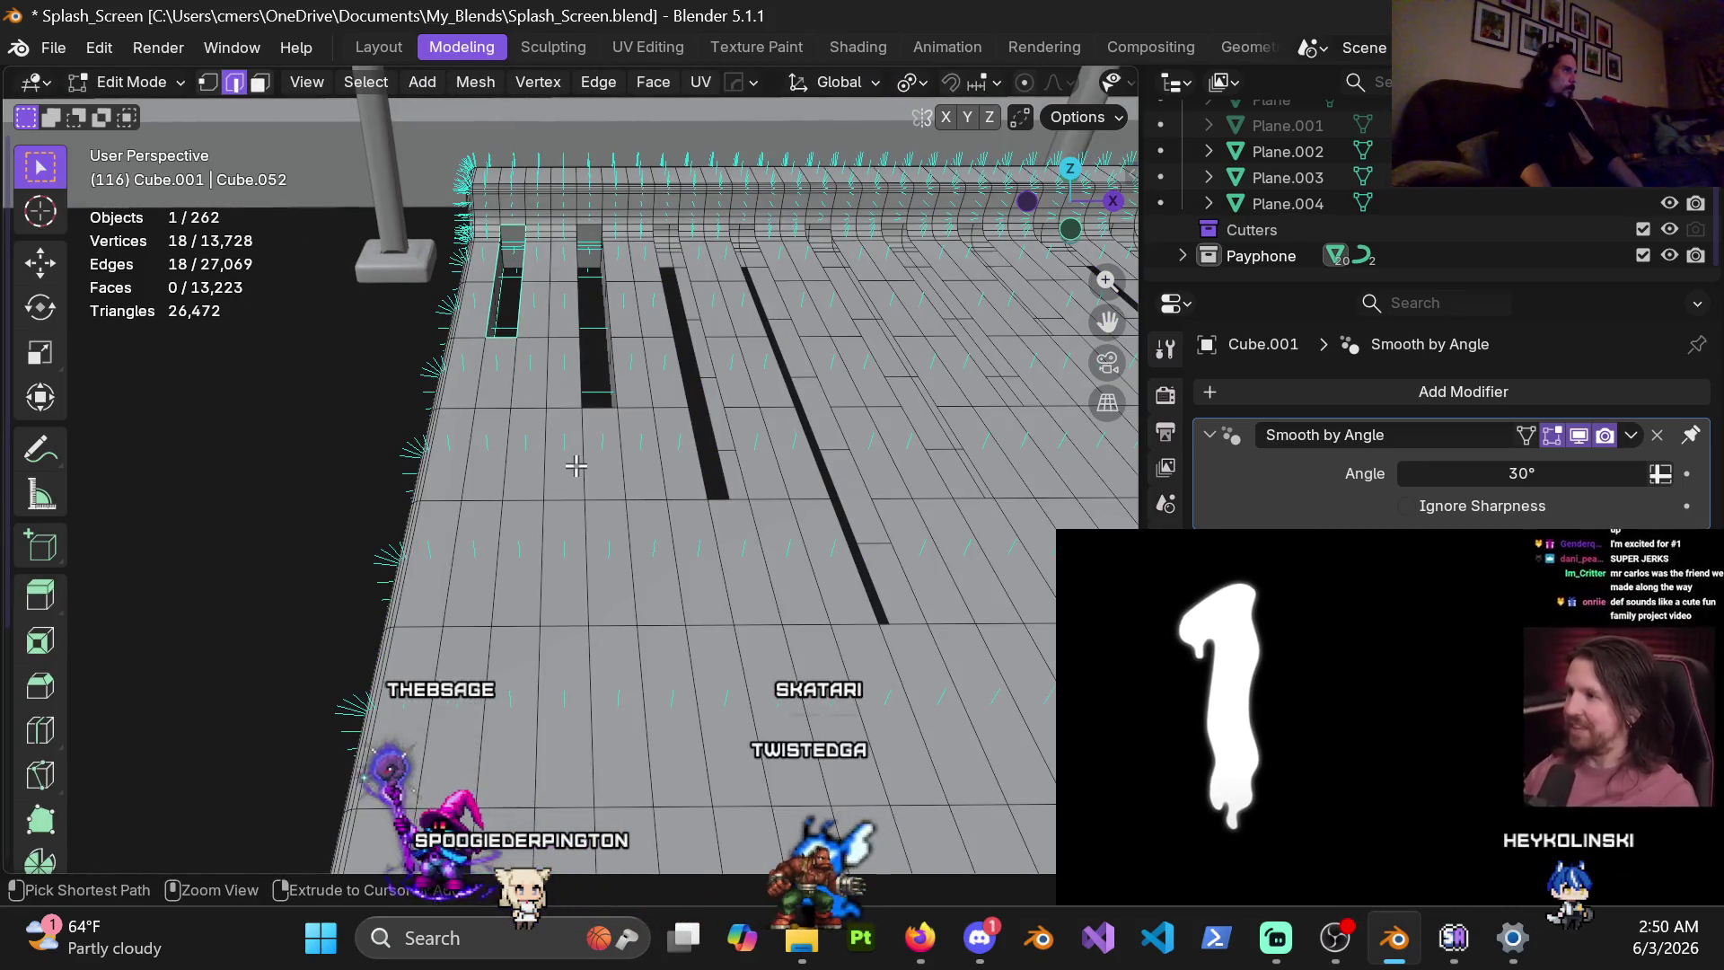
pyautogui.scroll(1, 561, 498)
pyautogui.scroll(1, 584, 487)
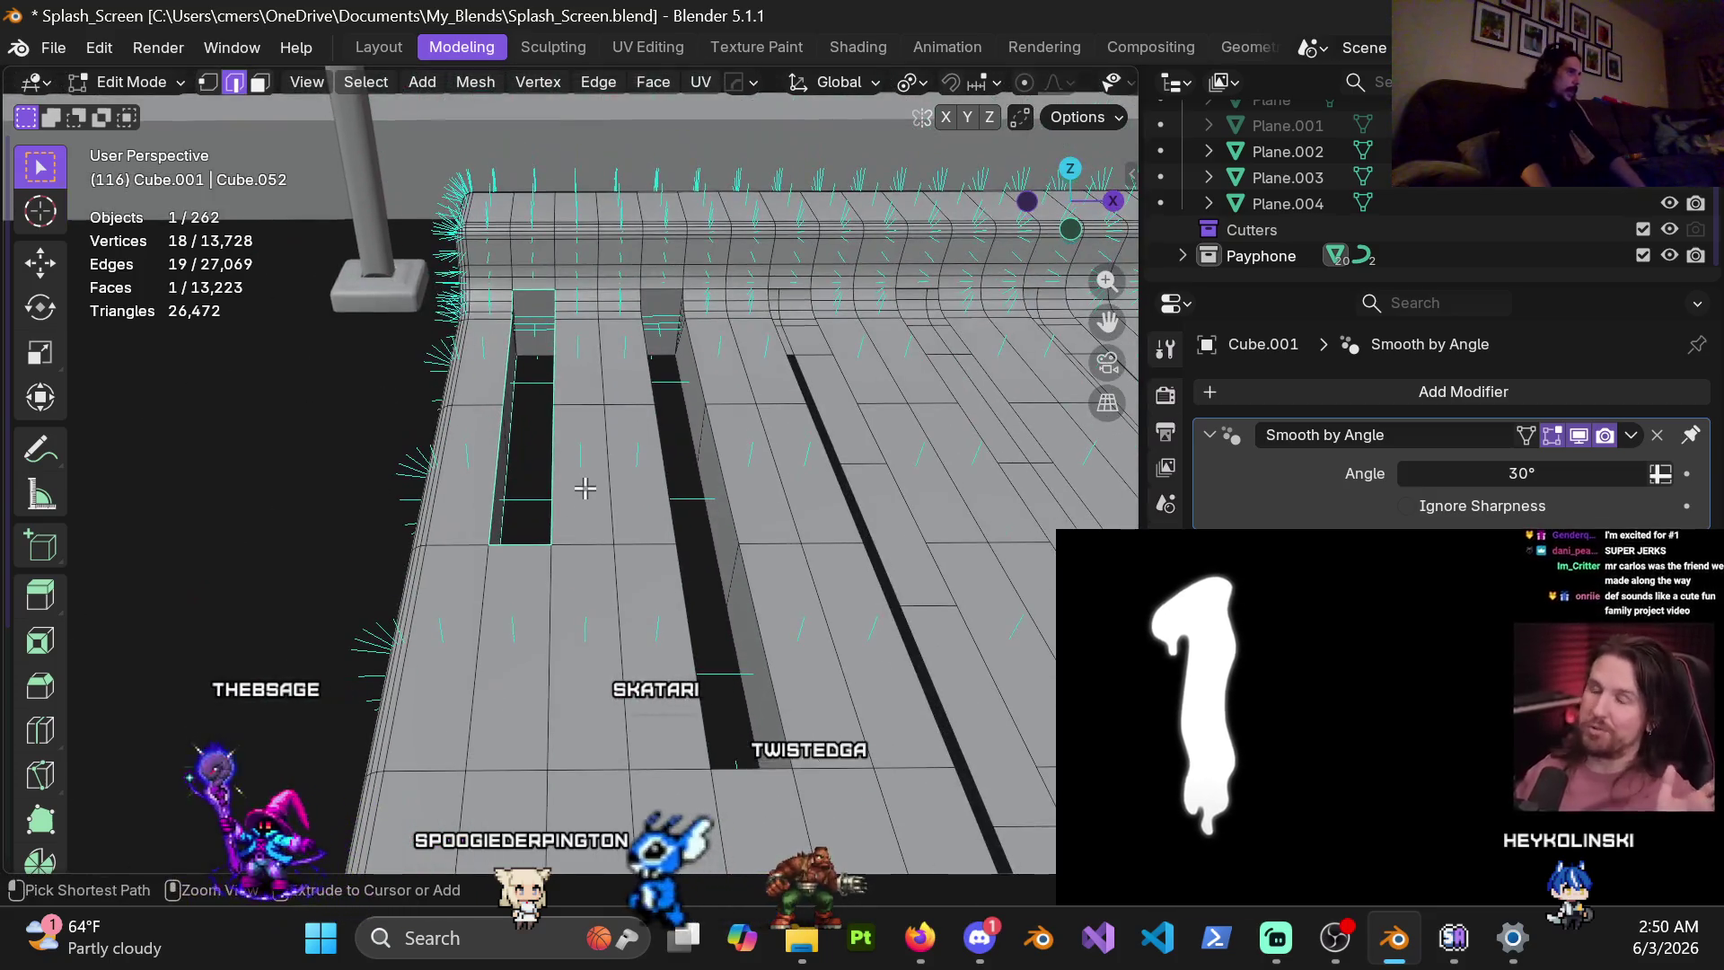
pyautogui.keyDown('ctrl'); pyautogui.click(584, 488); pyautogui.keyUp('ctrl')
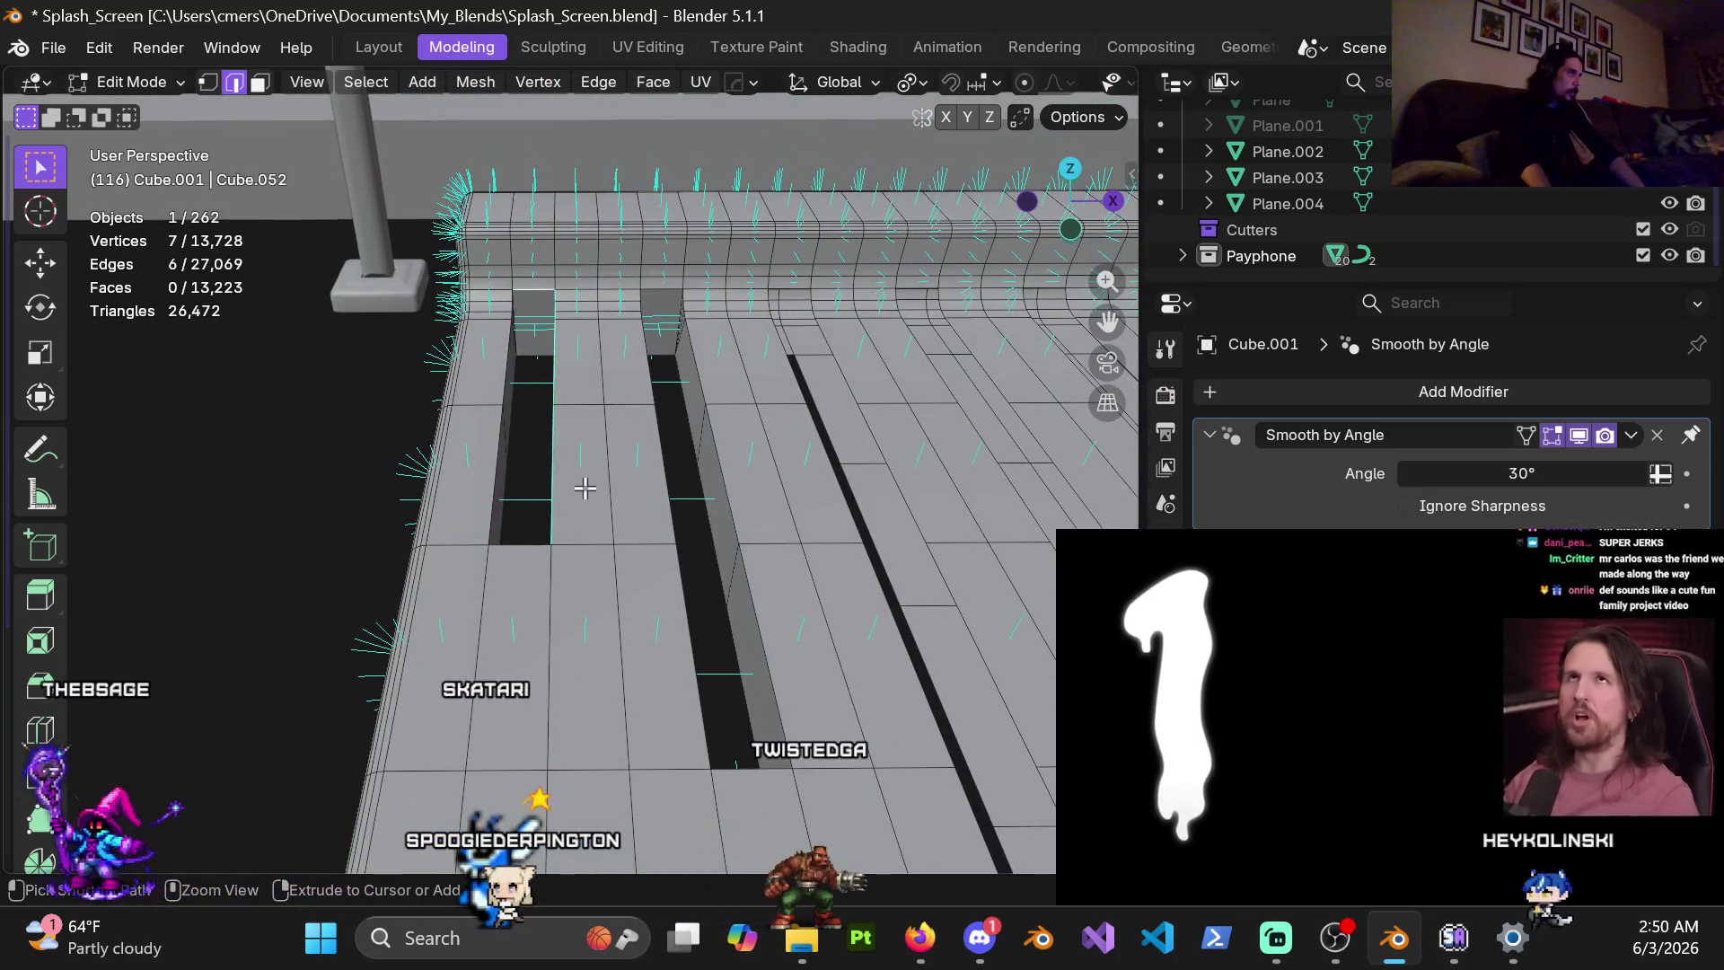
pyautogui.hotkey('ctrl', 'z')
pyautogui.hotkey('ctrl', 'z')
pyautogui.hotkey('ctrl', 'z')
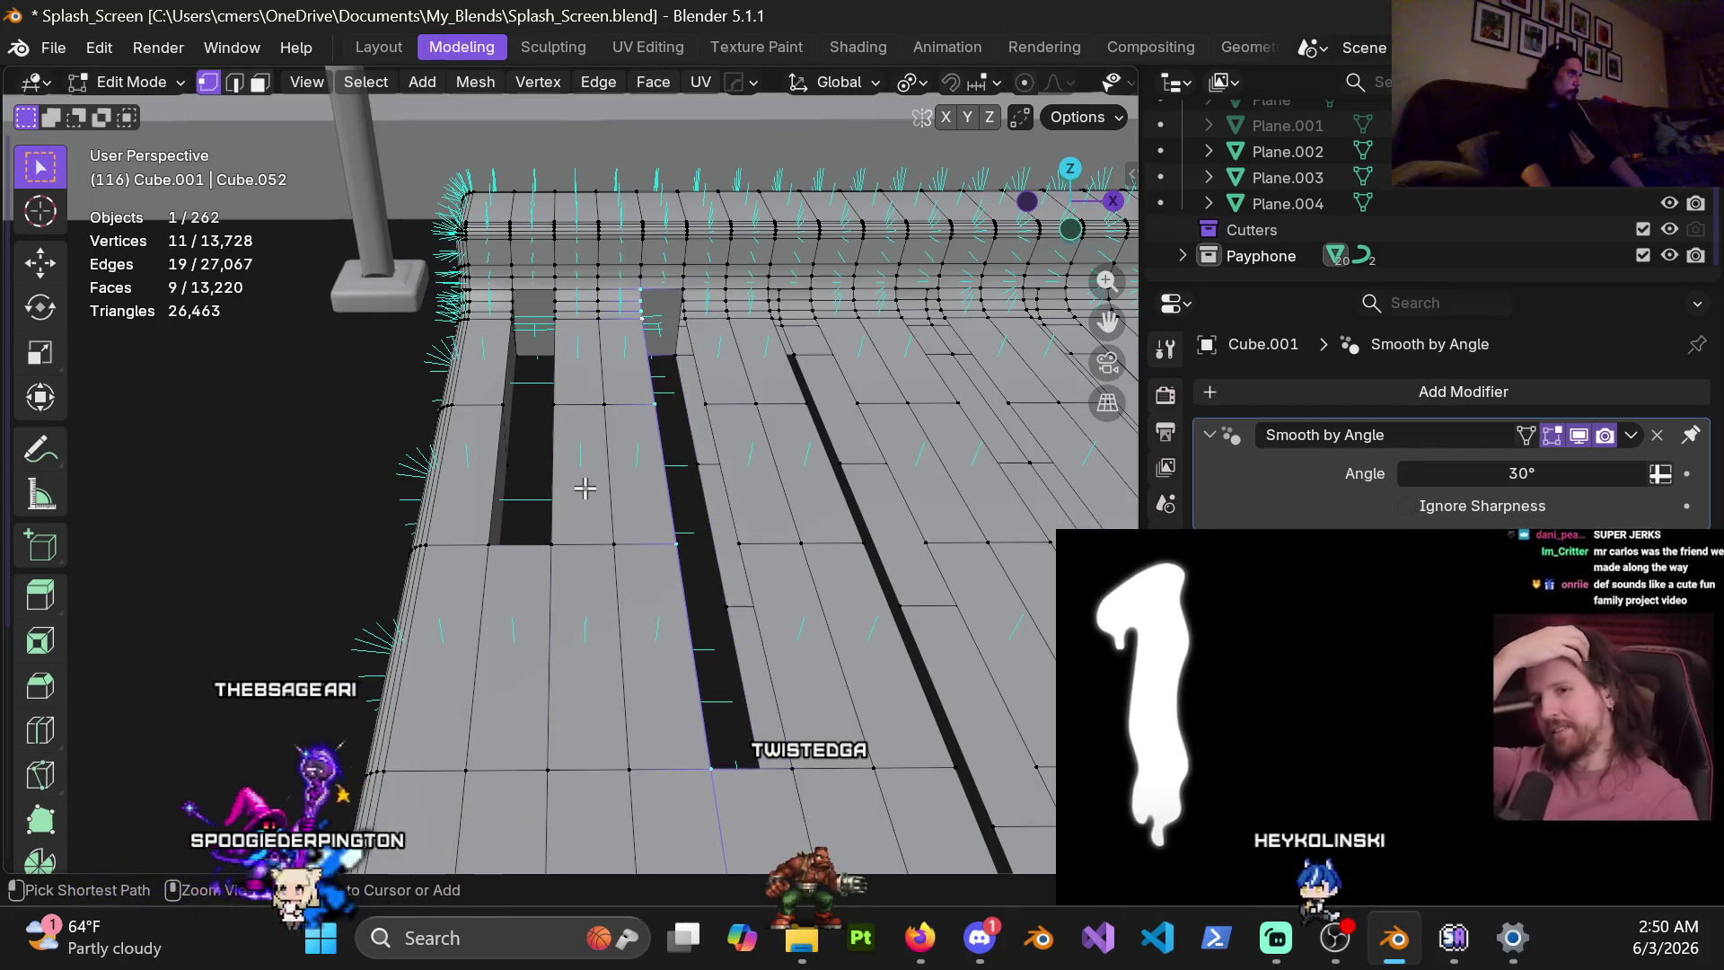
pyautogui.moveTo(585, 488)
pyautogui.mouseDown(button='middle')
pyautogui.moveTo(535, 514)
pyautogui.moveTo(574, 467)
pyautogui.mouseUp(button='middle')
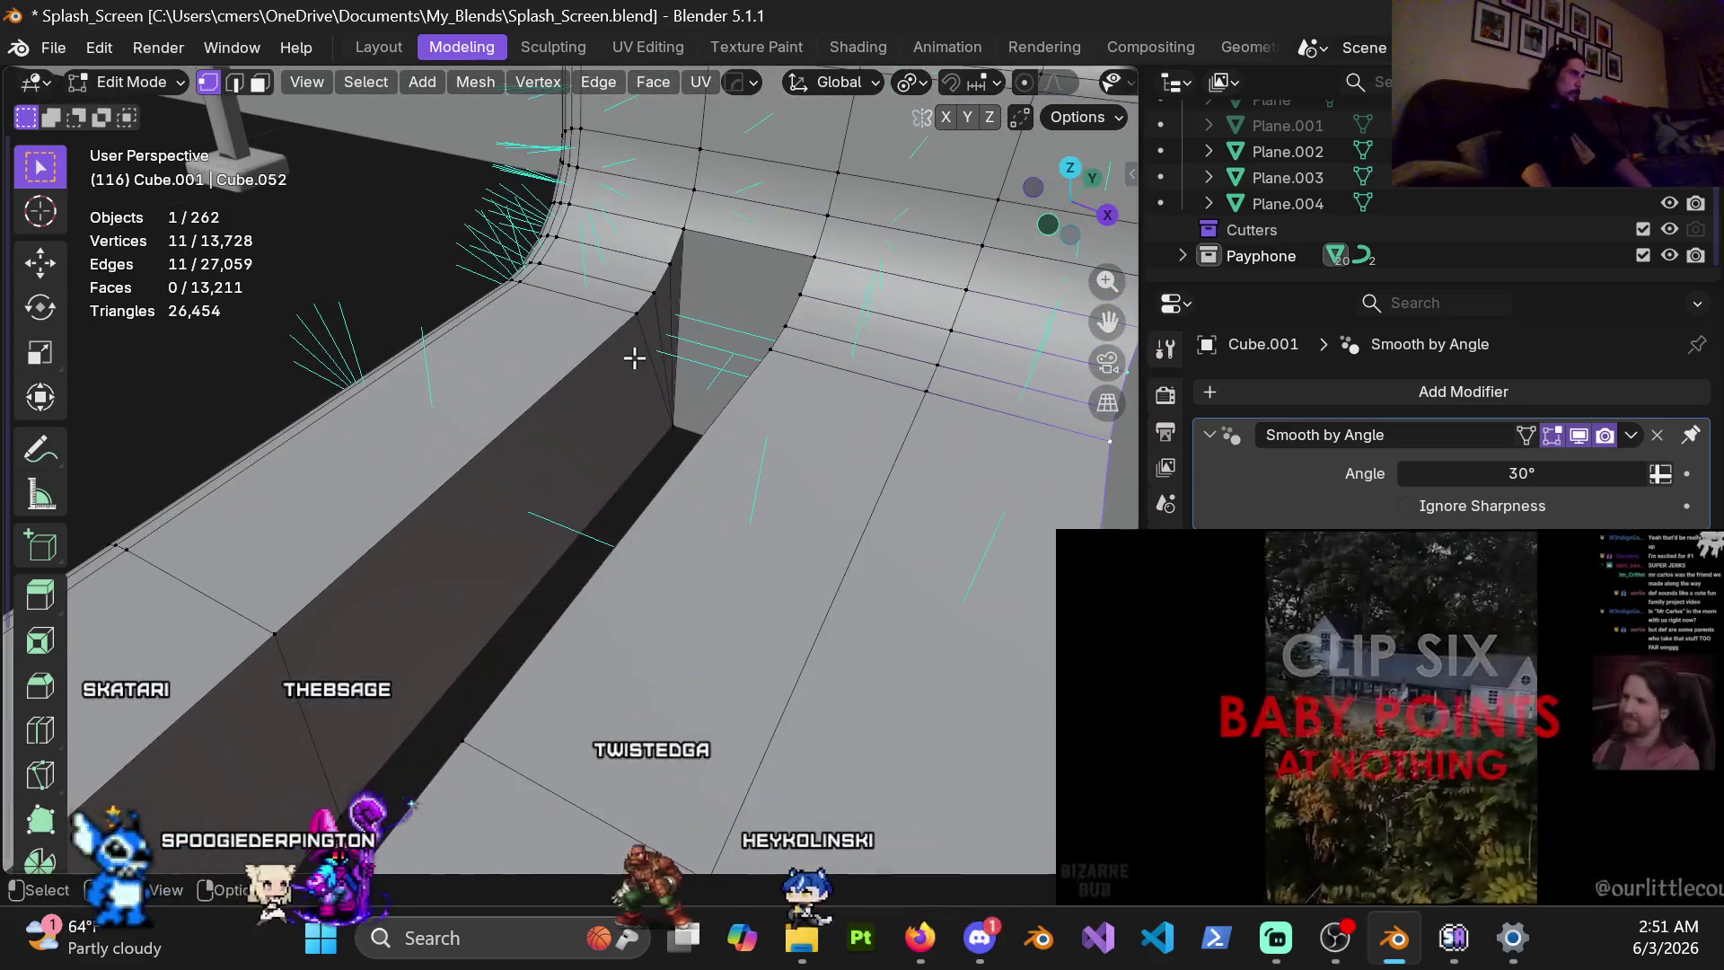
pyautogui.scroll(5, 596, 416)
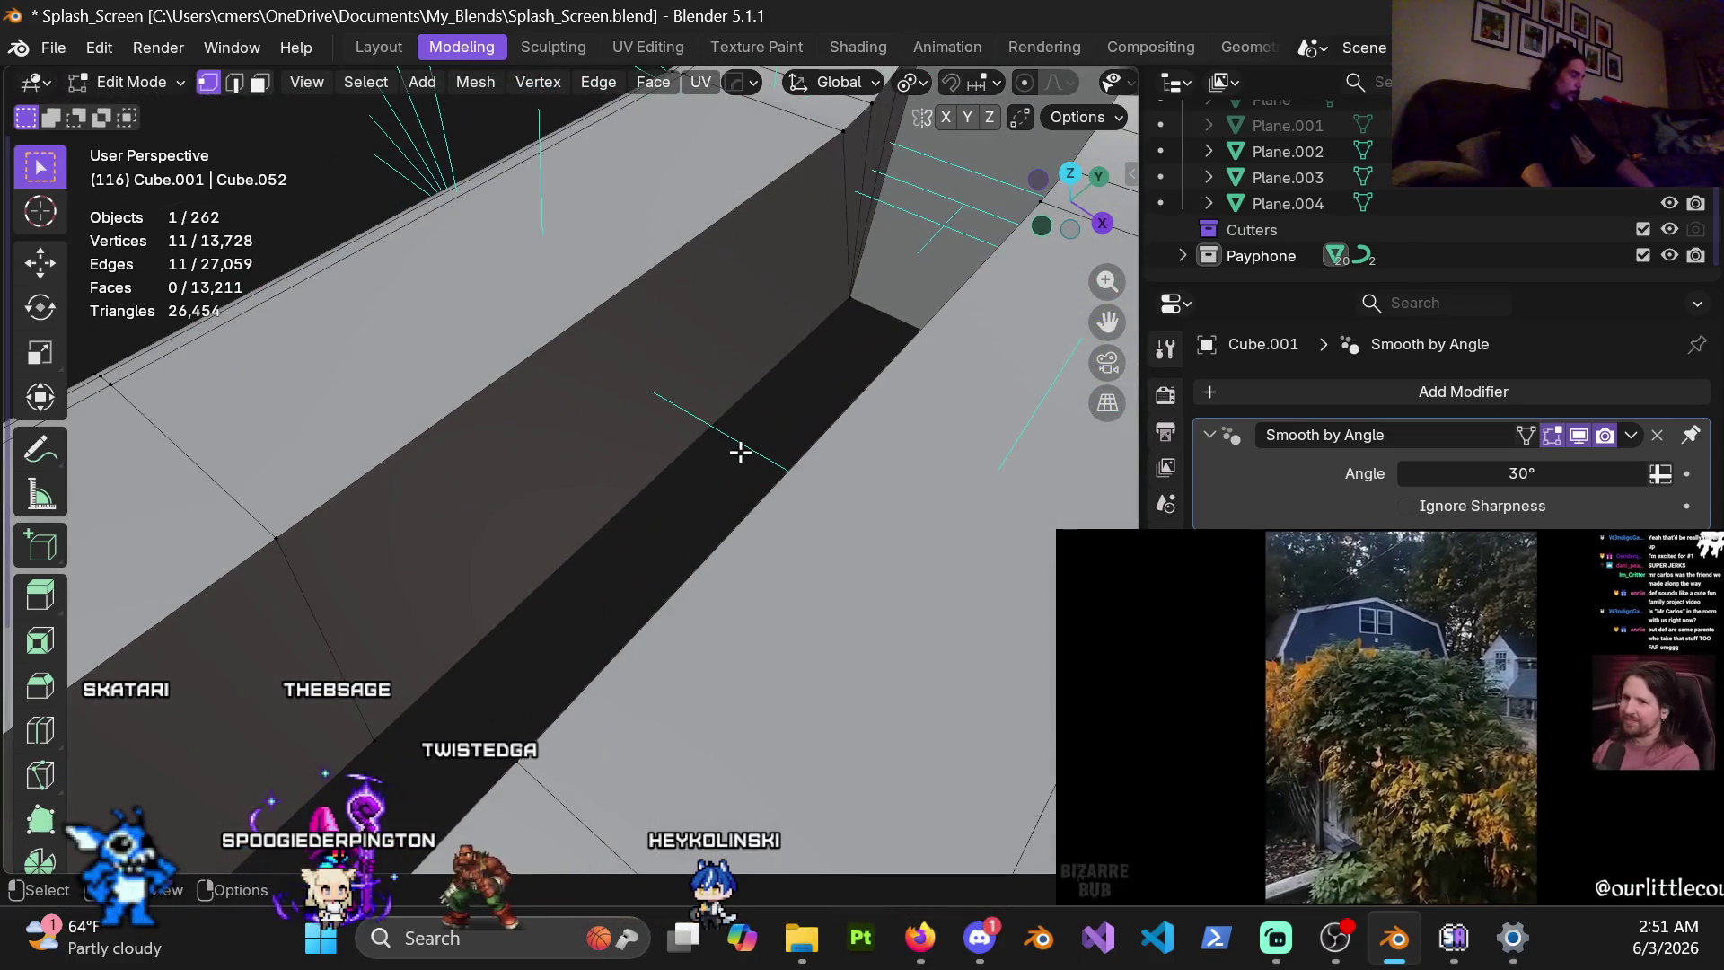
# Select the ten trench wall faces at the slot end and delete them
pyautogui.click(822, 254)
pyautogui.moveTo(823, 254); pyautogui.dragTo(576, 443, button='middle')
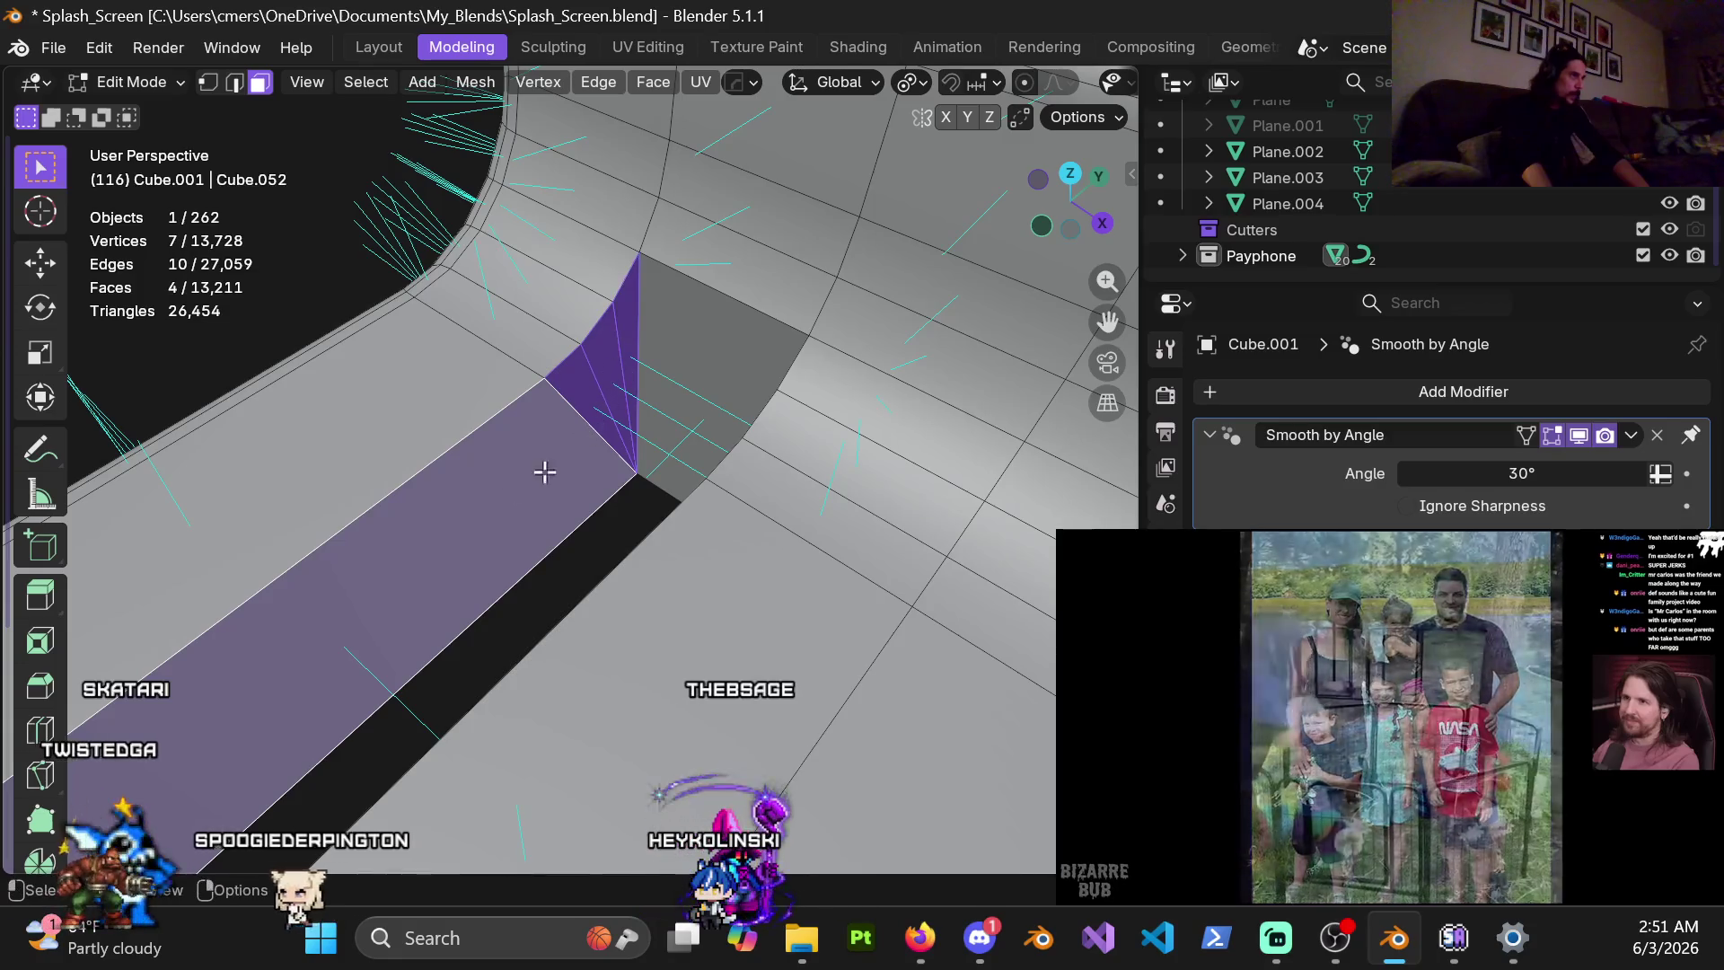
pyautogui.moveTo(565, 458); pyautogui.dragTo(615, 324, button='middle')
pyautogui.keyDown('shift'); pyautogui.click(446, 500); pyautogui.keyUp('shift')
pyautogui.moveTo(516, 485)
pyautogui.mouseDown(button='middle')
pyautogui.moveTo(677, 434)
pyautogui.moveTo(699, 519)
pyautogui.mouseUp(button='middle')
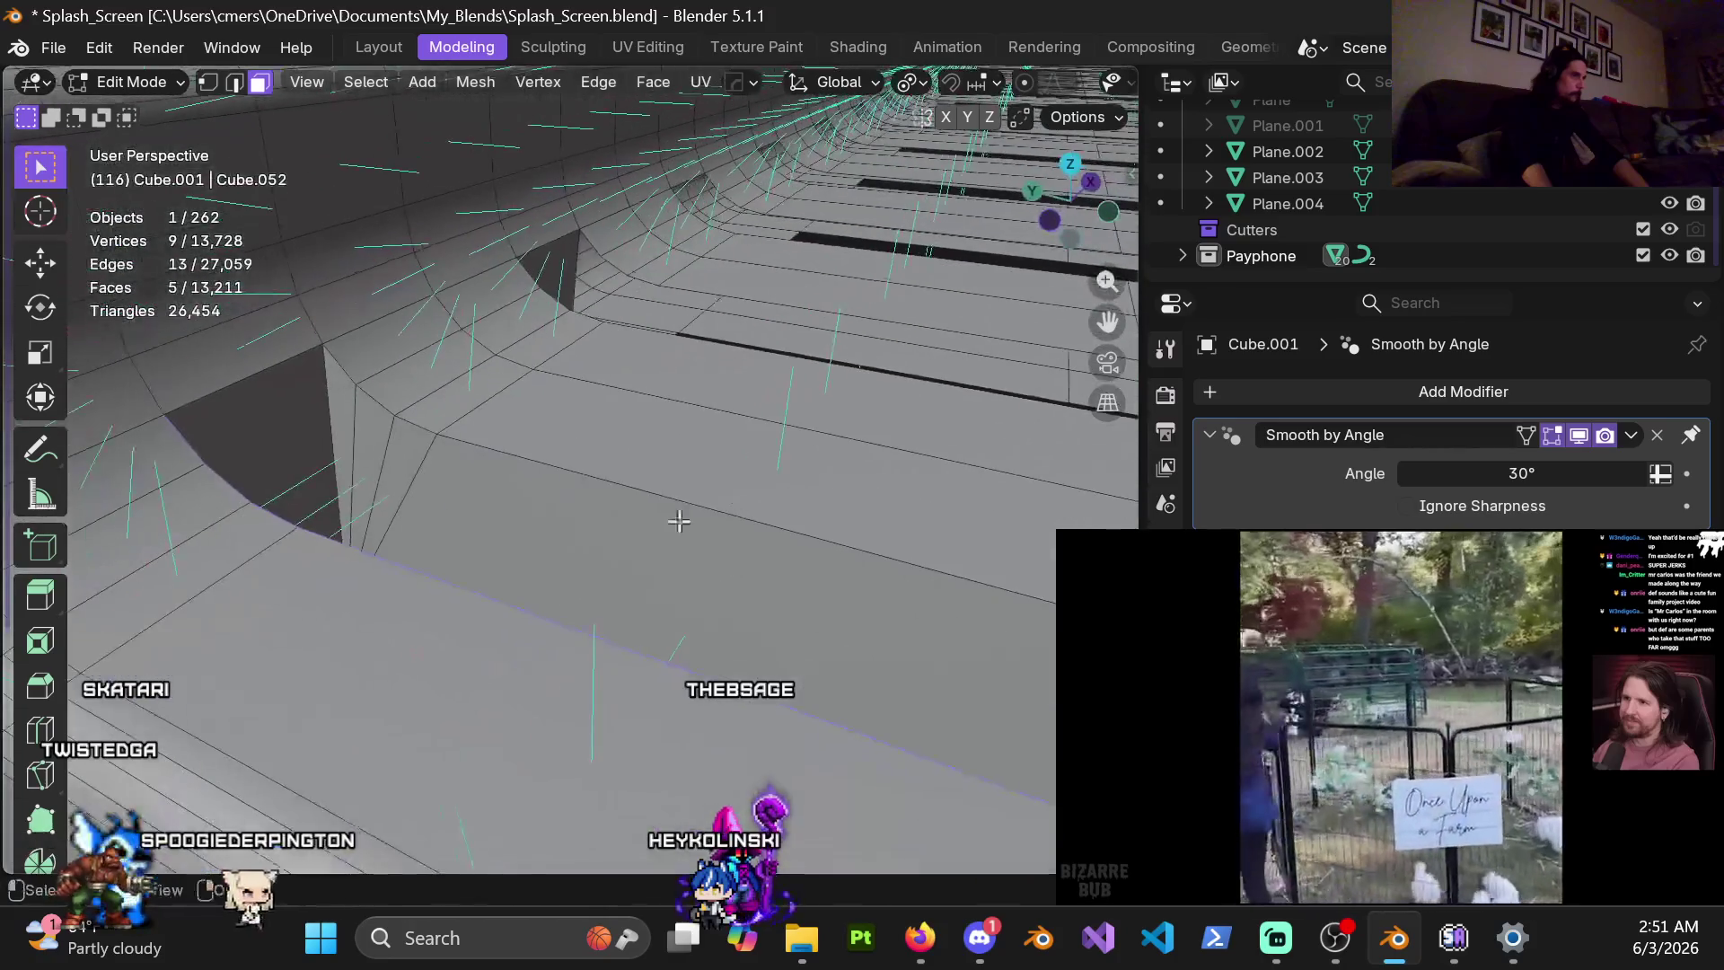
pyautogui.keyDown('alt'); pyautogui.keyDown('shift'); pyautogui.click(385, 458); pyautogui.keyUp('shift'); pyautogui.keyUp('alt')
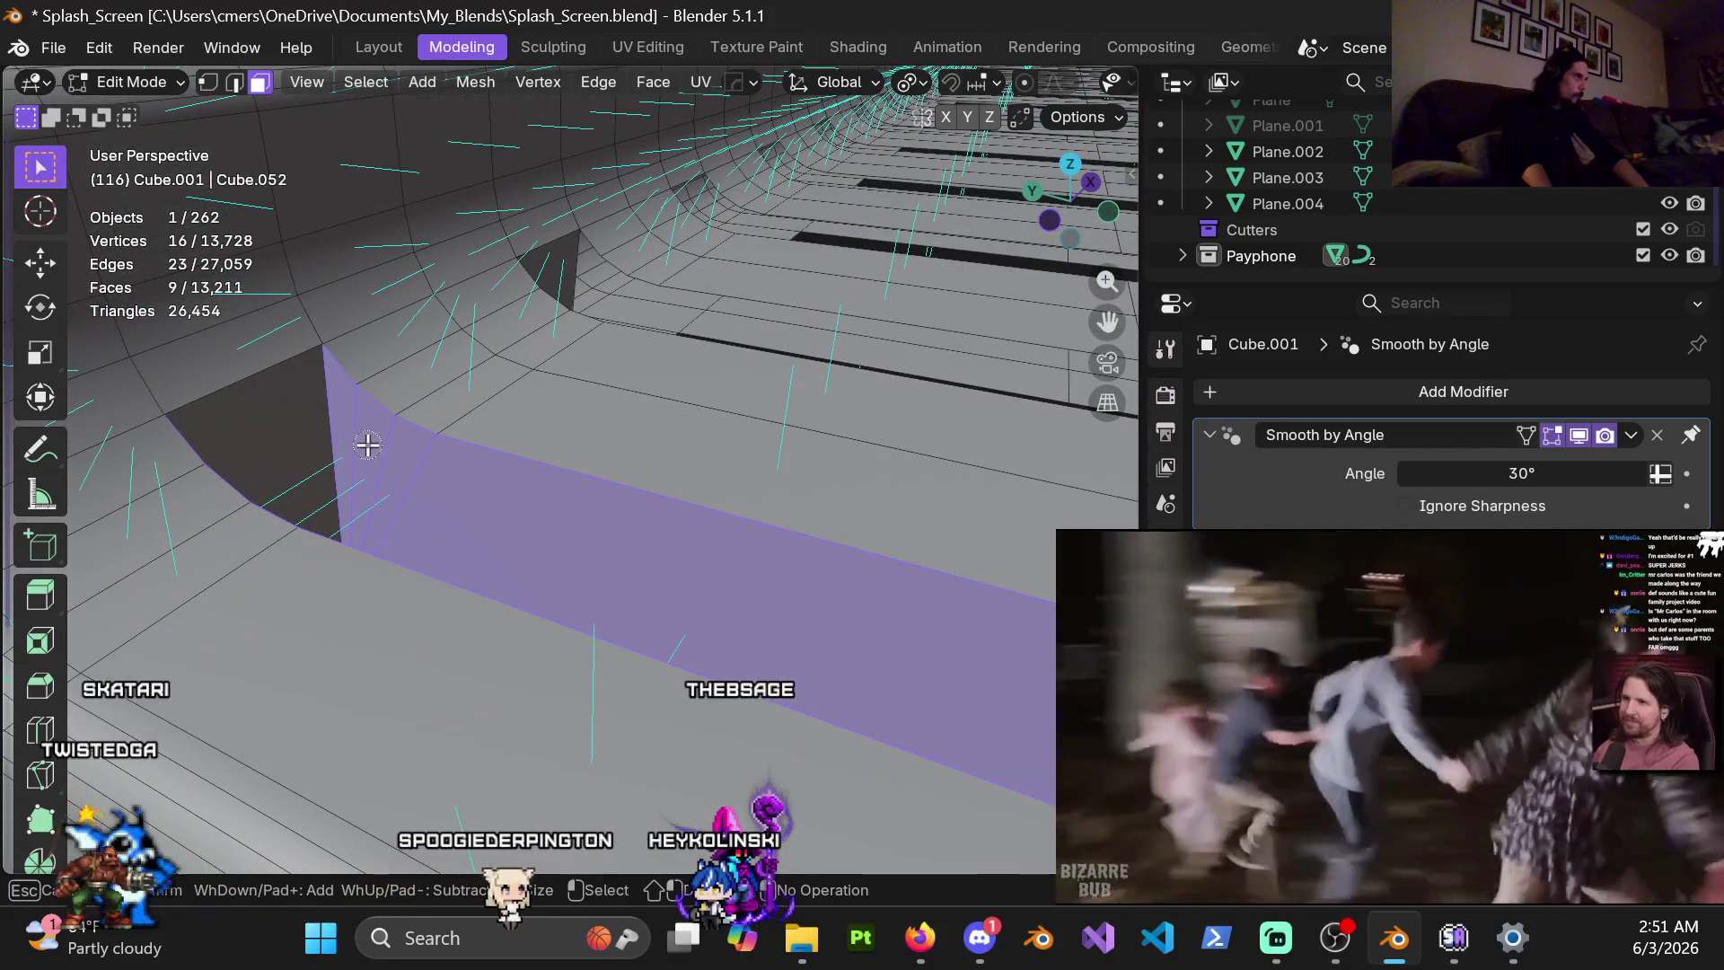
pyautogui.moveTo(400, 468); pyautogui.dragTo(702, 570, button='middle')
pyautogui.keyDown('shift'); pyautogui.click(700, 569); pyautogui.keyUp('shift')
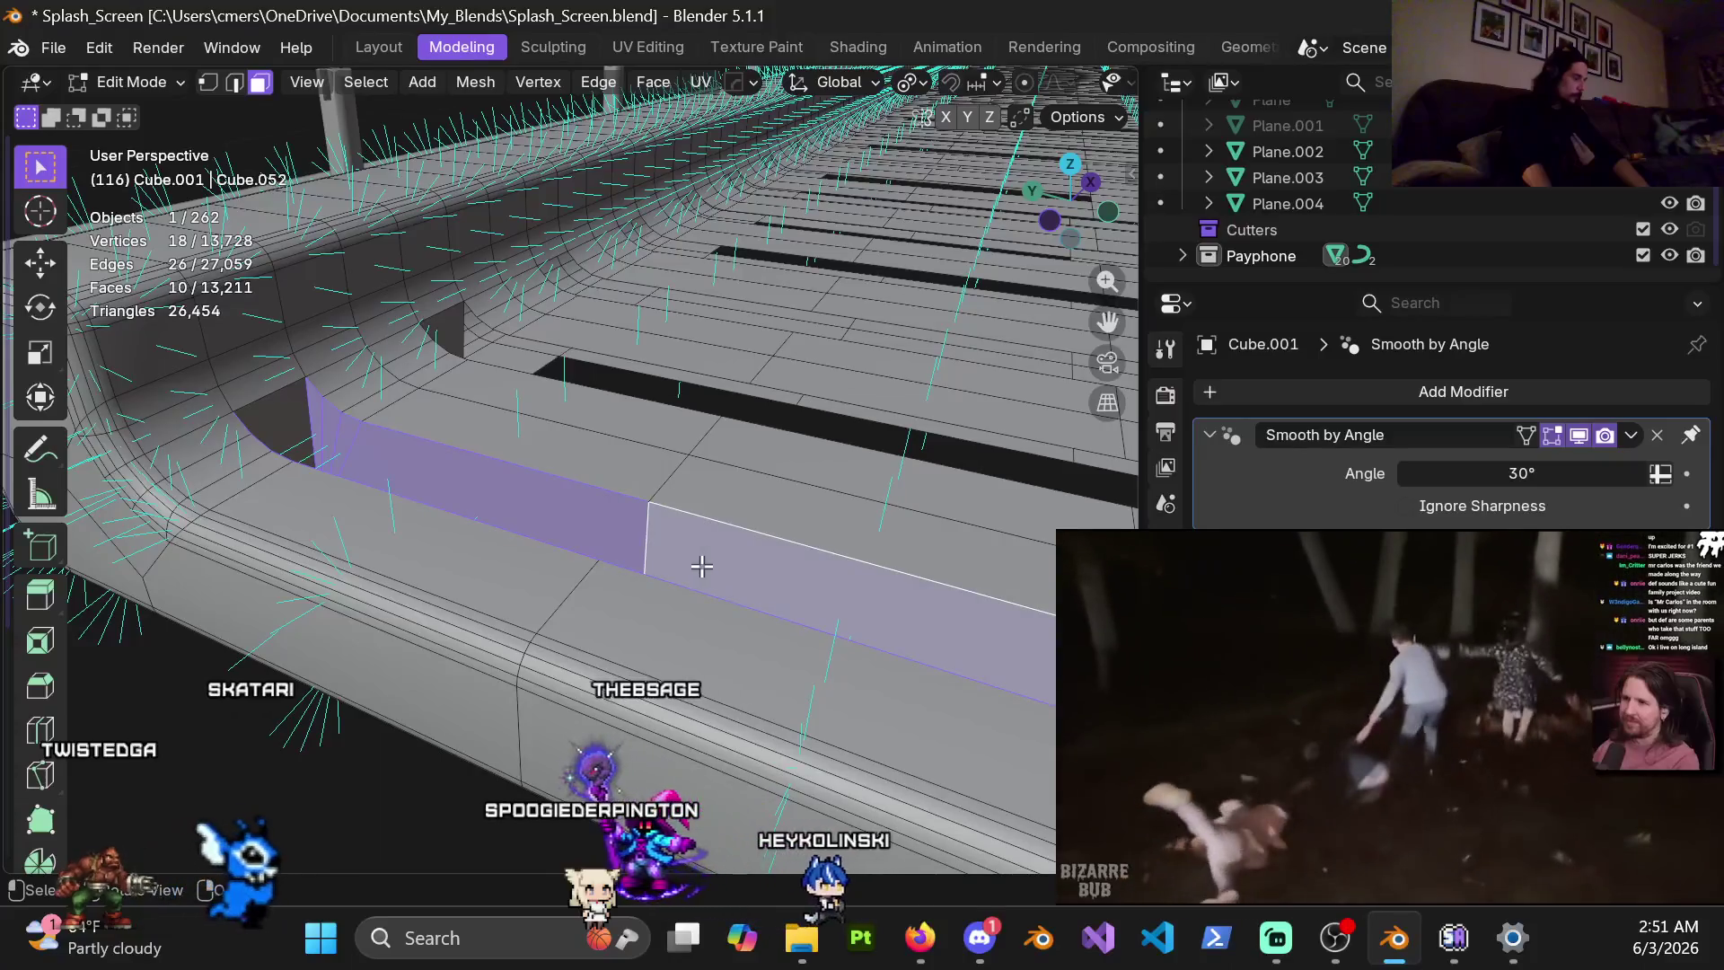
pyautogui.press('x')
pyautogui.click(648, 569)
pyautogui.moveTo(682, 416)
pyautogui.mouseDown(button='middle')
pyautogui.moveTo(571, 469)
pyautogui.moveTo(597, 512)
pyautogui.mouseUp(button='middle')
# Loop cut beside the slot and slide the new edge loop to a 0.6 factor
pyautogui.hotkey('ctrl', 'r')
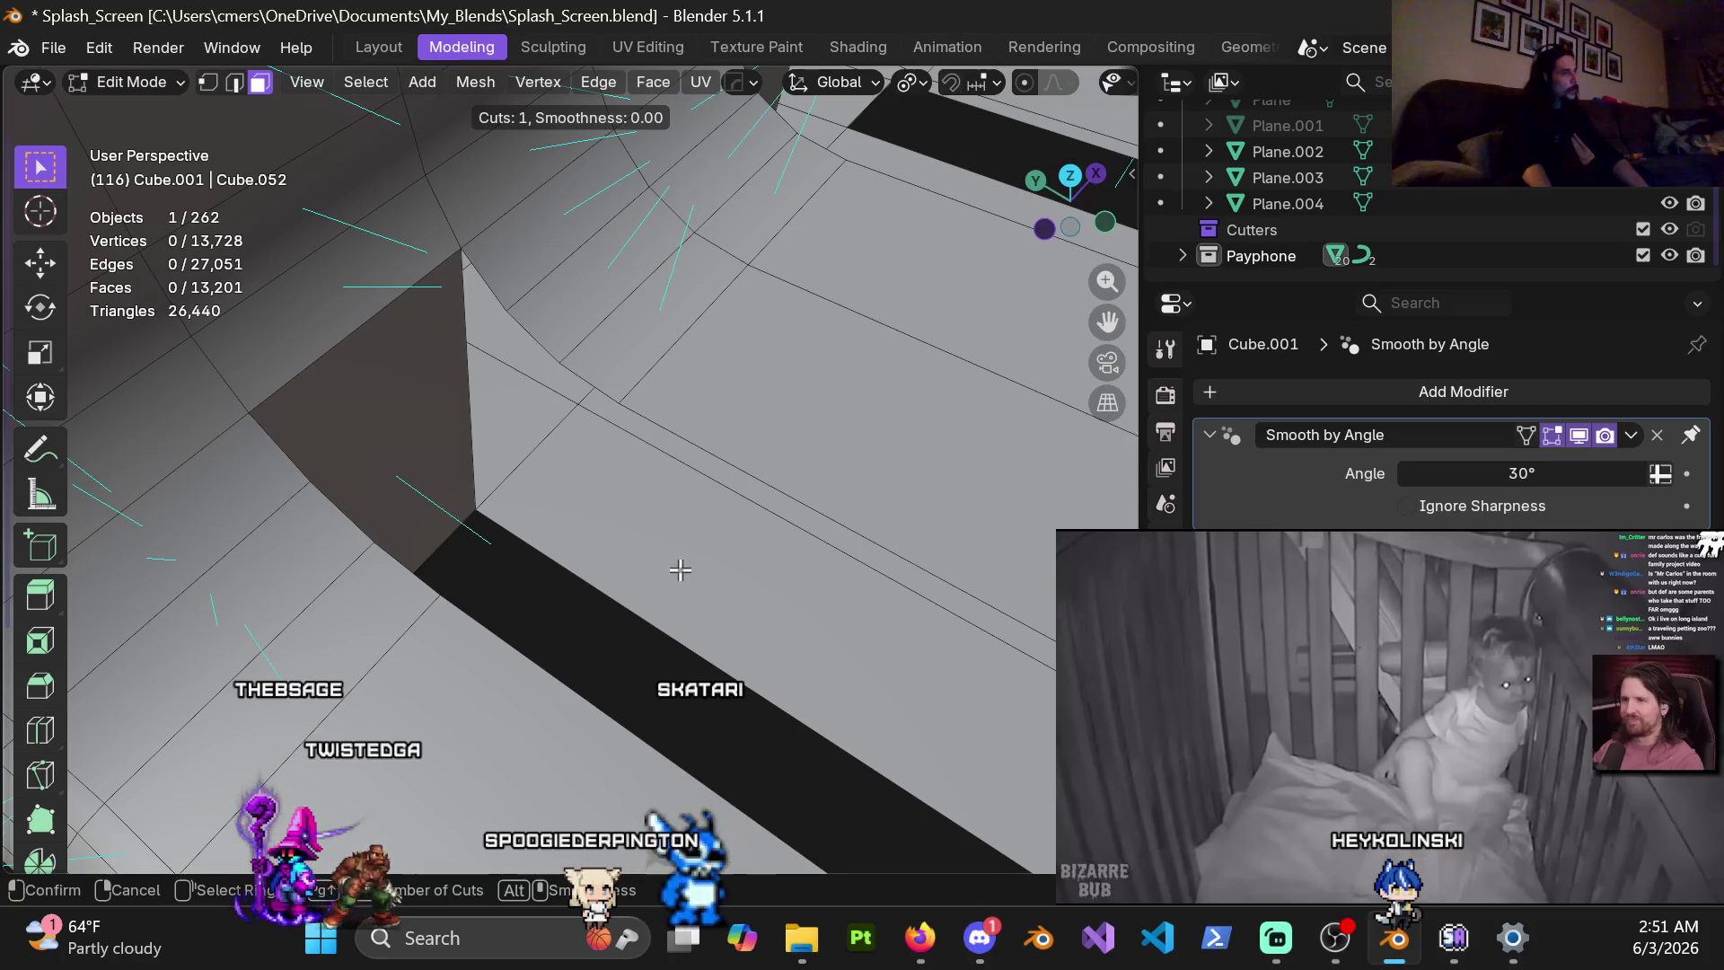
pyautogui.rightClick(636, 585)
pyautogui.moveTo(790, 628); pyautogui.dragTo(850, 597, button='middle')
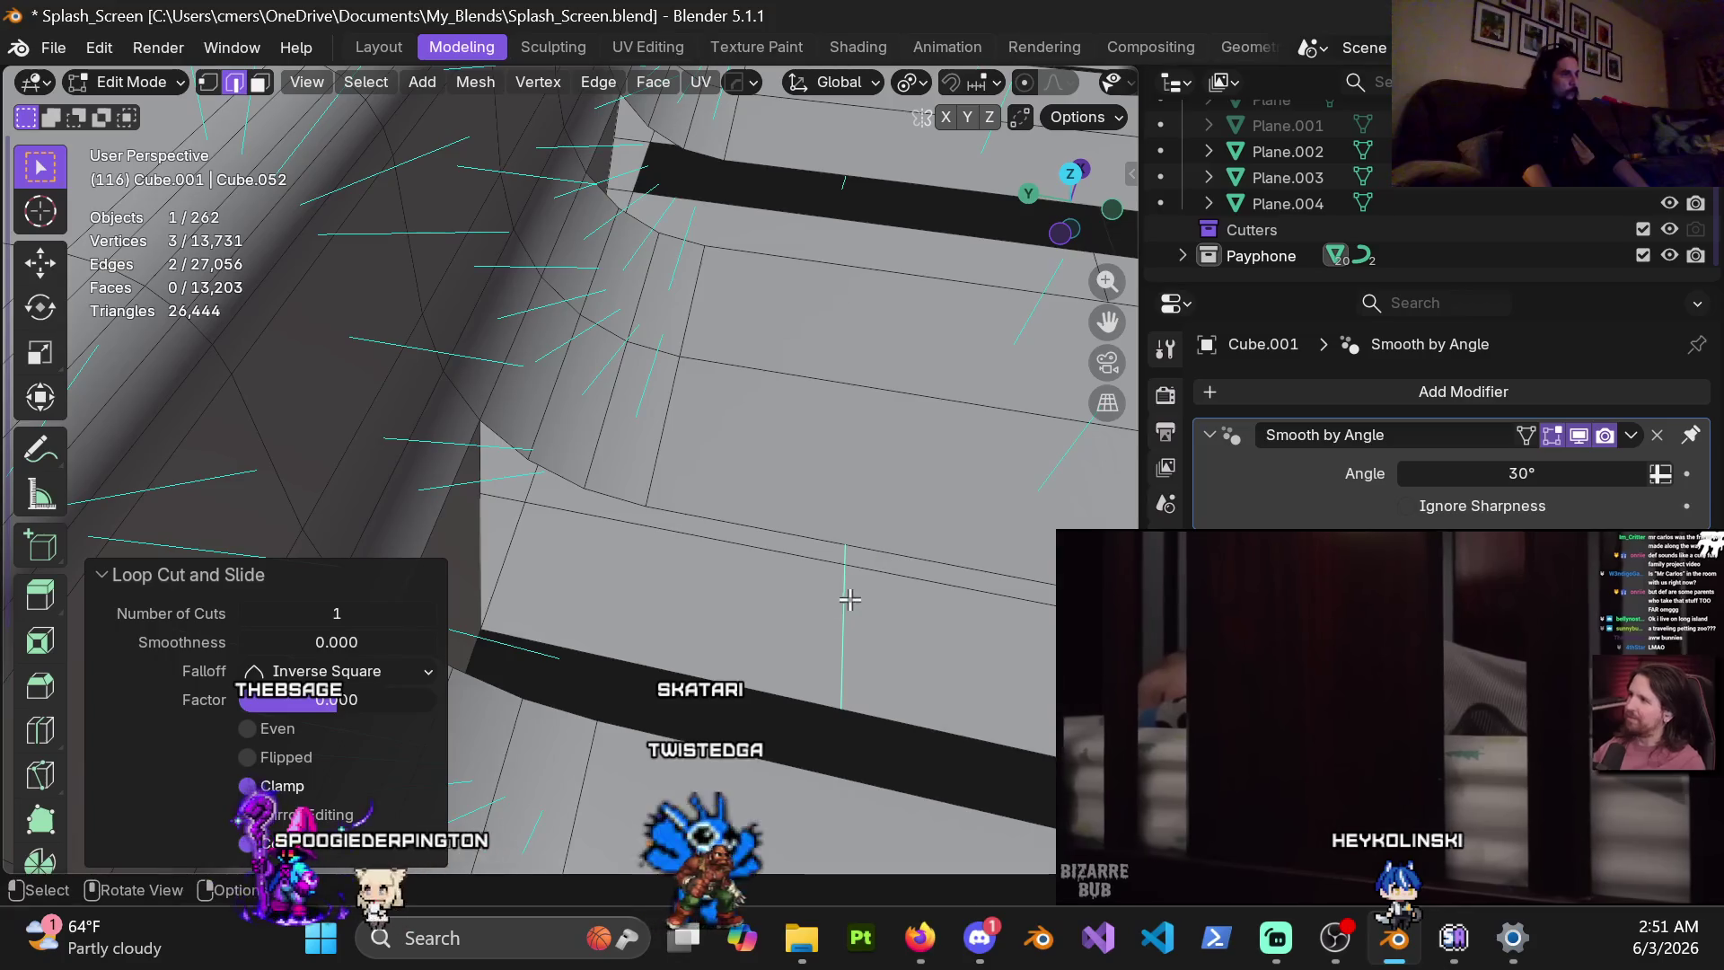
pyautogui.click(599, 662)
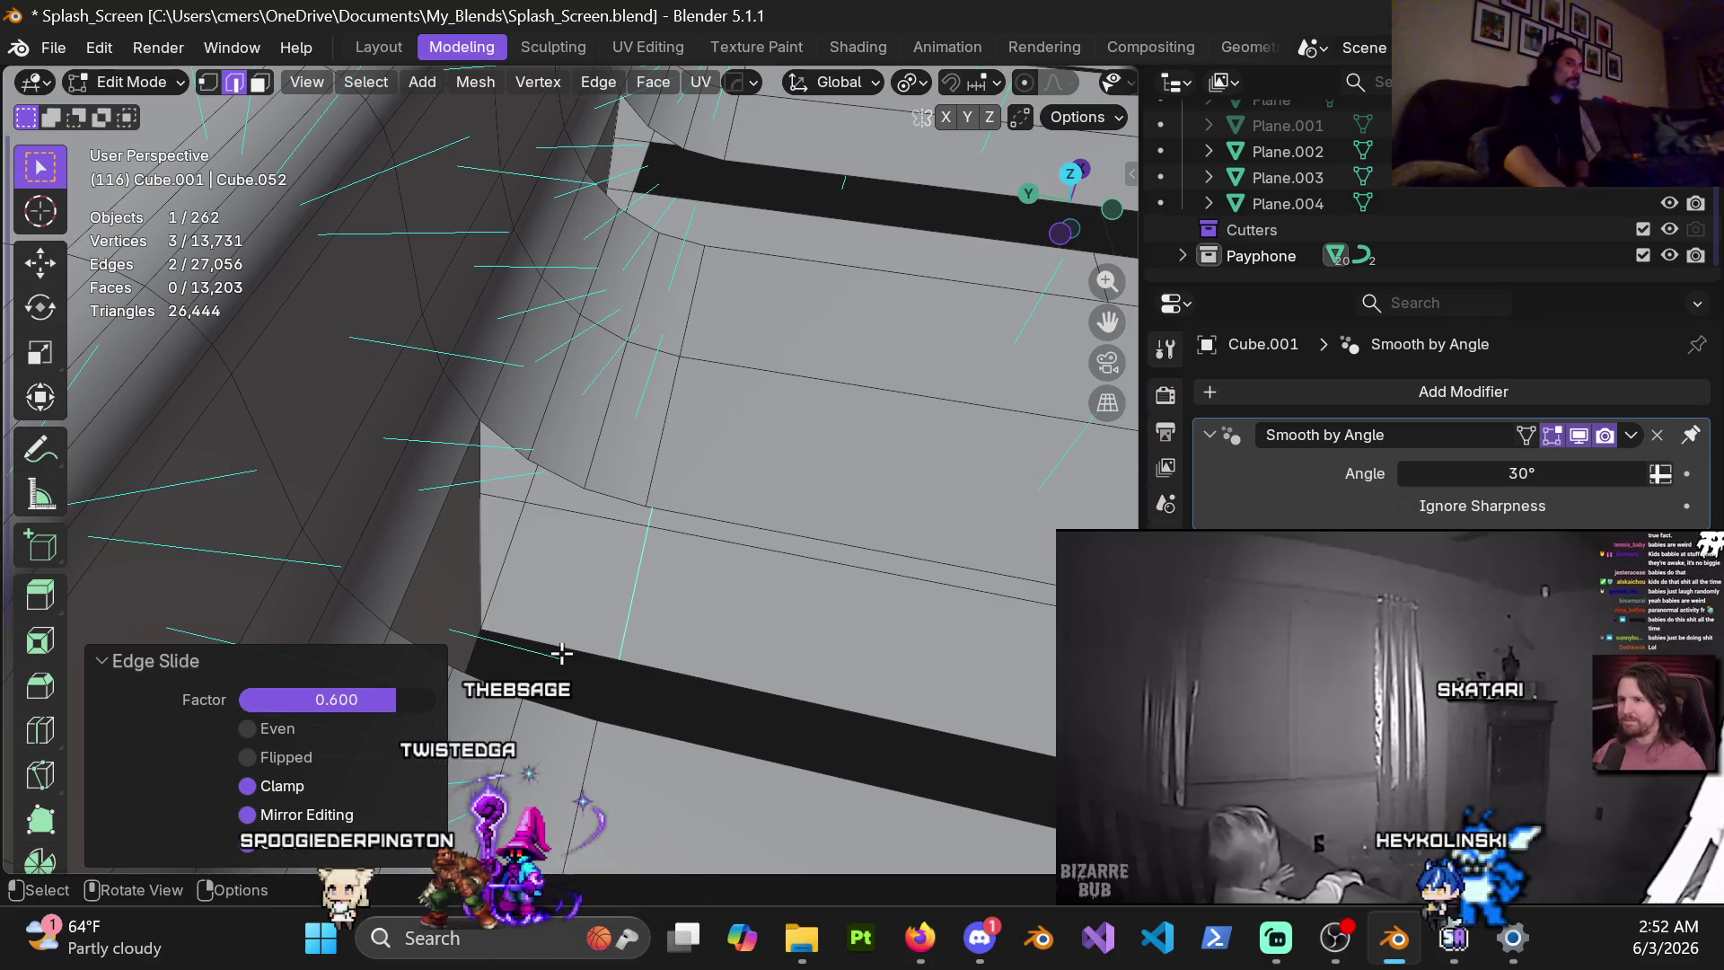
pyautogui.moveTo(1378, 747)
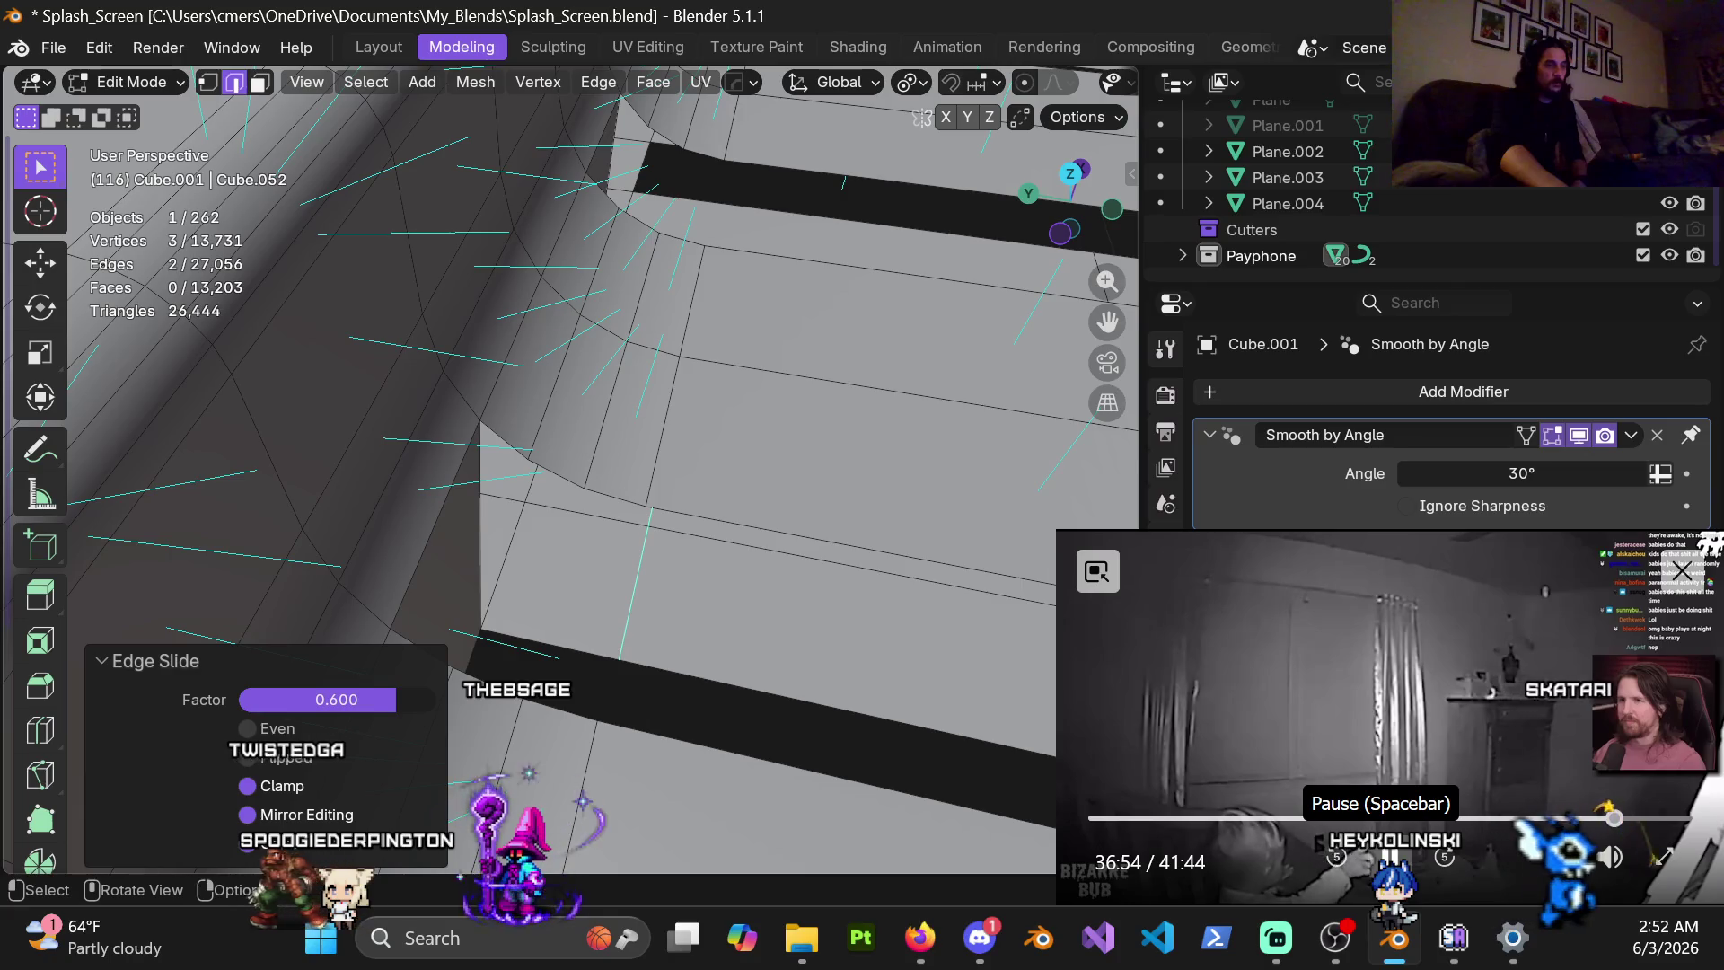
pyautogui.click(1390, 858)
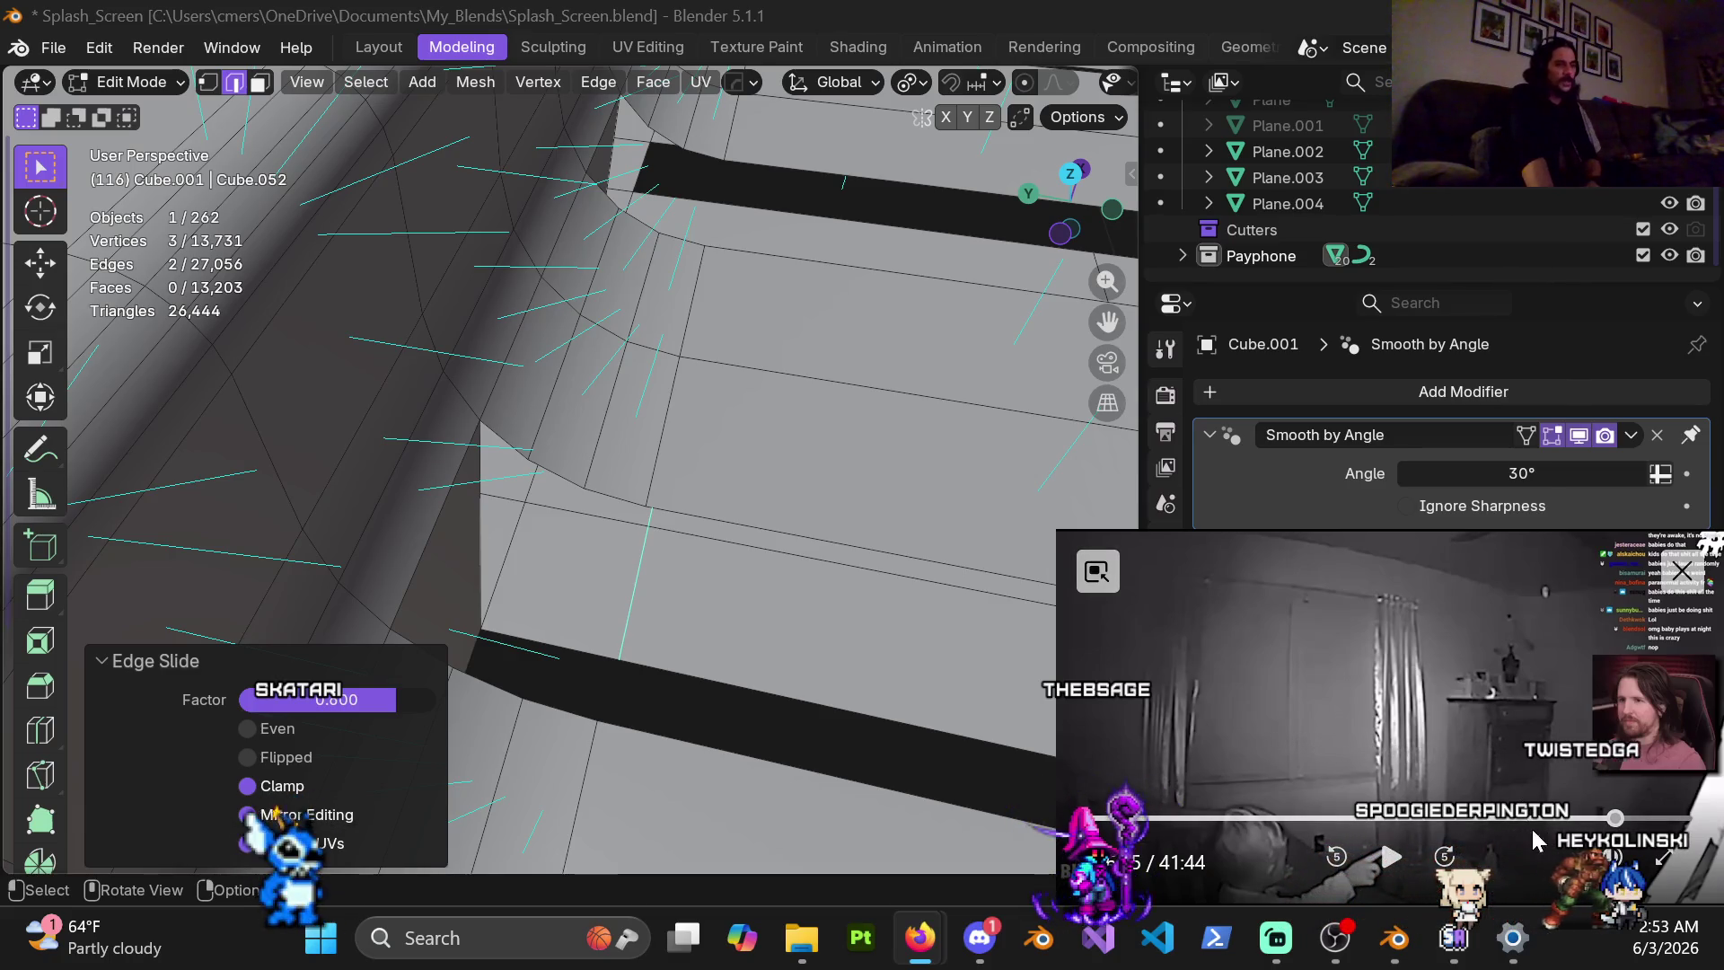
pyautogui.click(1388, 869)
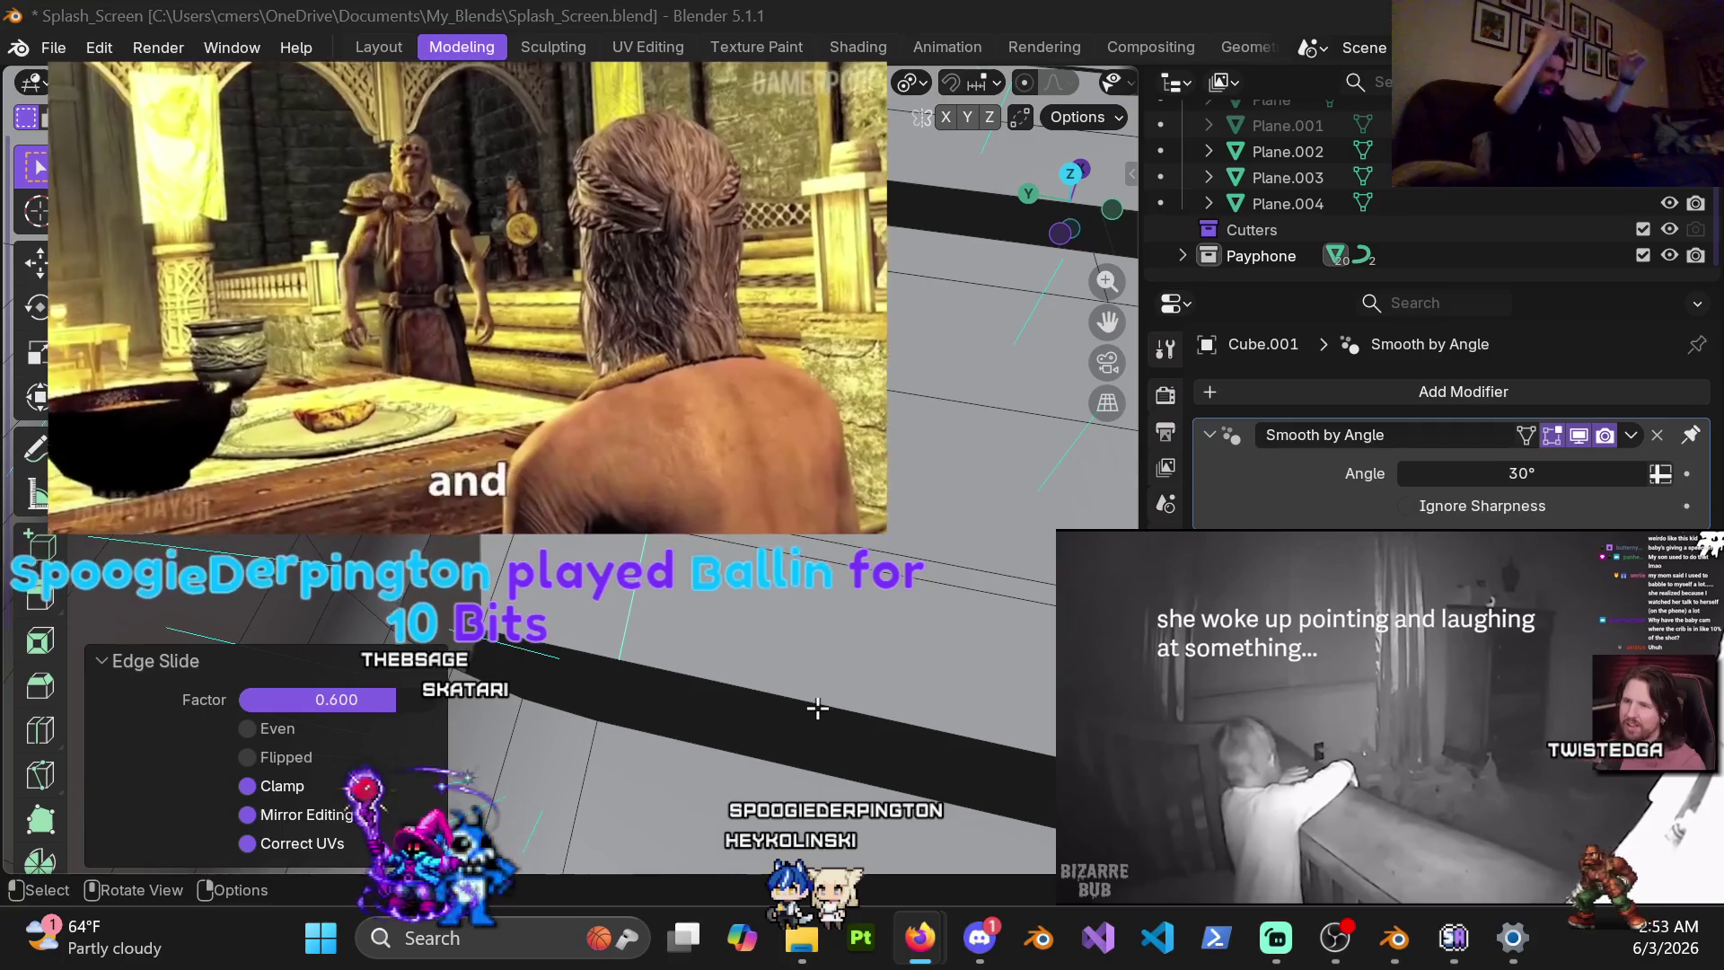
pyautogui.moveTo(1443, 855)
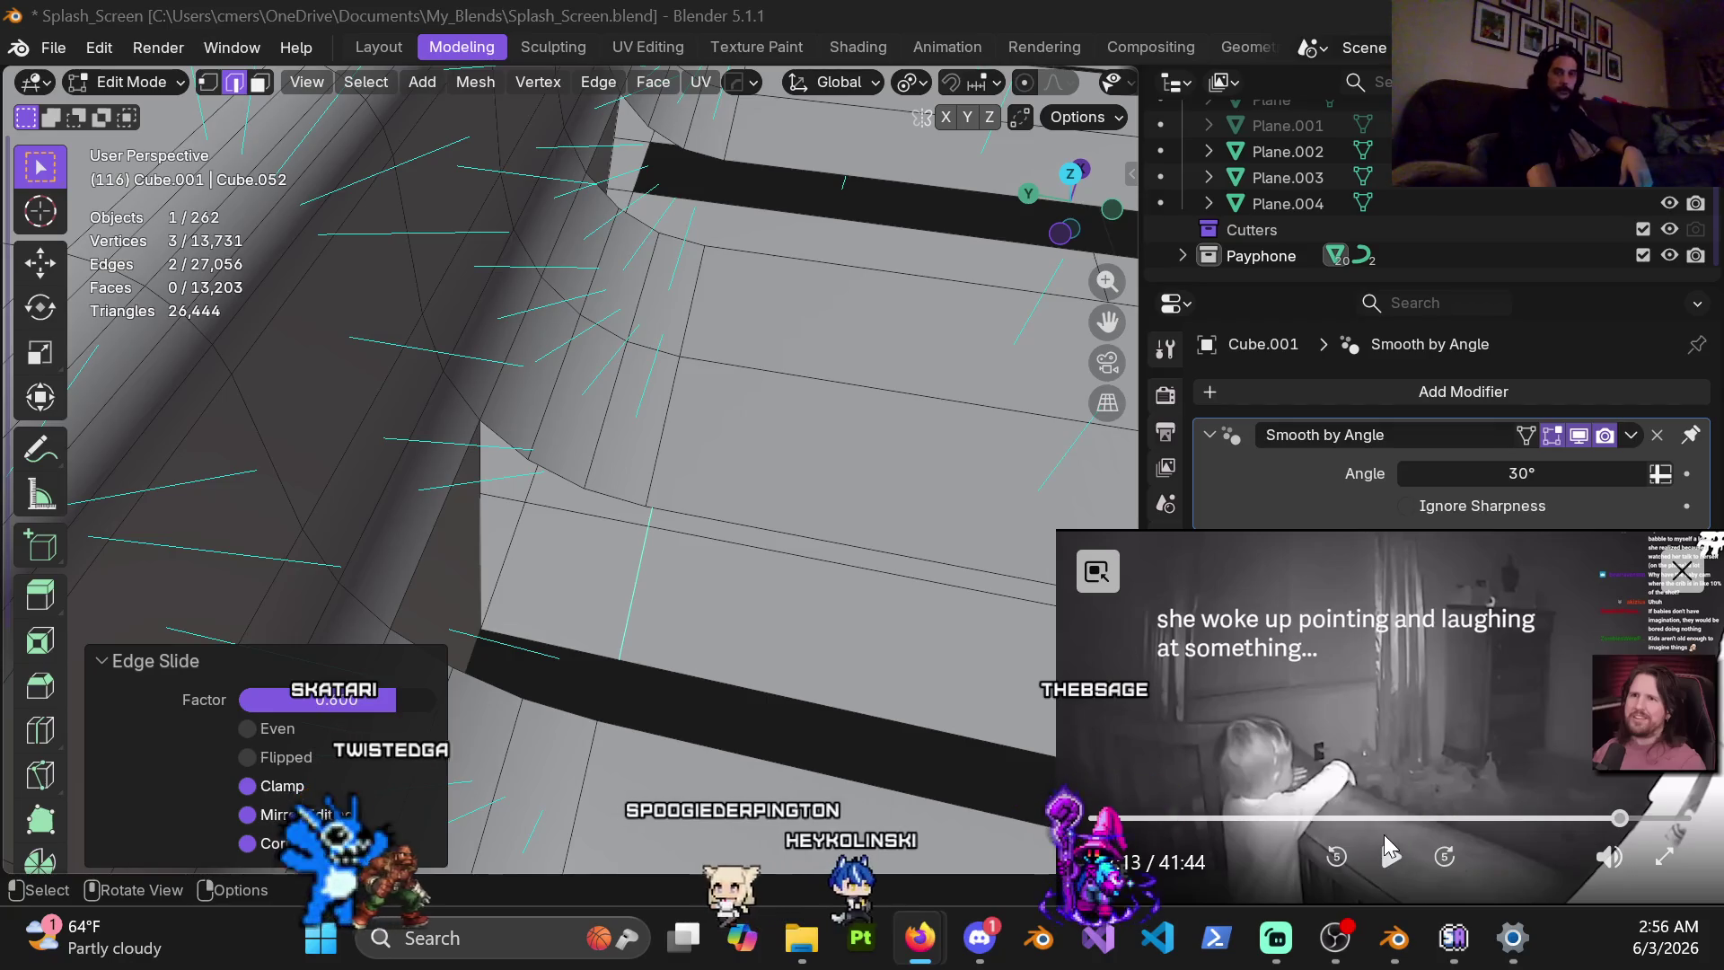
pyautogui.click(1384, 857)
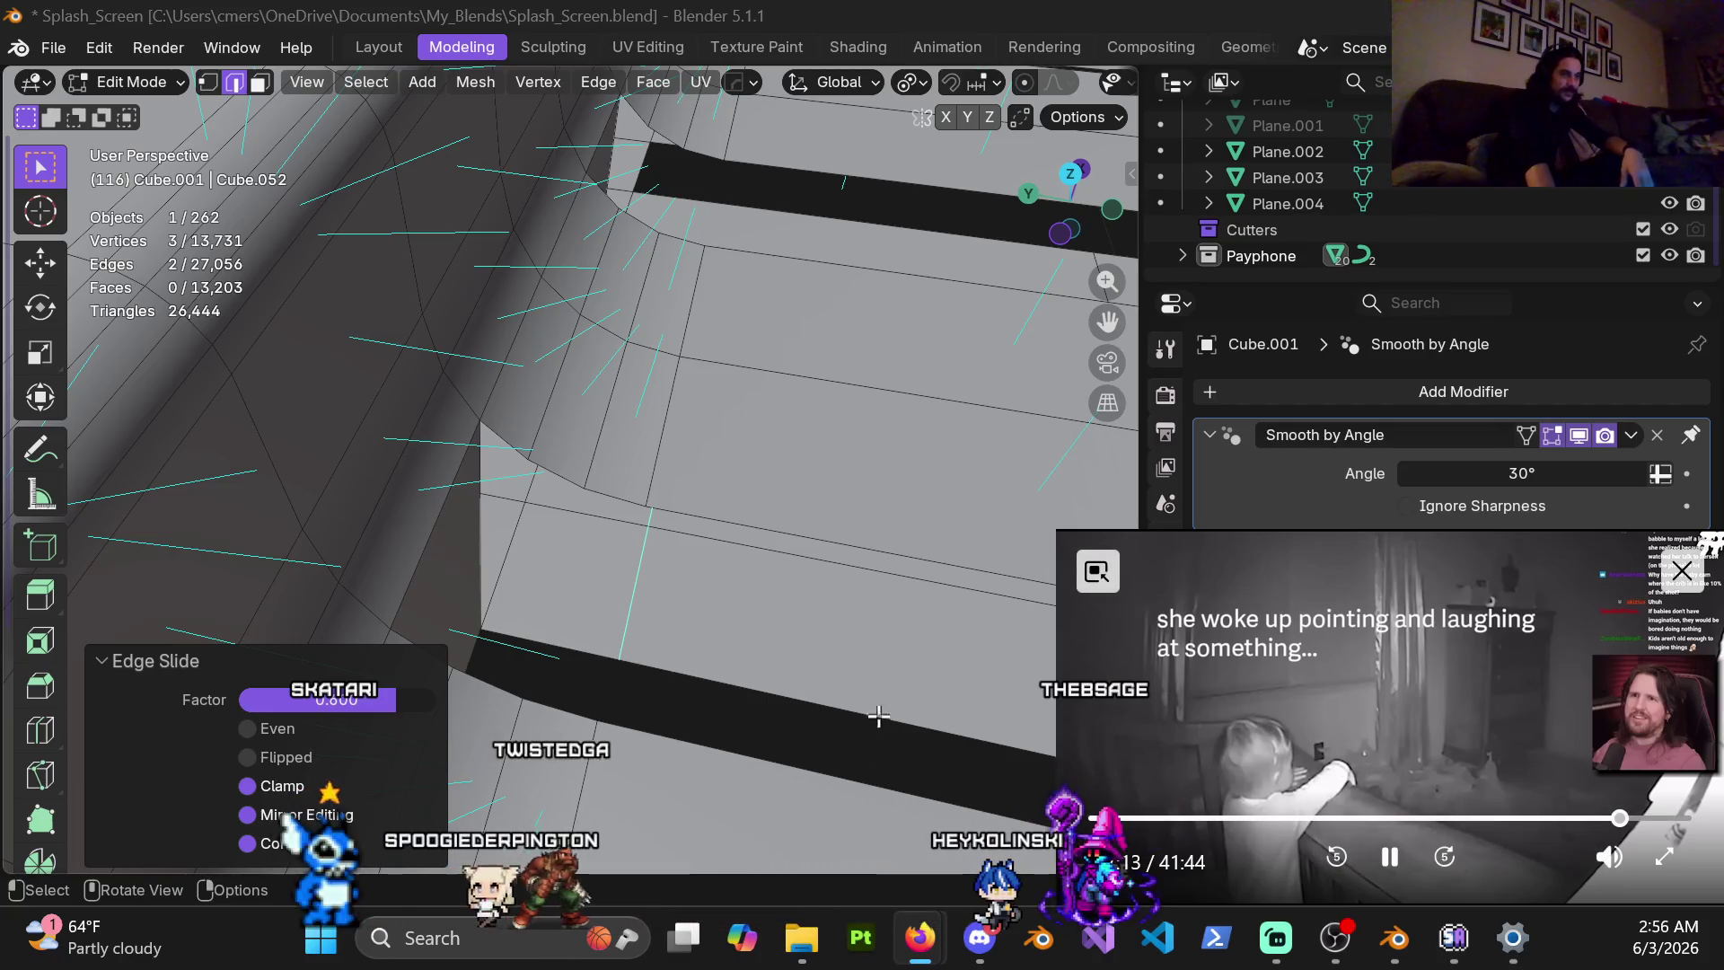
# Zoom out and orbit the view to inspect the slot end and its edge loops
pyautogui.scroll(-2, 719, 511)
pyautogui.scroll(-1, 722, 508)
pyautogui.scroll(-2, 696, 561)
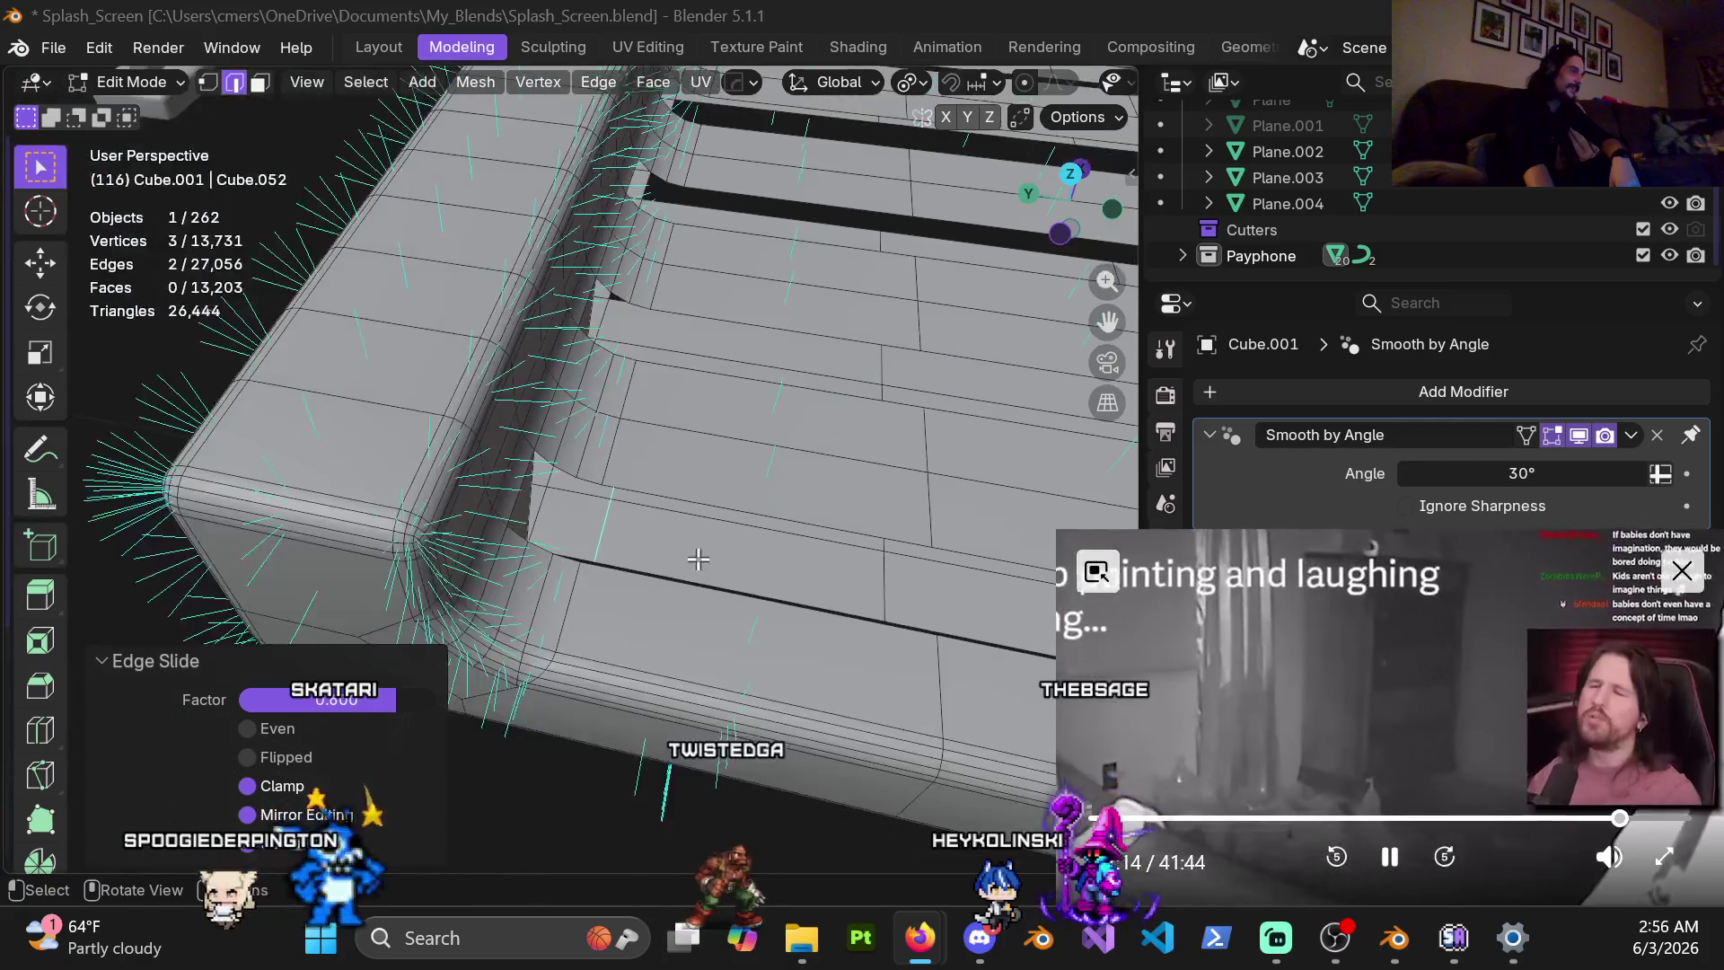
pyautogui.scroll(3, 687, 559)
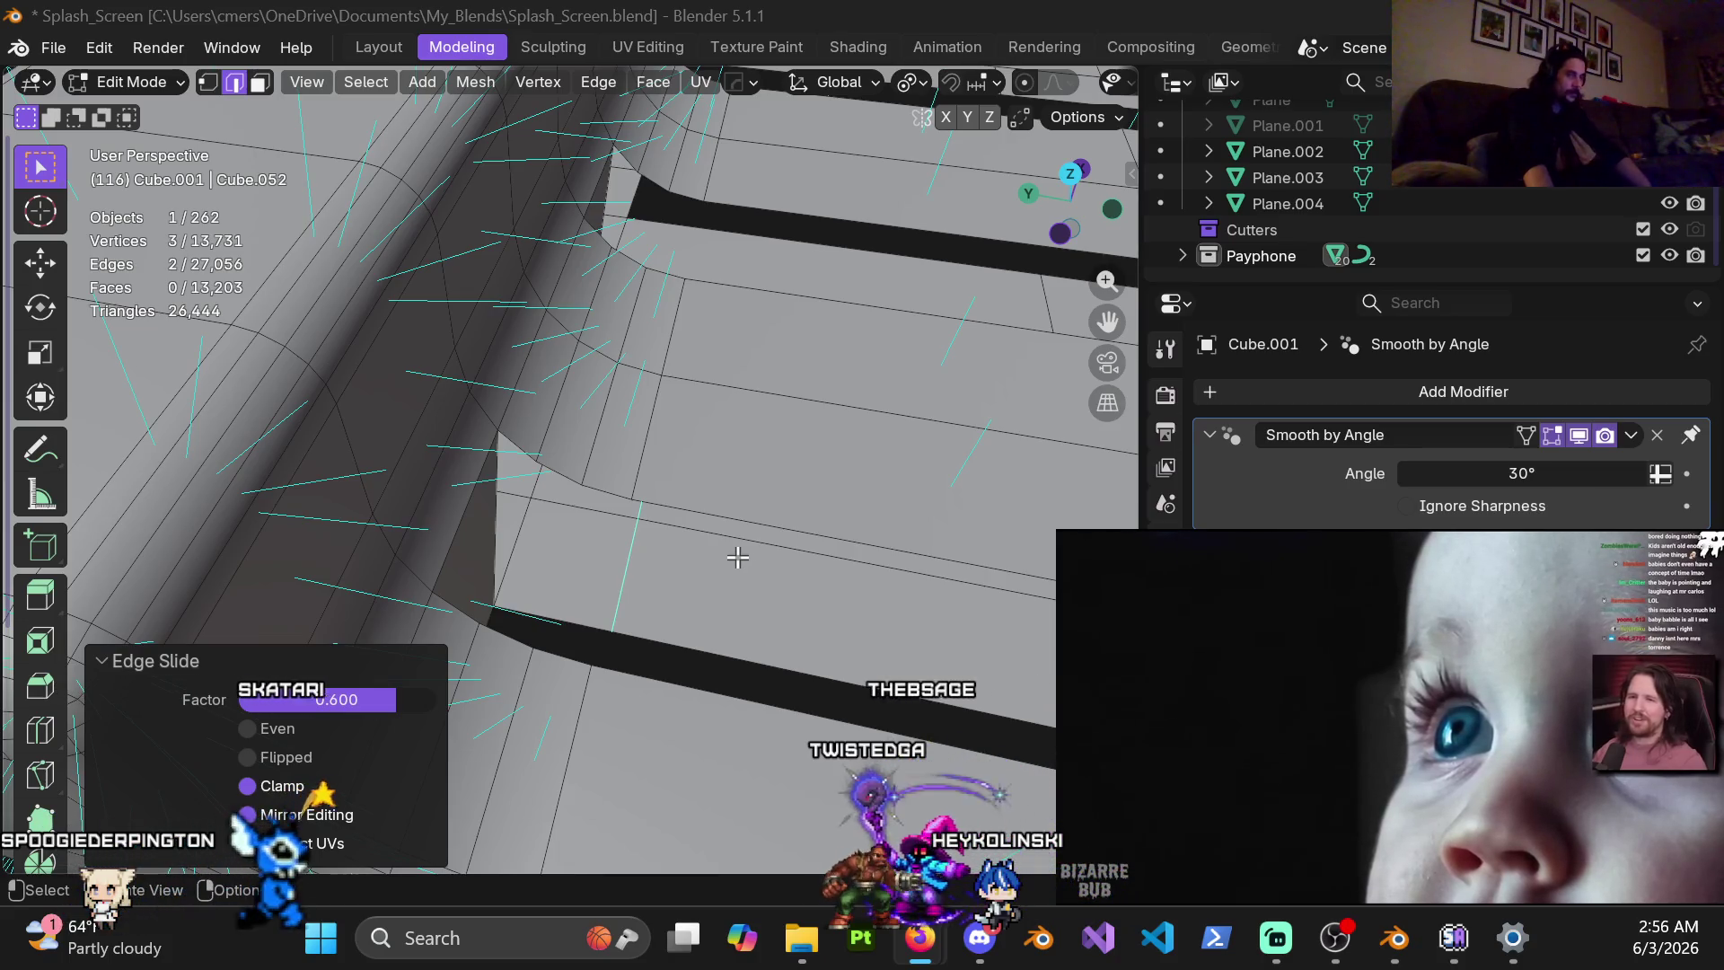
pyautogui.moveTo(883, 476); pyautogui.dragTo(678, 458, button='middle')
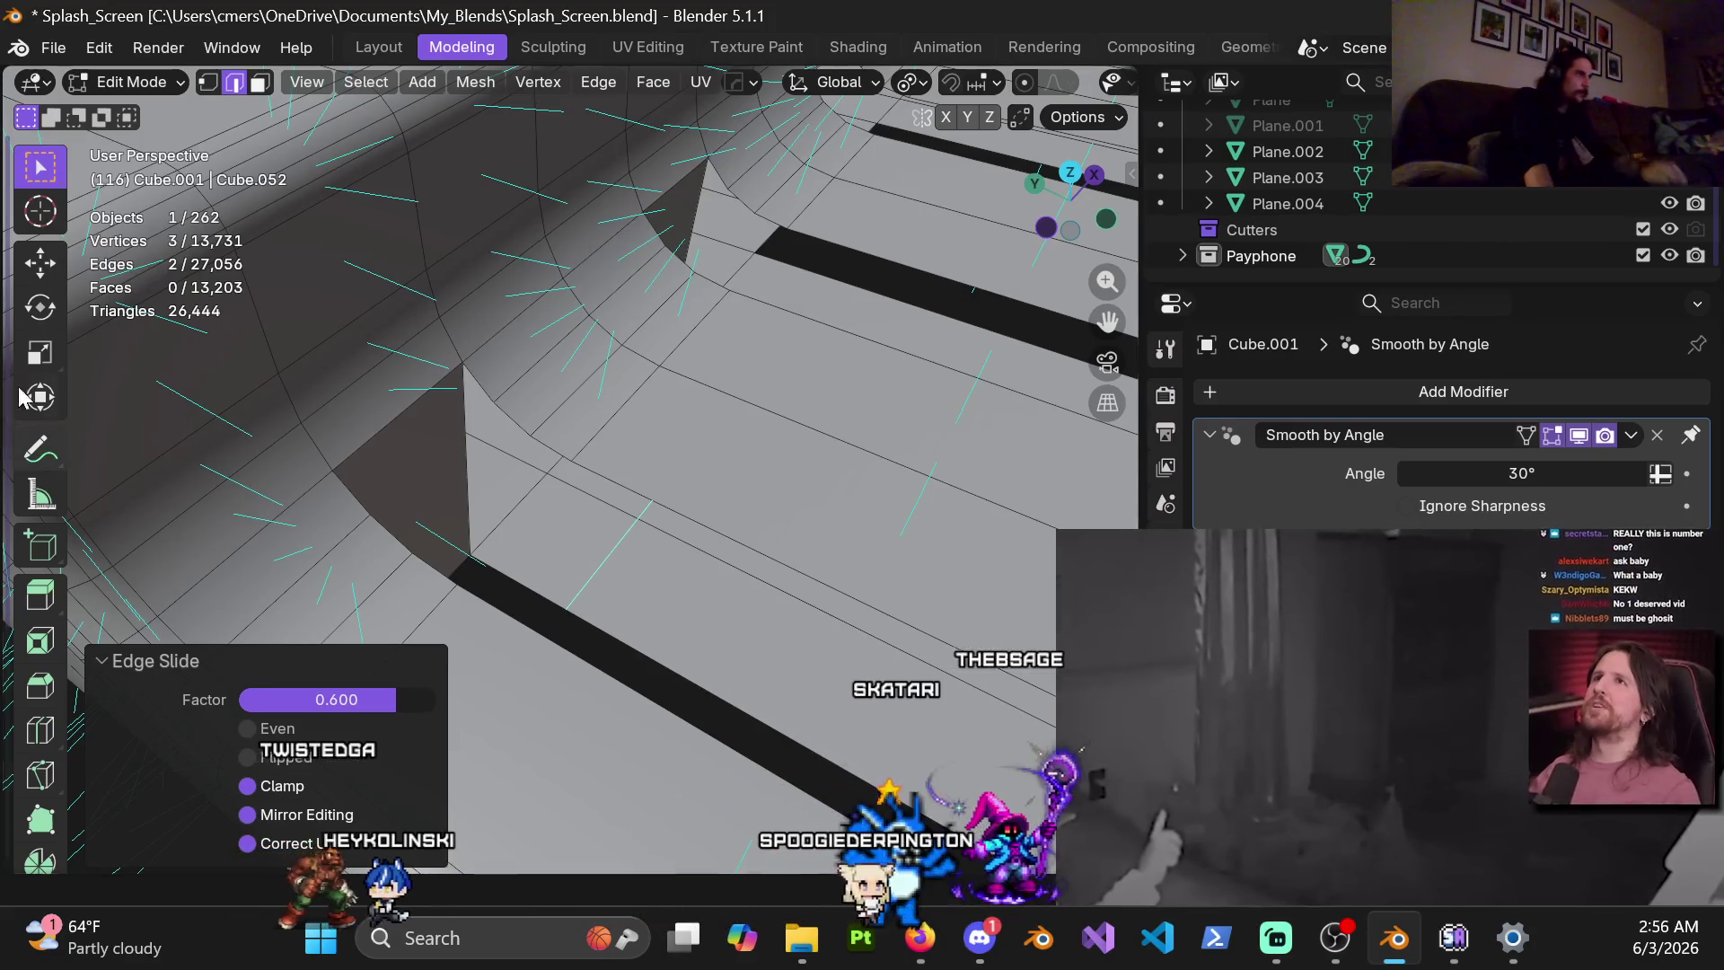
pyautogui.moveTo(512, 440); pyautogui.dragTo(579, 599, button='middle')
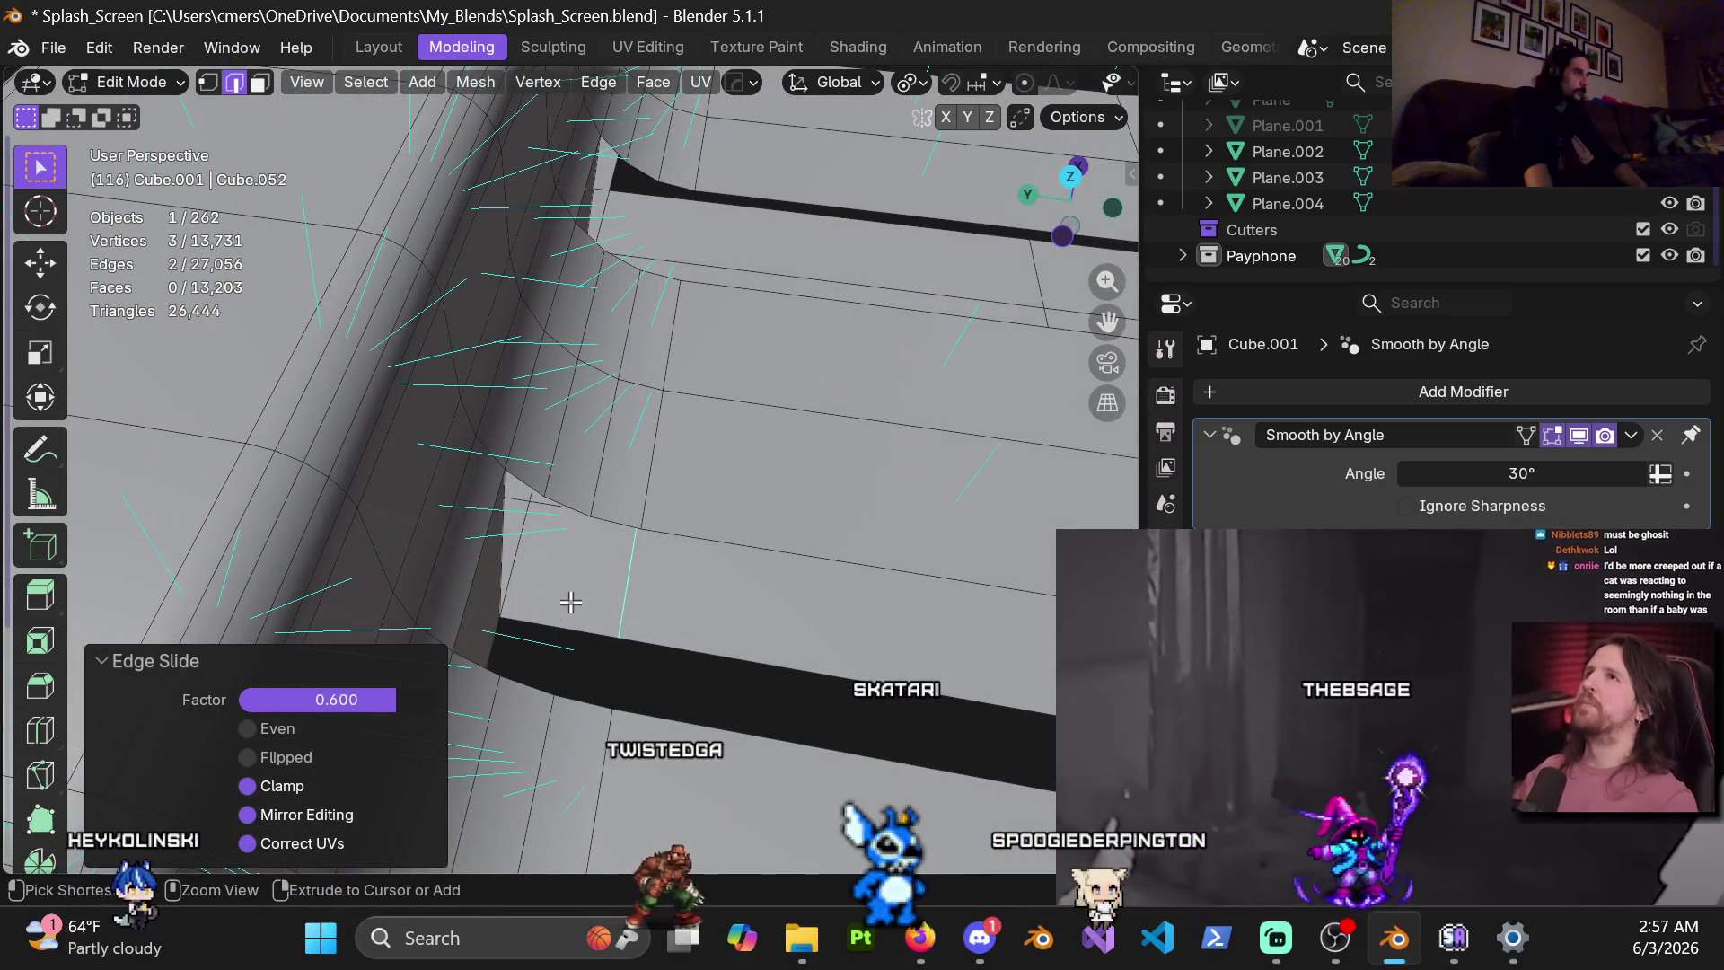
pyautogui.hotkey('ctrl', 'r')
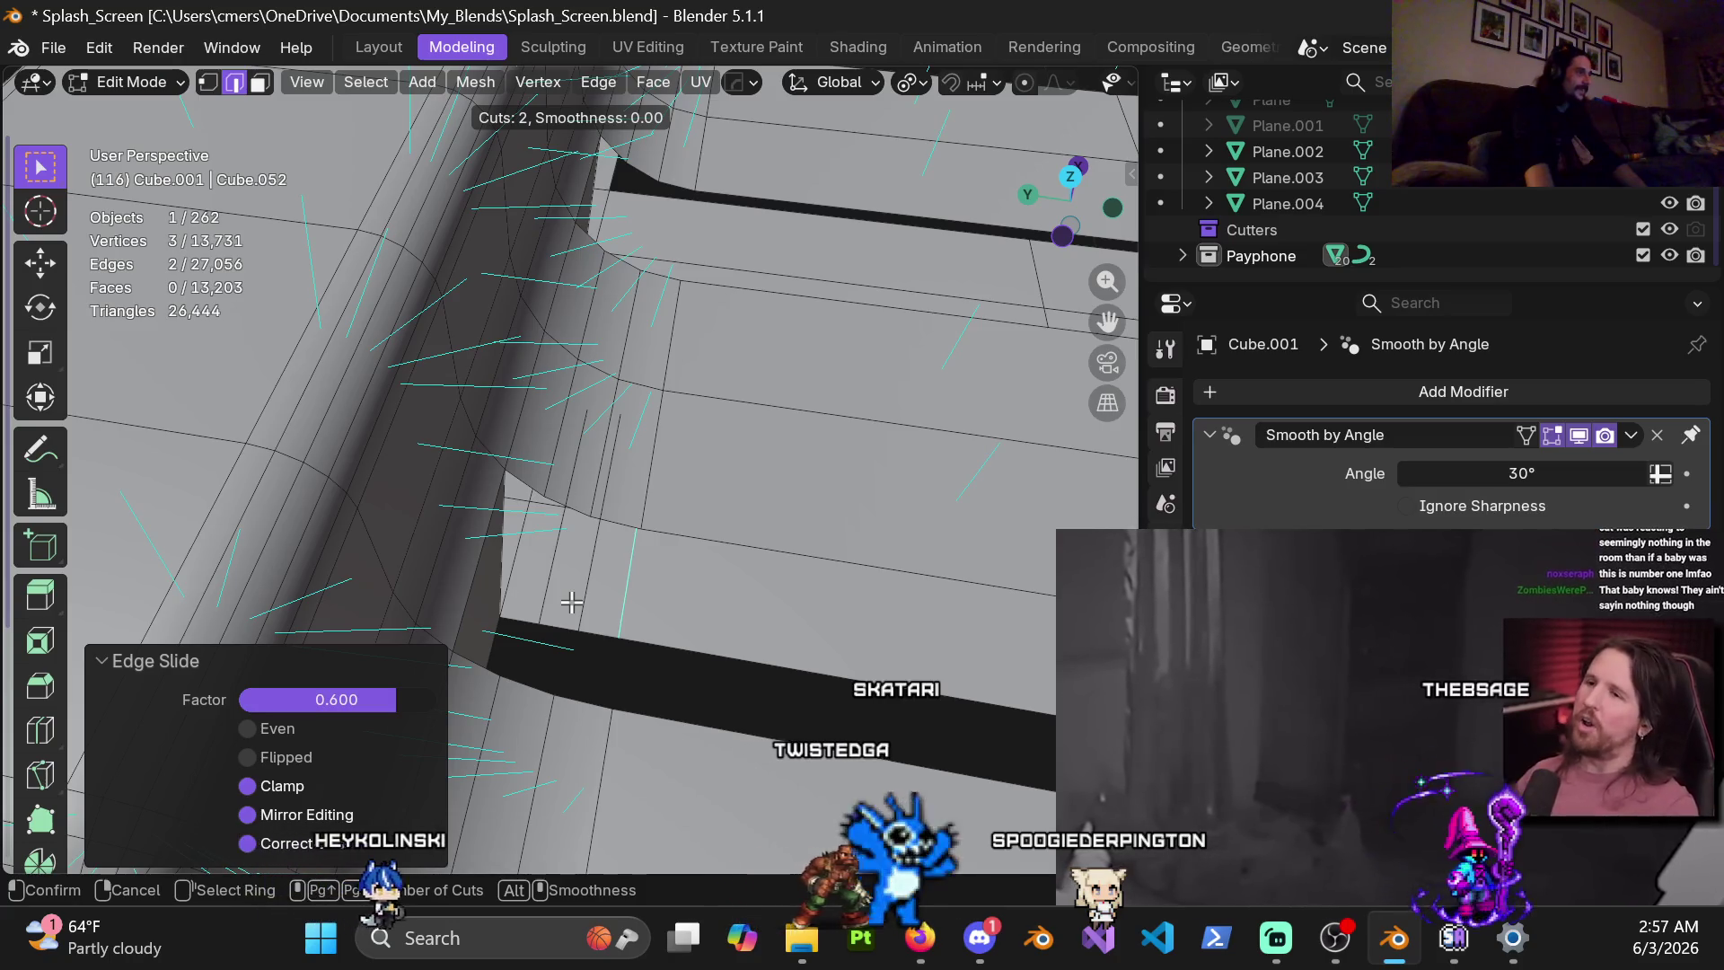
pyautogui.click(570, 602)
pyautogui.rightClick(570, 602)
pyautogui.moveTo(570, 602)
pyautogui.mouseDown(button='middle')
pyautogui.moveTo(1061, 407)
pyautogui.moveTo(634, 584)
pyautogui.mouseUp(button='middle')
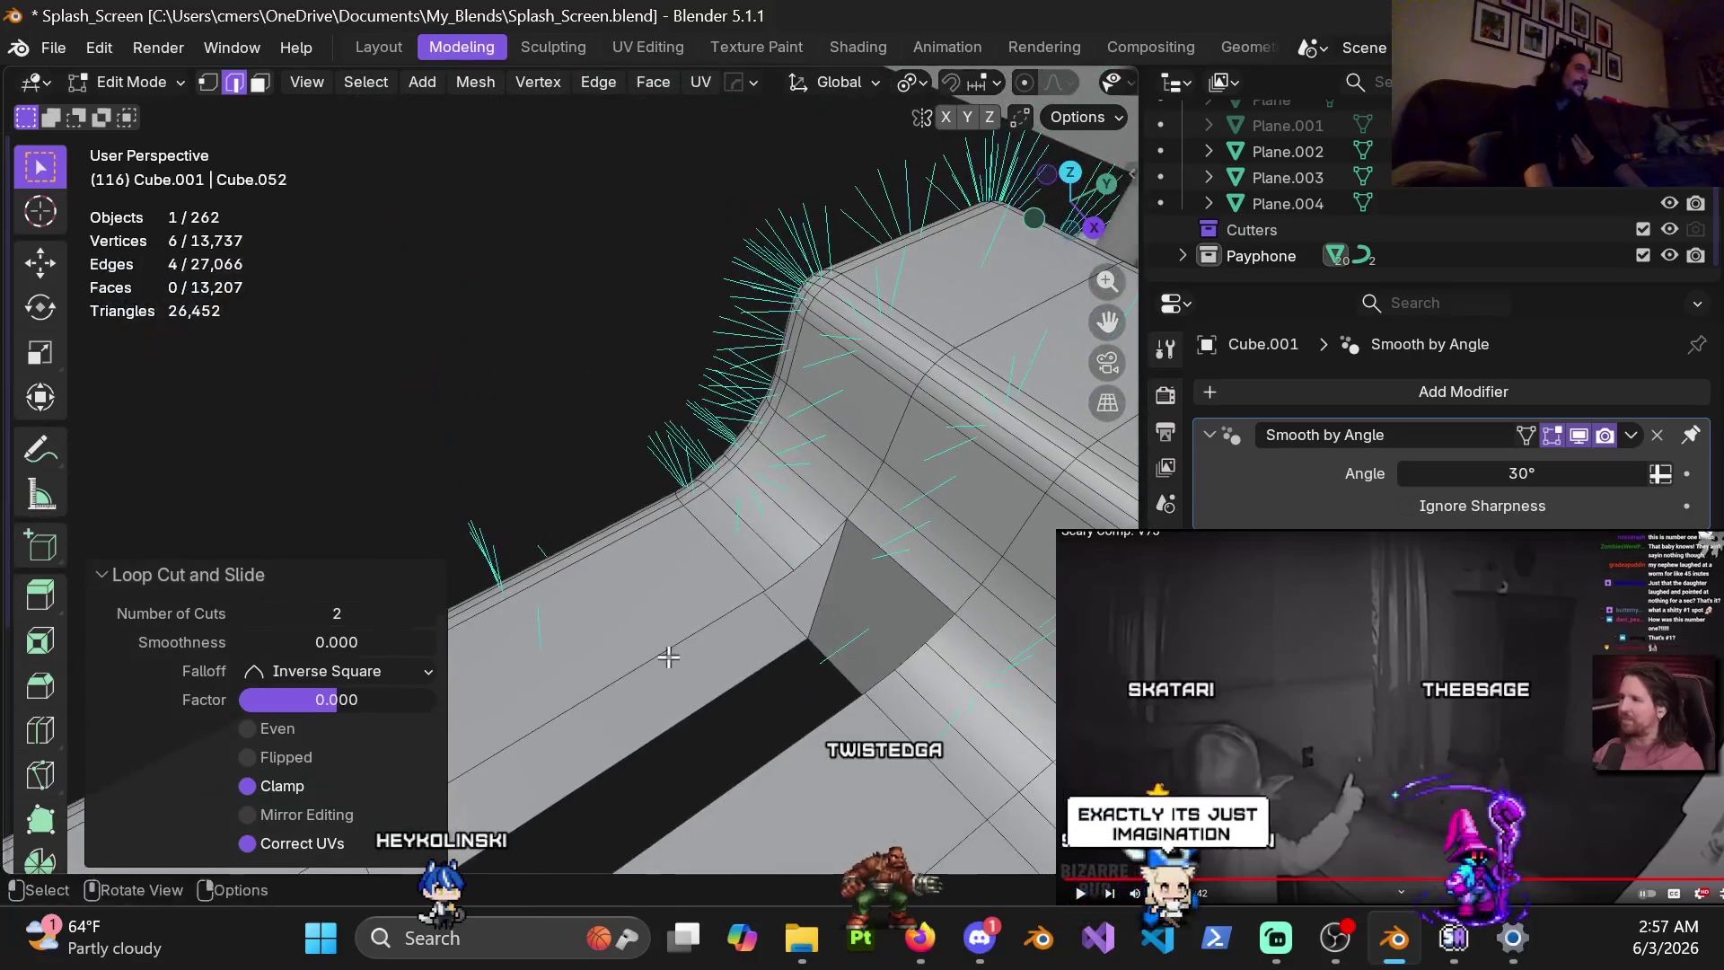
pyautogui.hotkey('ctrl', 'r')
pyautogui.click(691, 620)
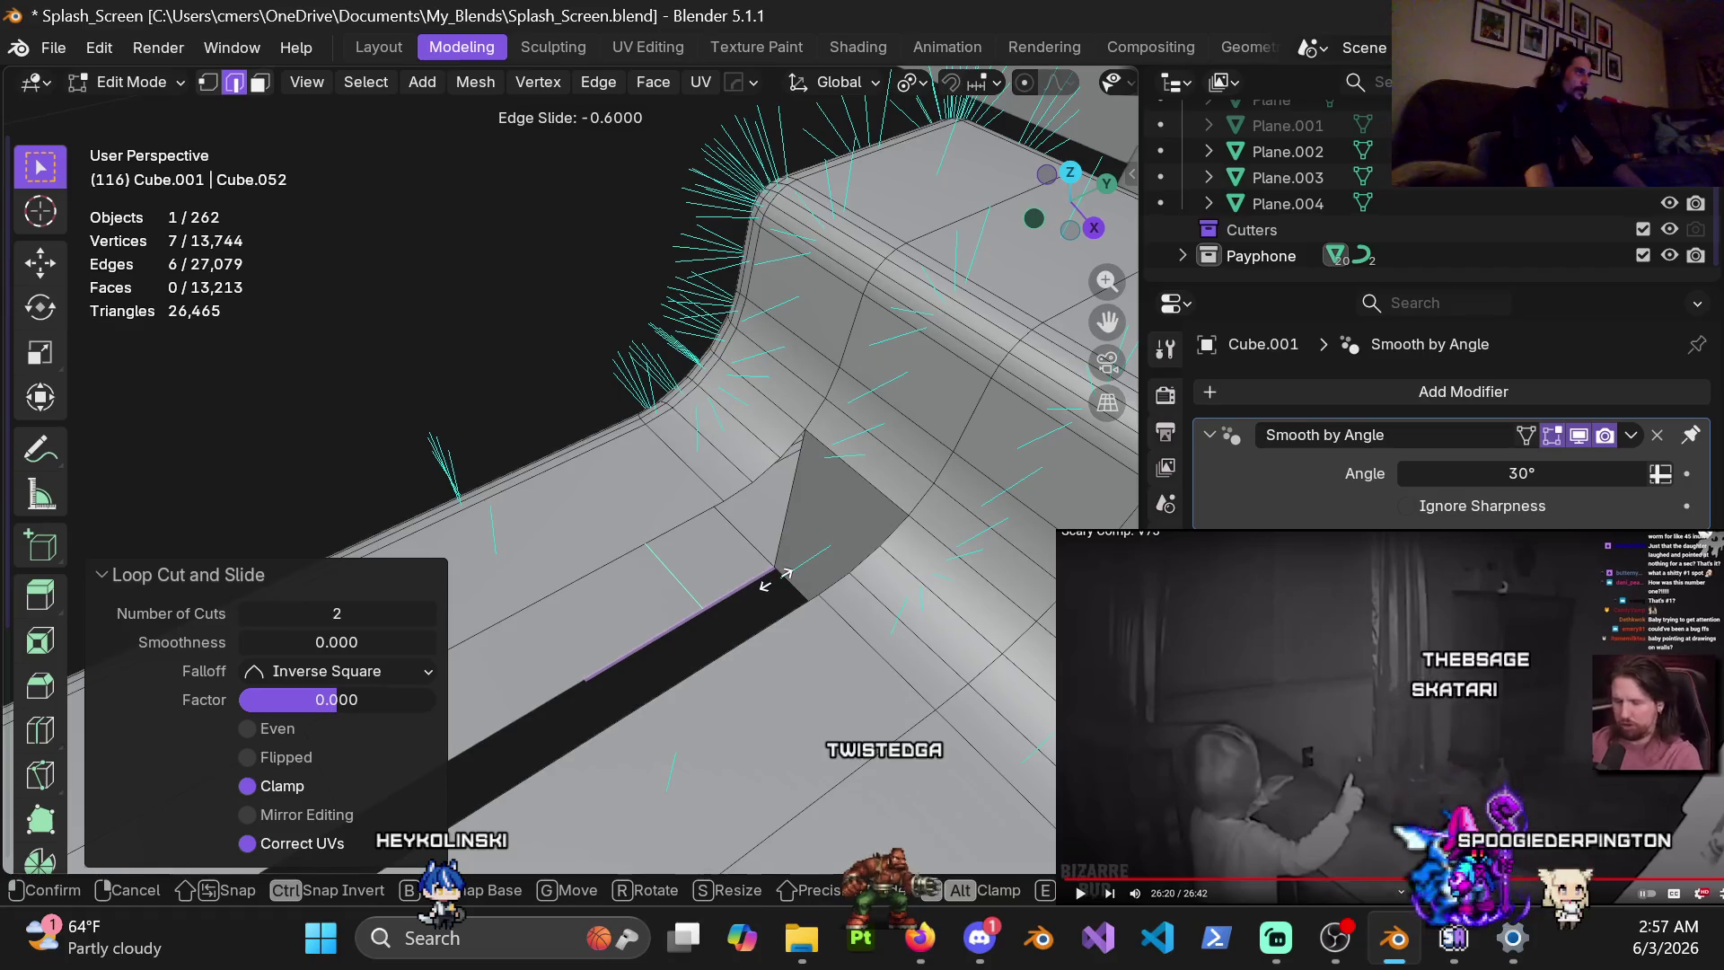
pyautogui.moveTo(725, 554)
pyautogui.mouseDown(button='middle')
pyautogui.moveTo(772, 522)
pyautogui.moveTo(763, 505)
pyautogui.mouseUp(button='middle')
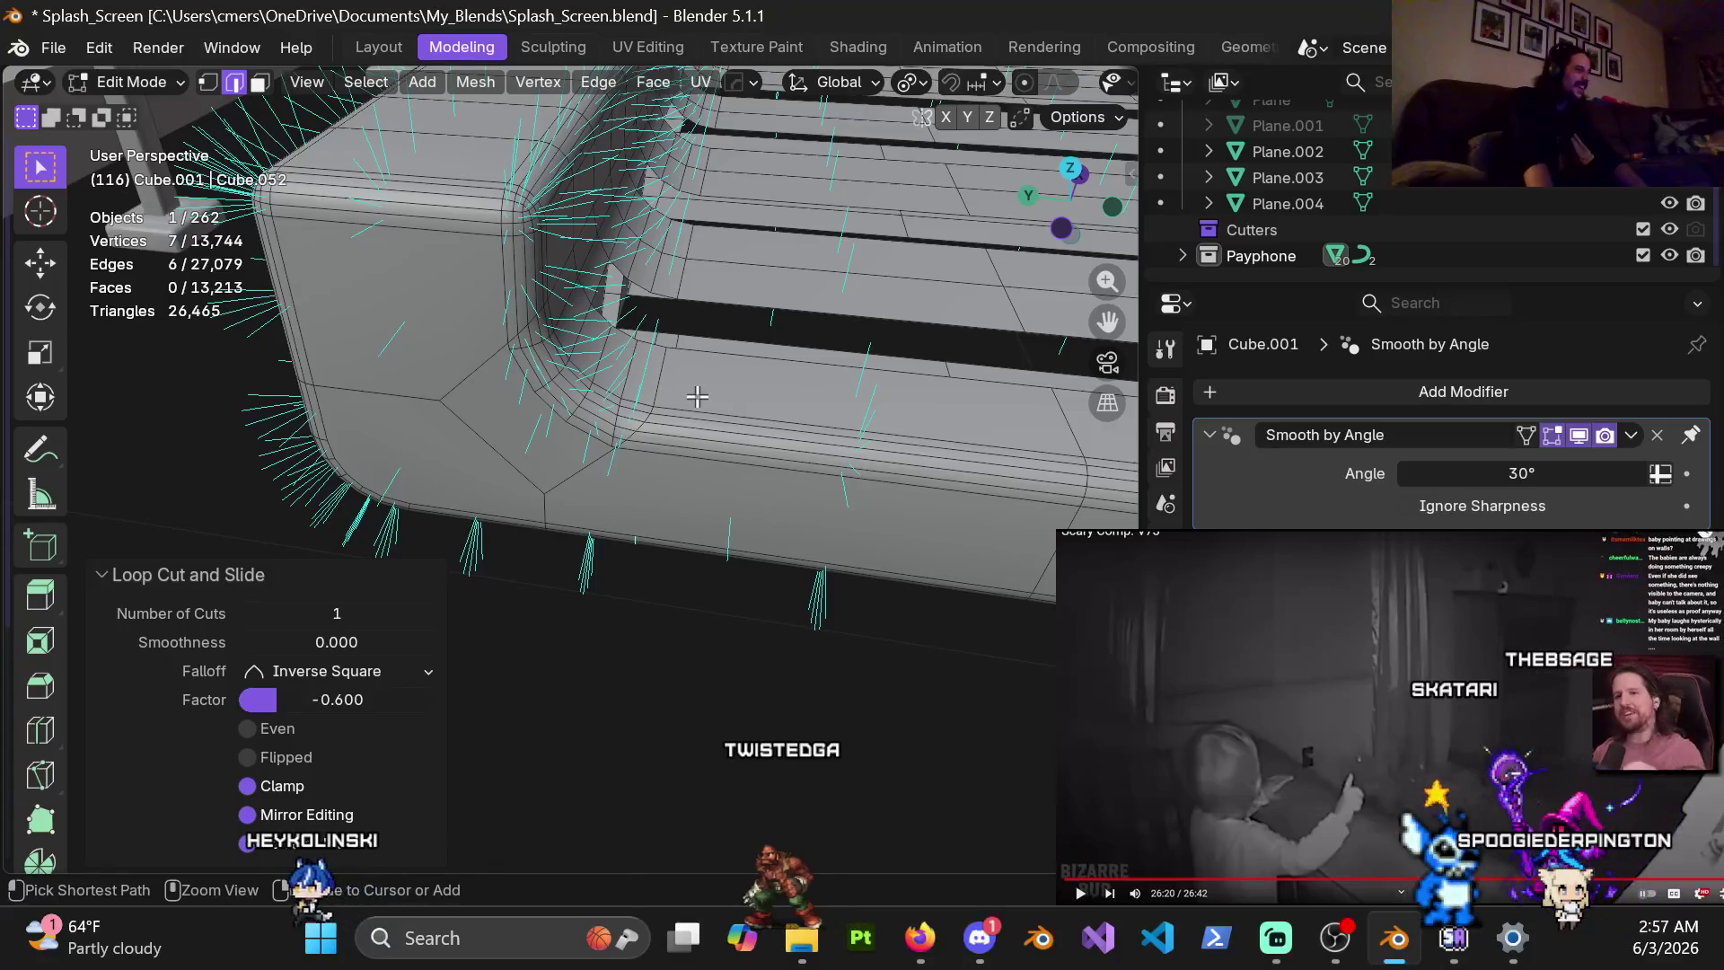
pyautogui.hotkey('ctrl', 'r')
pyautogui.click(695, 432)
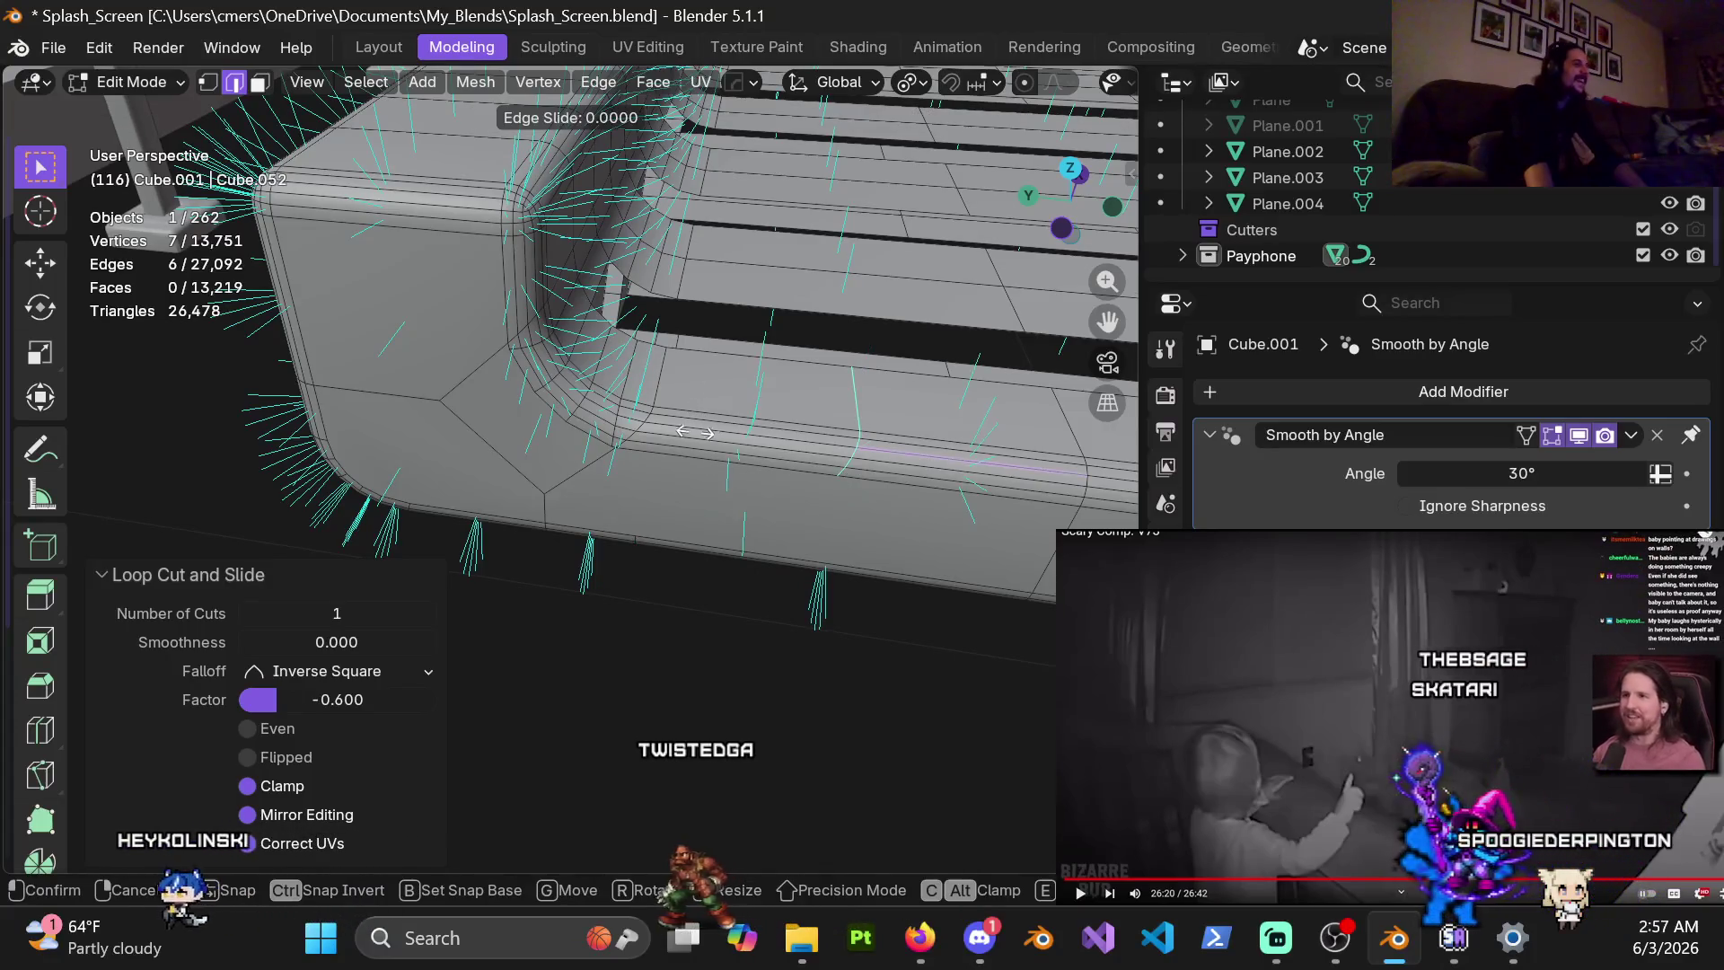
pyautogui.click(494, 544)
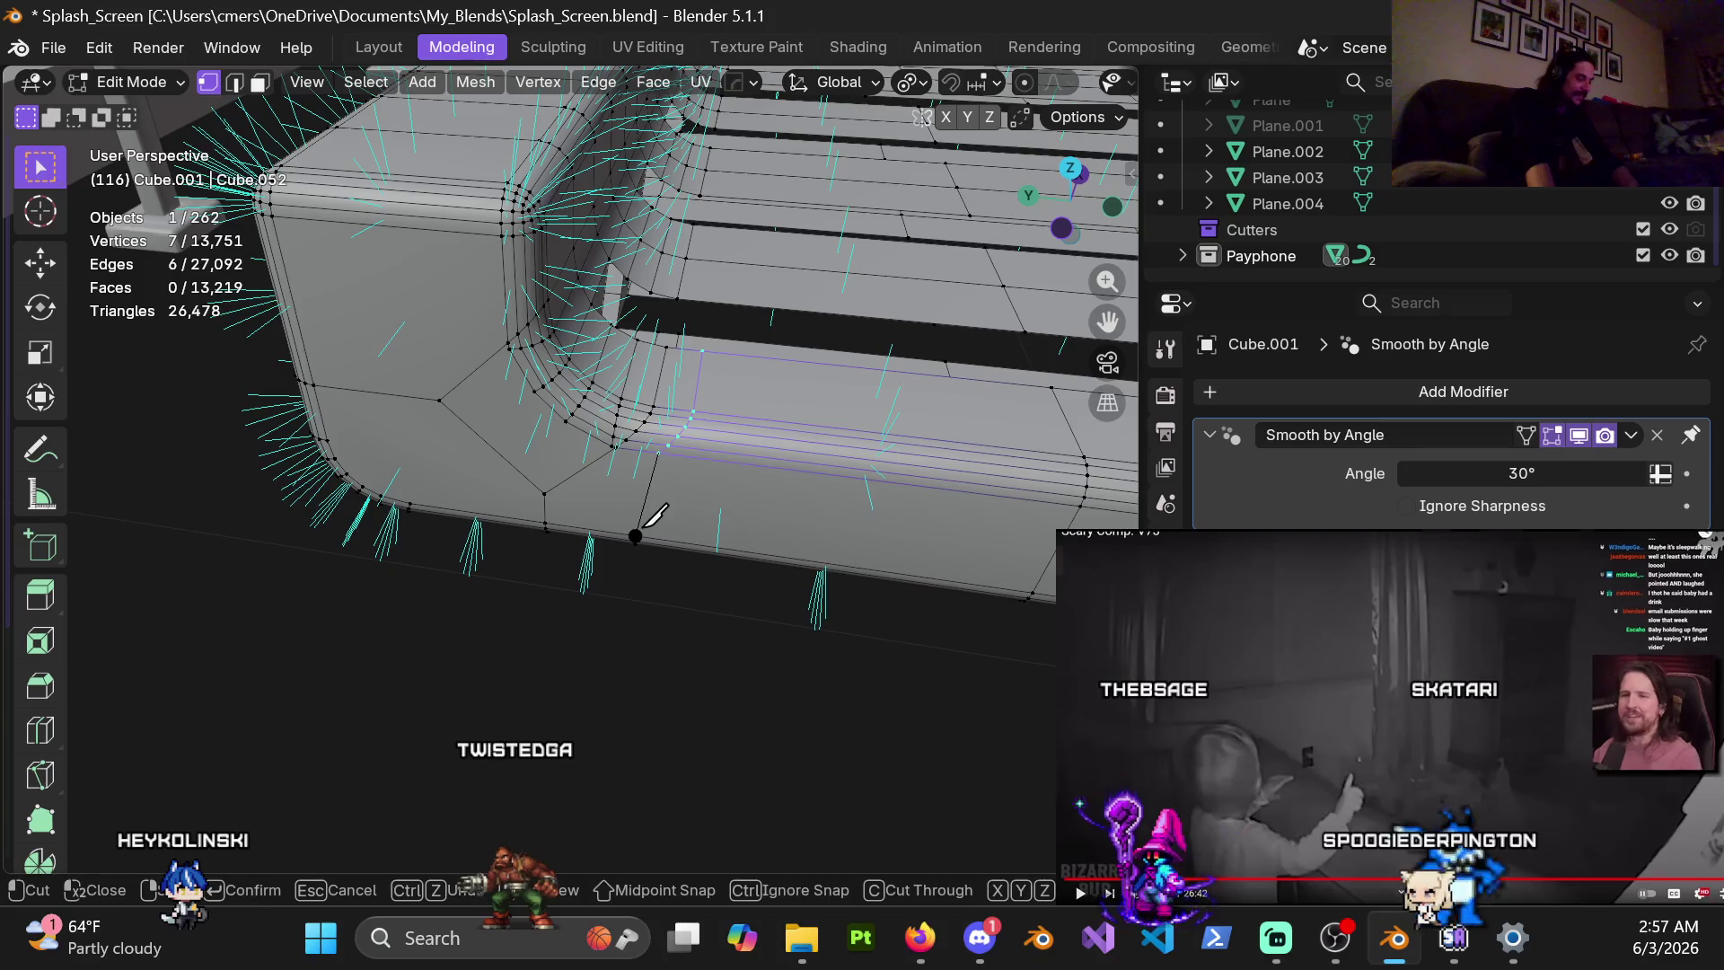
pyautogui.press('Return')
pyautogui.moveTo(779, 481)
pyautogui.mouseDown(button='middle')
pyautogui.moveTo(152, 499)
pyautogui.moveTo(597, 518)
pyautogui.moveTo(516, 538)
pyautogui.mouseUp(button='middle')
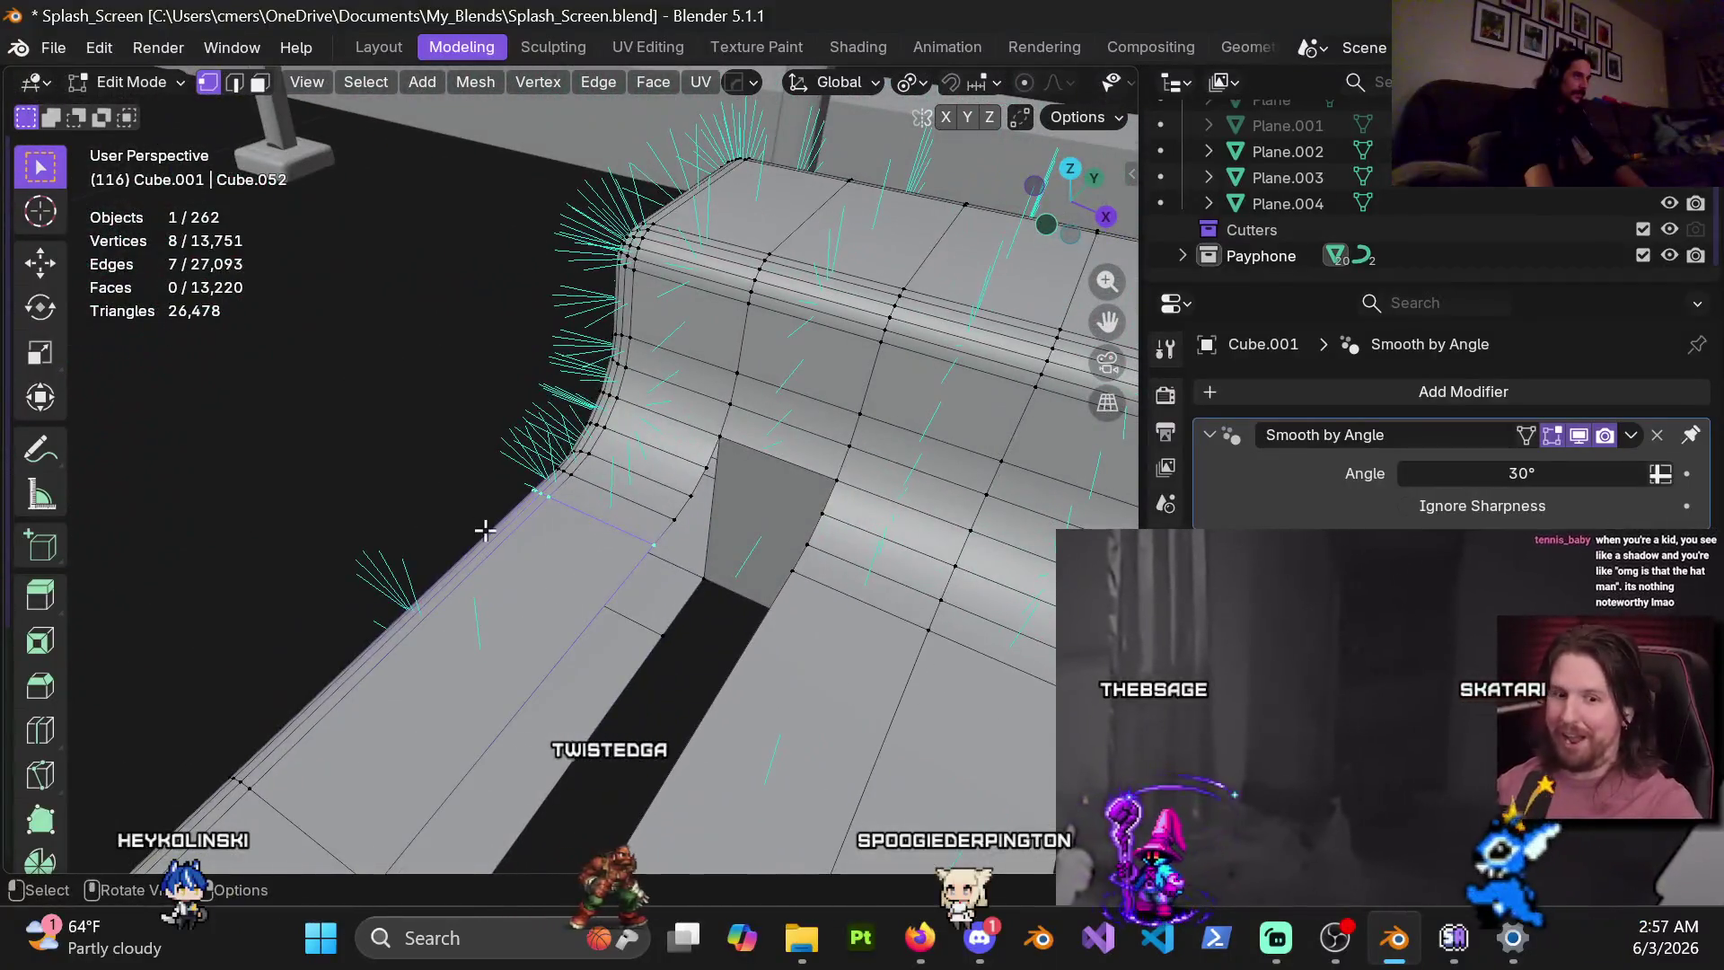
pyautogui.scroll(1, 516, 539)
pyautogui.scroll(1, 539, 521)
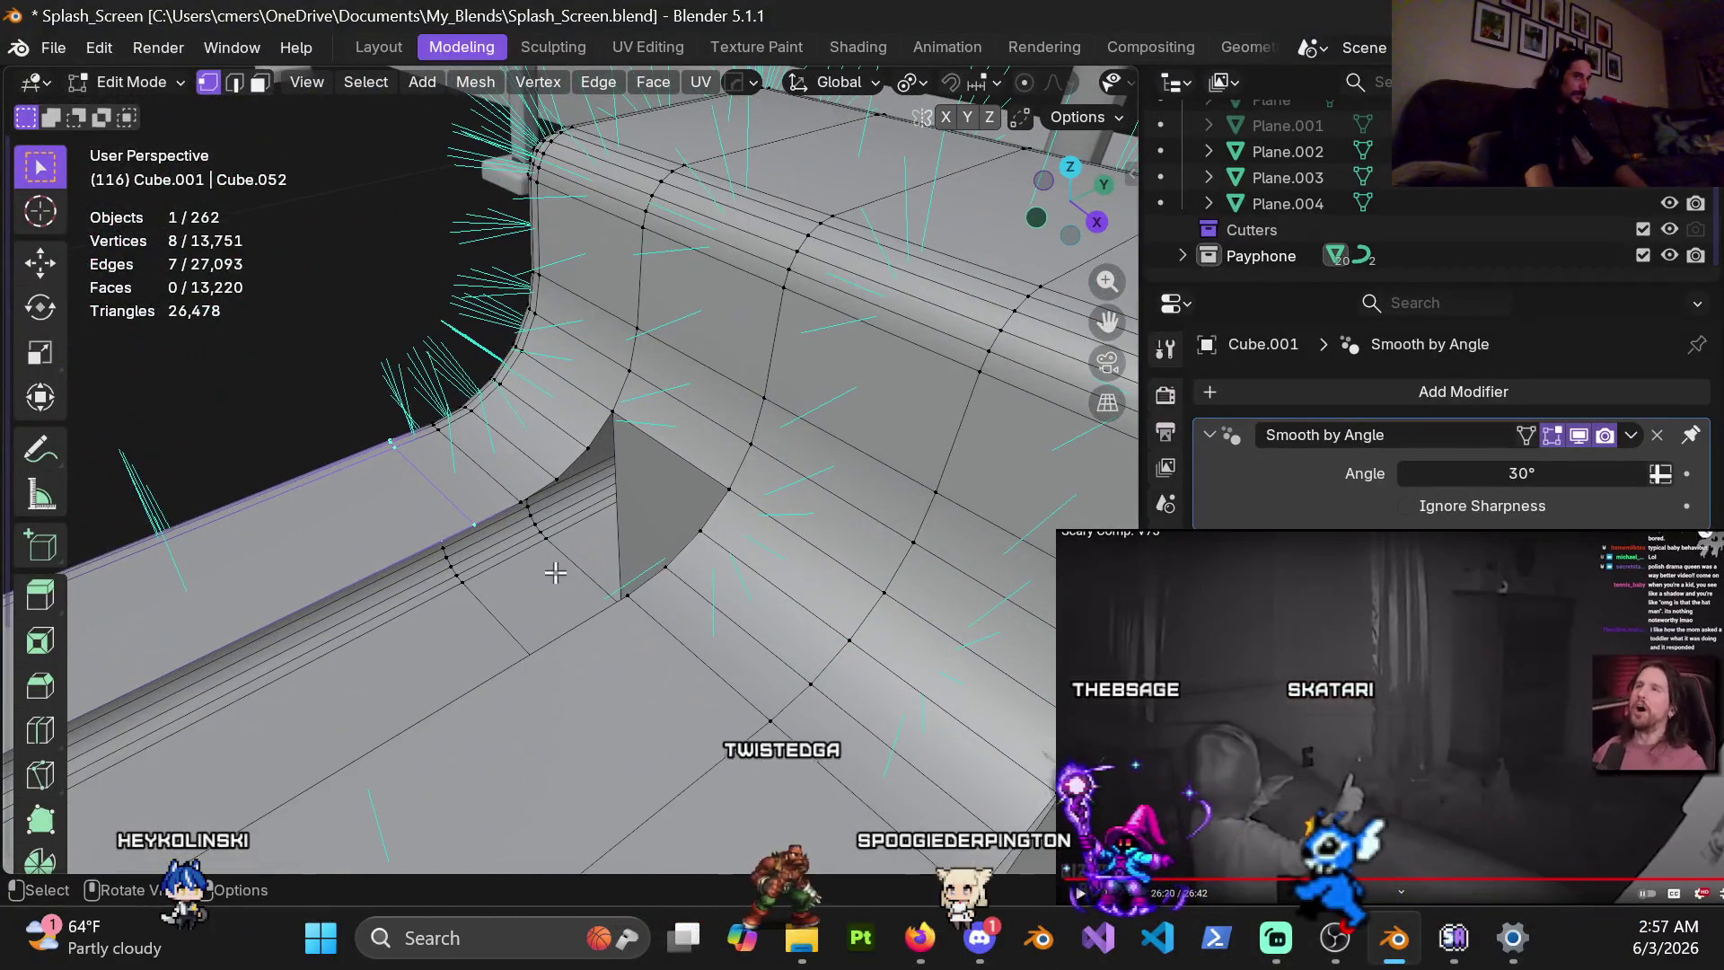
pyautogui.scroll(1, 560, 500)
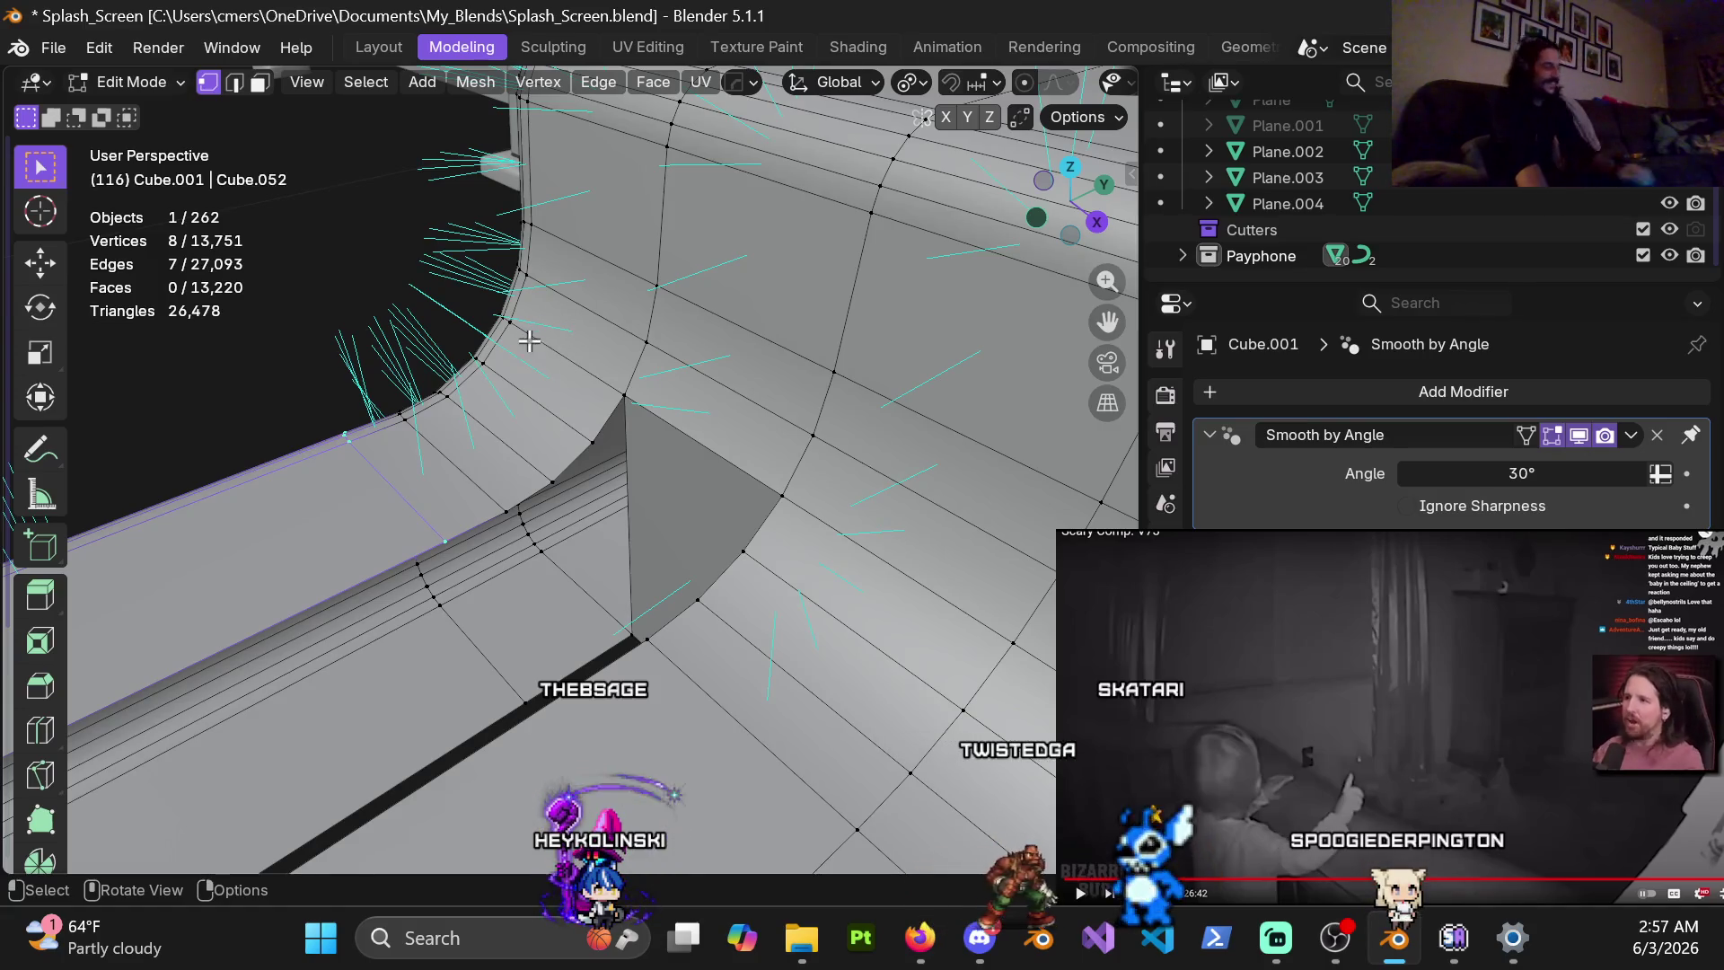
pyautogui.moveTo(598, 532); pyautogui.dragTo(558, 603, button='middle')
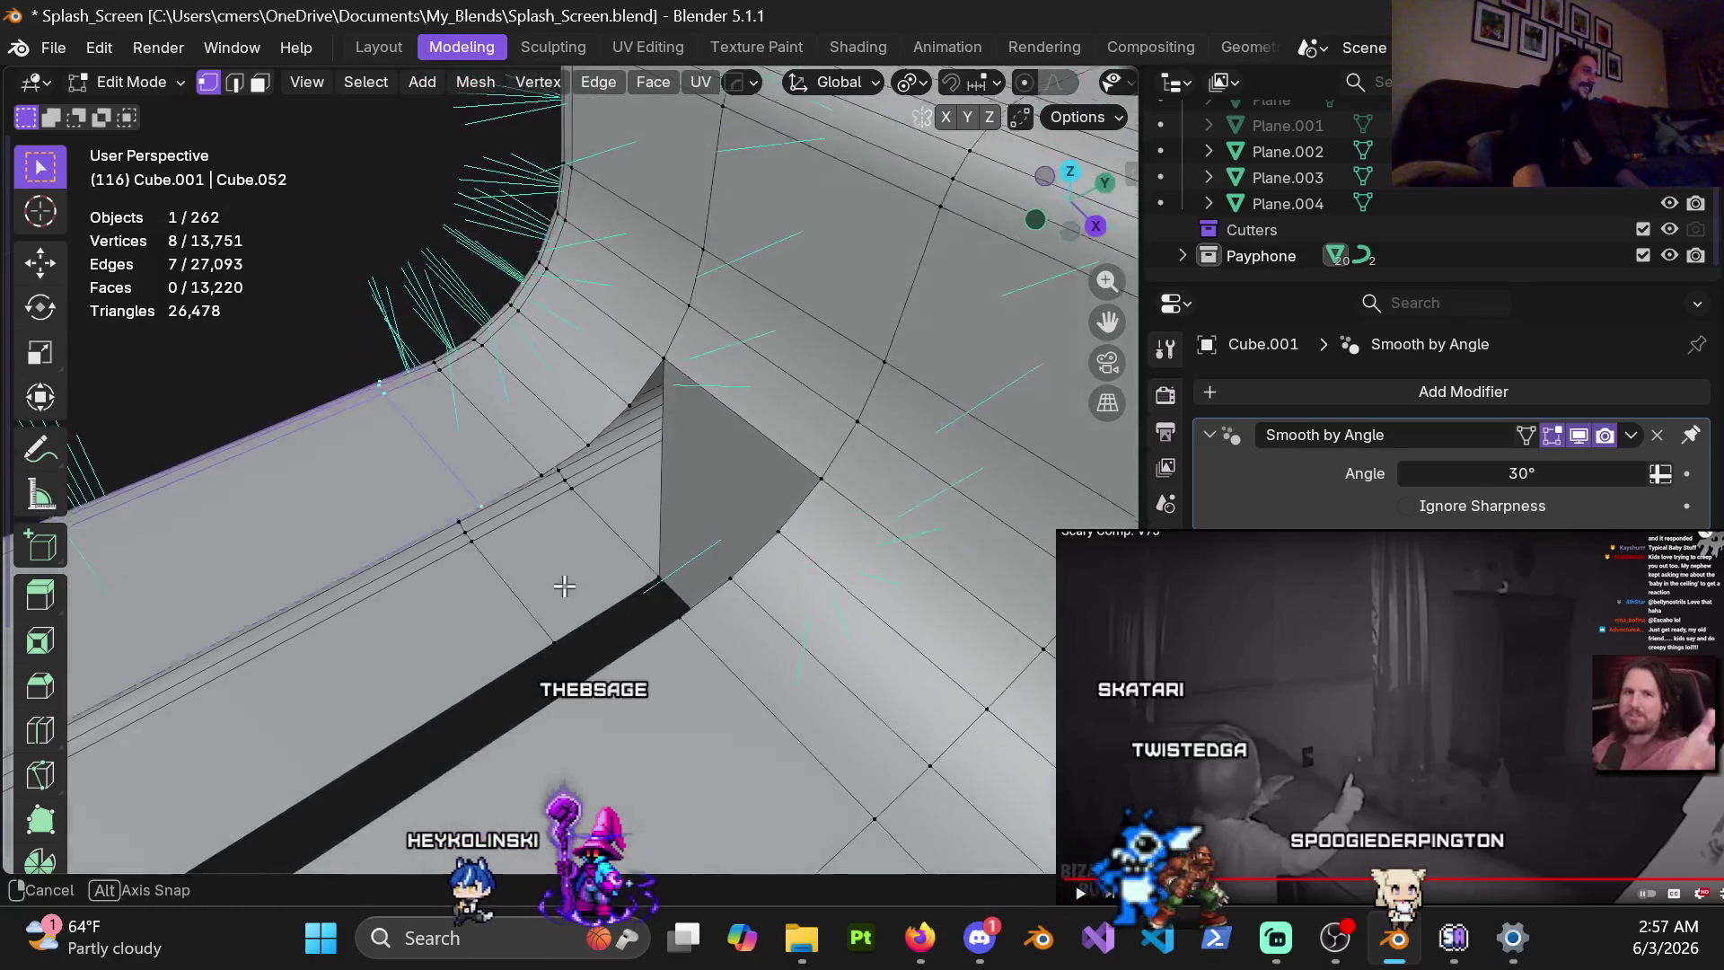
pyautogui.hotkey('ctrl', 'r')
# Place two edge loops at the slot end, fill the opening with quads, then delete that fill
pyautogui.scroll(1, 575, 584)
pyautogui.click(579, 582)
pyautogui.rightClick(585, 579)
pyautogui.moveTo(584, 579); pyautogui.dragTo(646, 557, button='middle')
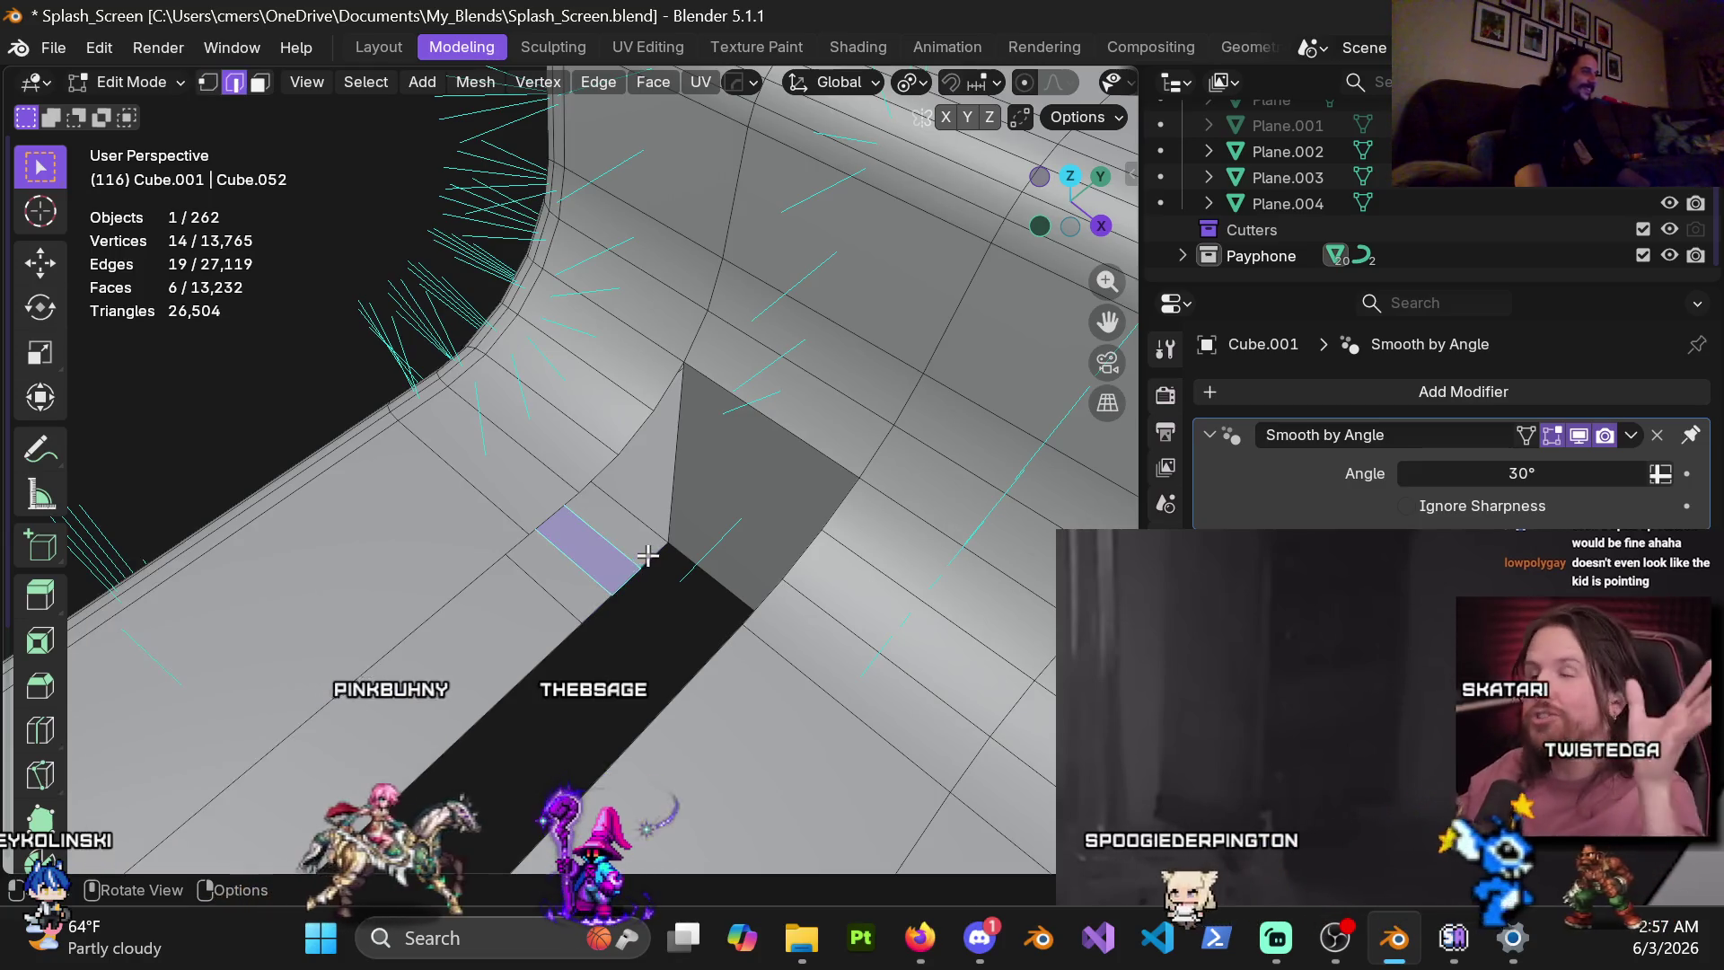
pyautogui.keyDown('alt'); pyautogui.click(578, 630); pyautogui.keyUp('alt')
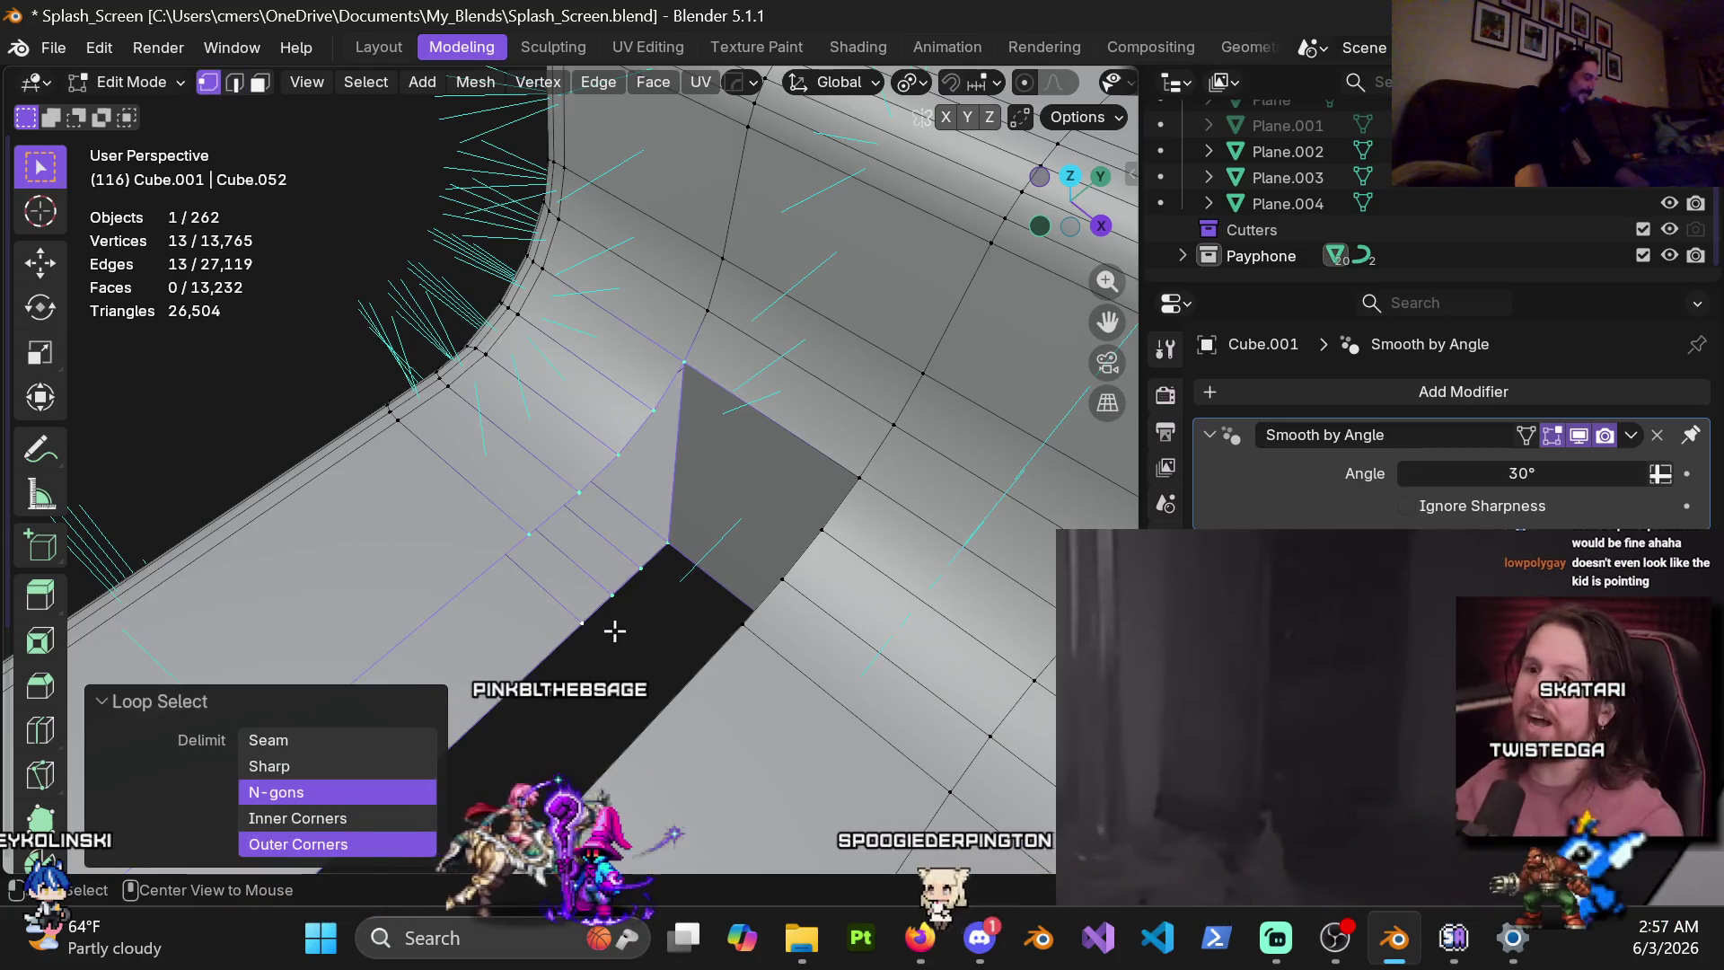
pyautogui.hotkey('alt', 'f')
pyautogui.hotkey('alt', 'j')
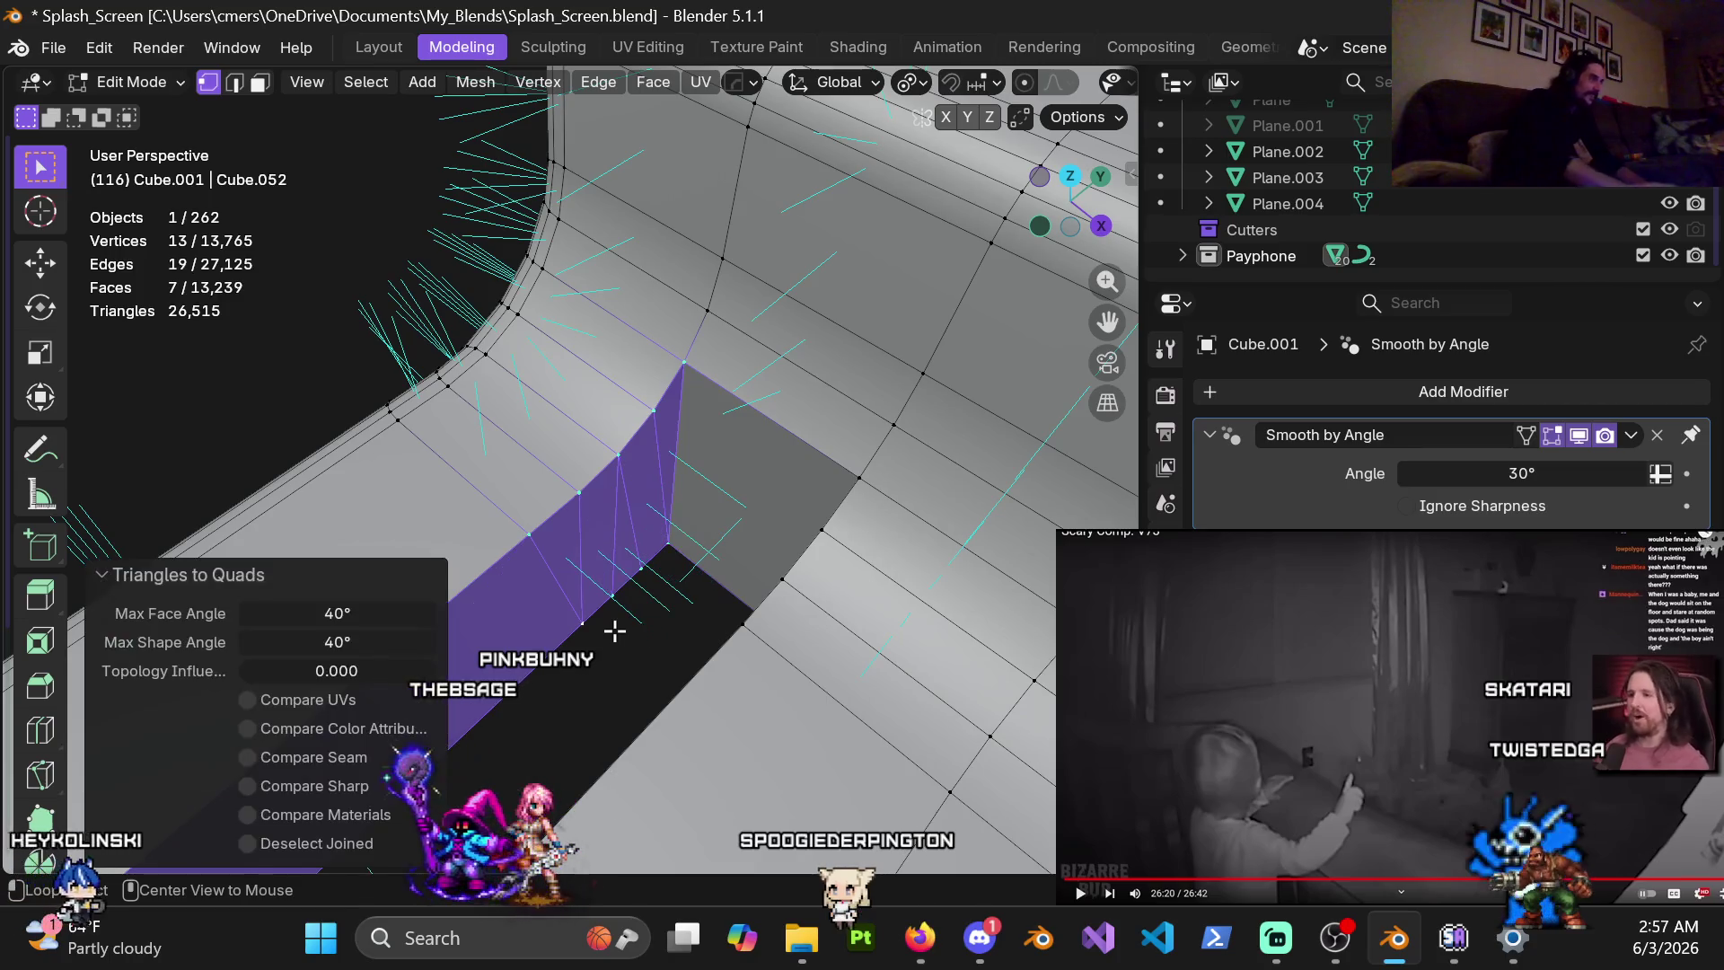
pyautogui.moveTo(630, 511); pyautogui.dragTo(593, 489, button='middle')
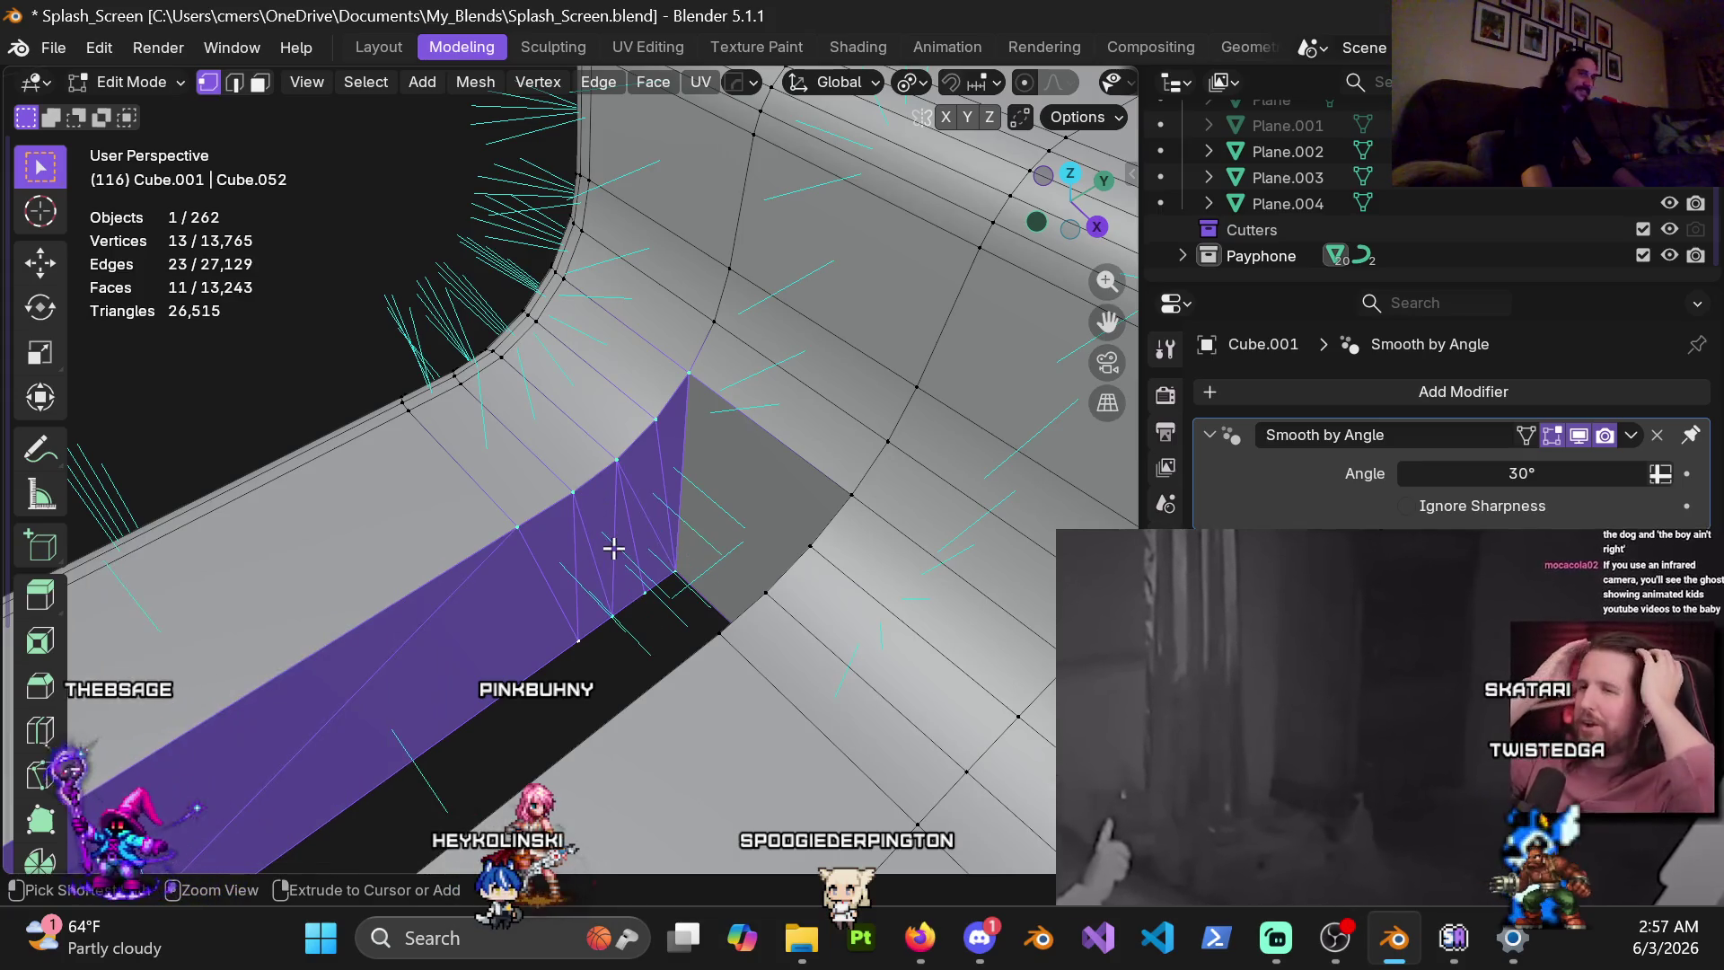
pyautogui.press('x')
pyautogui.press('f')
# Delete the narrow strip of faces beside the slot end
pyautogui.moveTo(647, 590); pyautogui.dragTo(502, 530, button='middle')
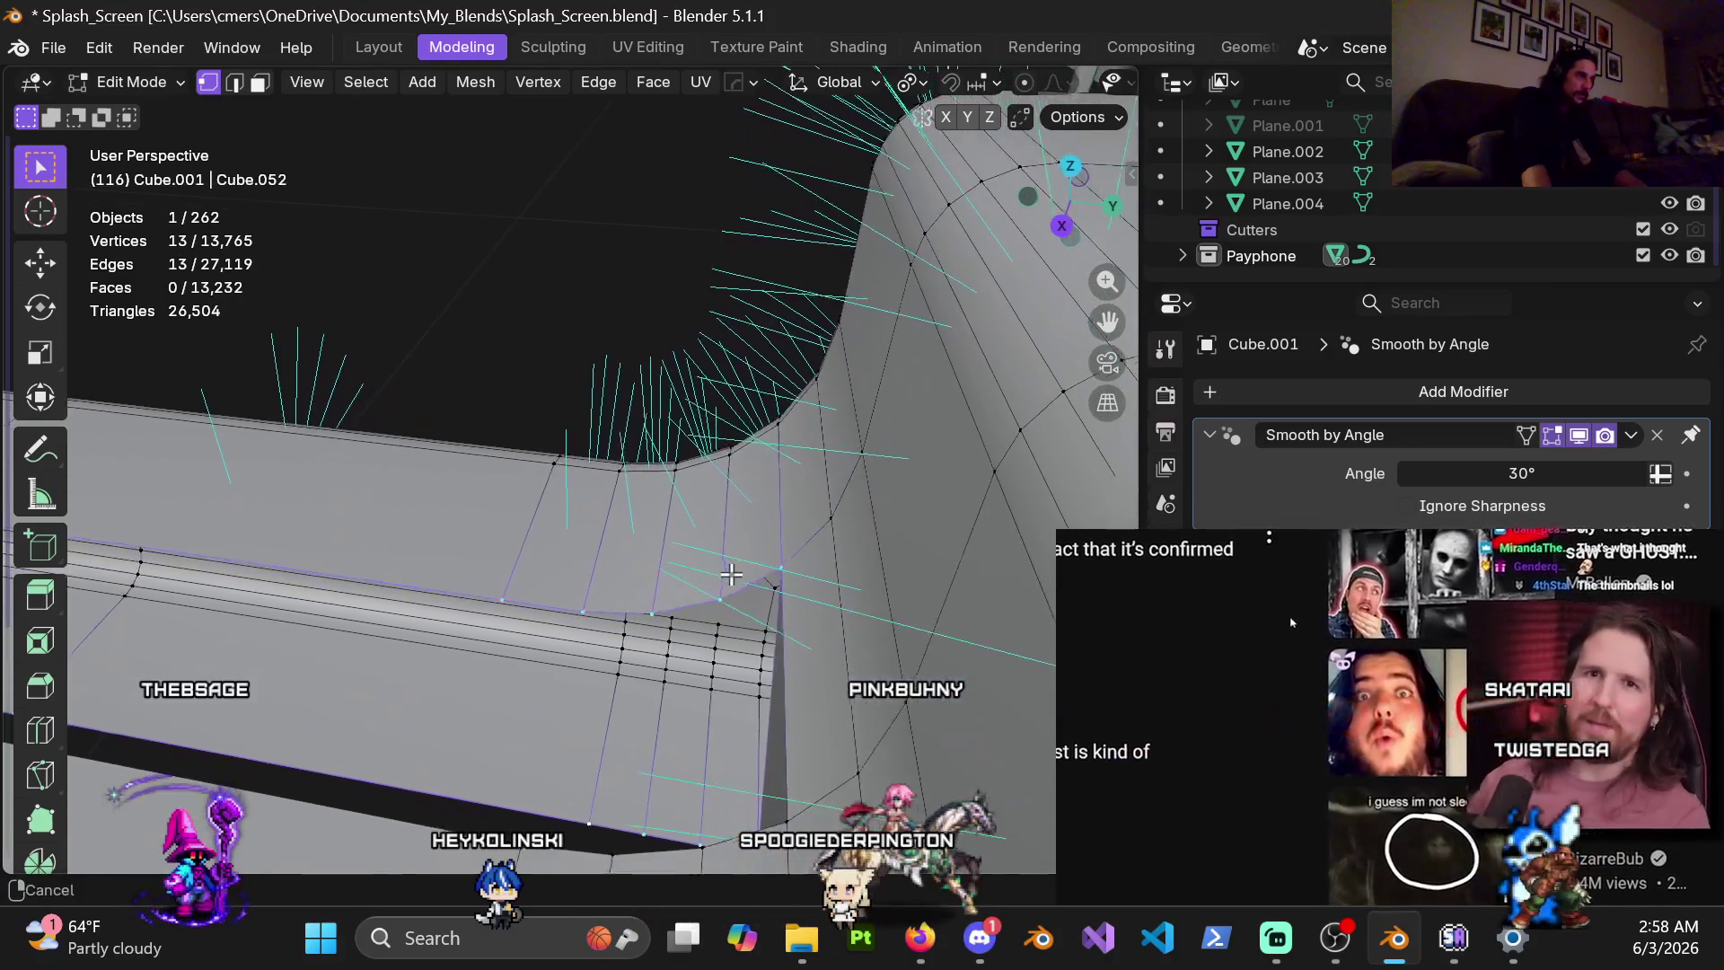
pyautogui.moveTo(502, 530); pyautogui.dragTo(699, 645, button='middle')
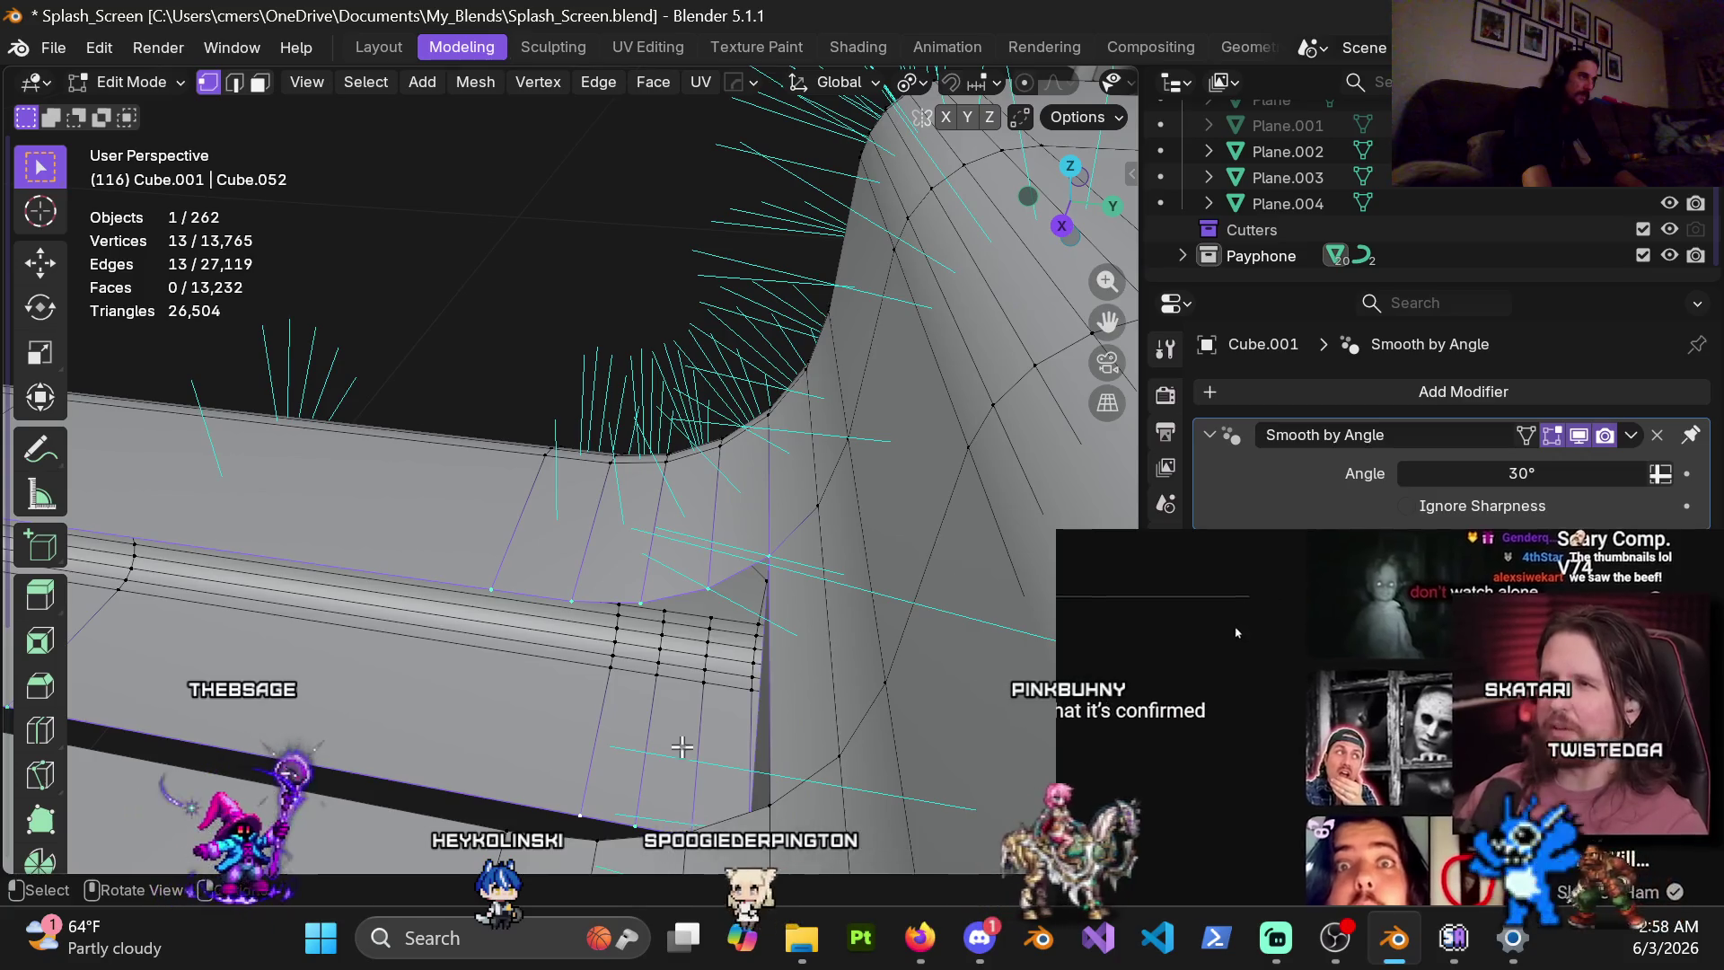
pyautogui.moveTo(609, 688); pyautogui.dragTo(628, 611, button='middle')
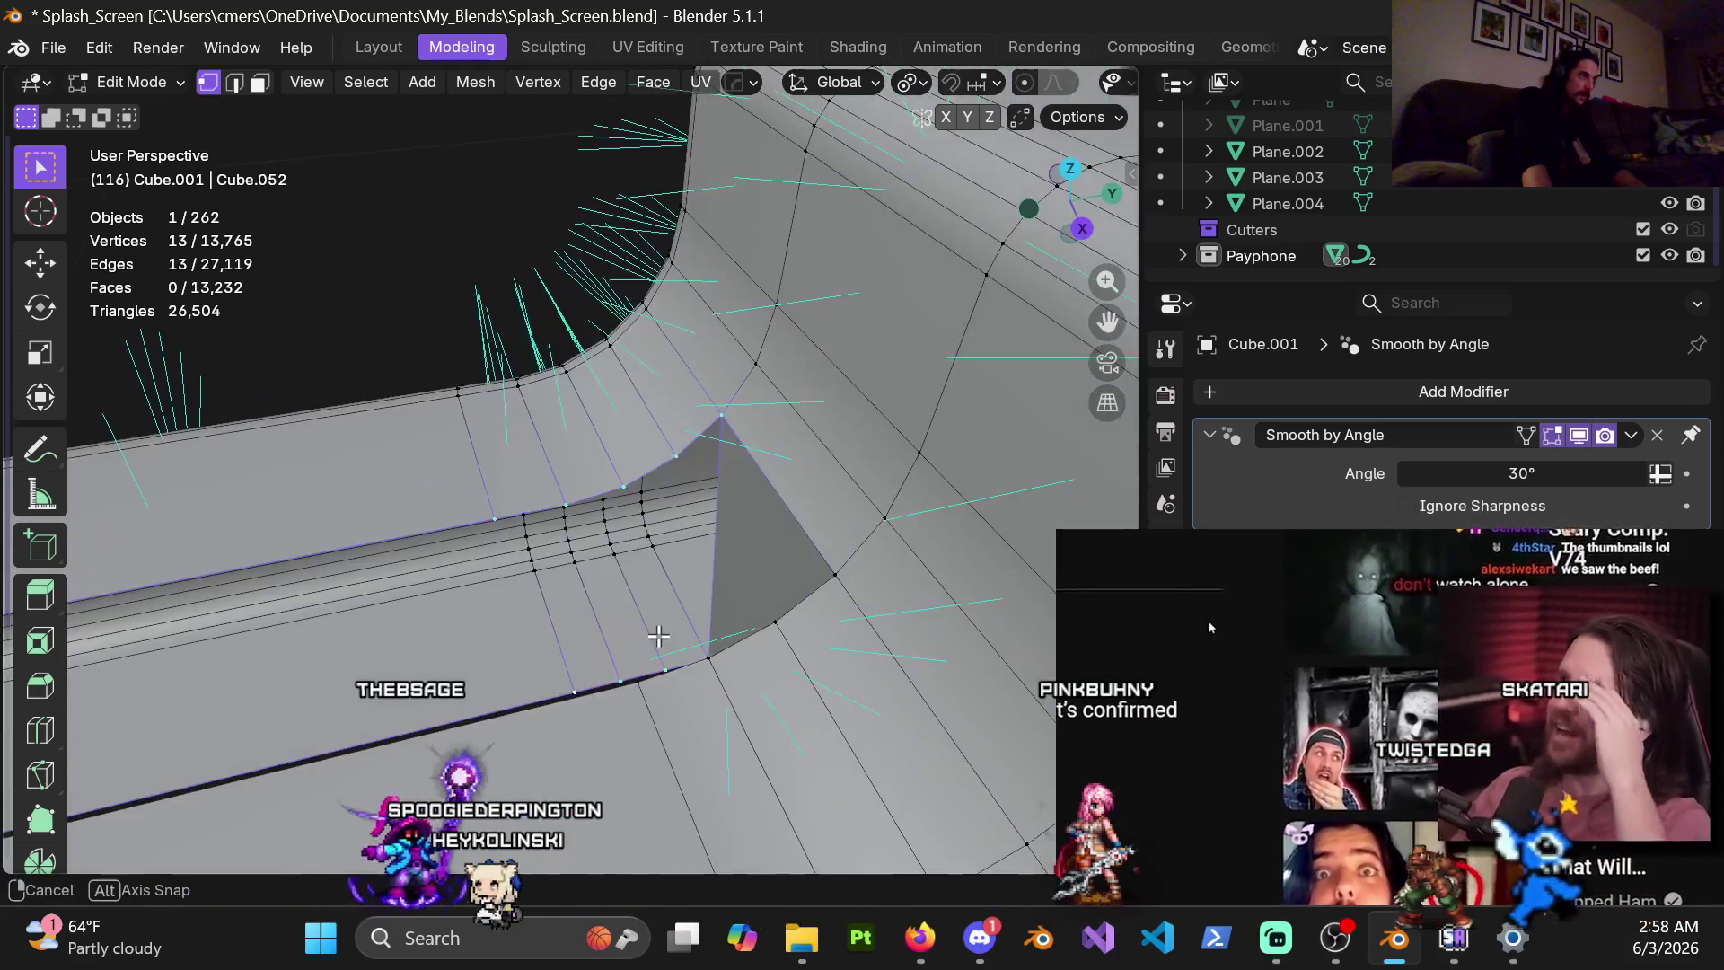
pyautogui.keyDown('ctrl'); pyautogui.click(627, 611); pyautogui.keyUp('ctrl')
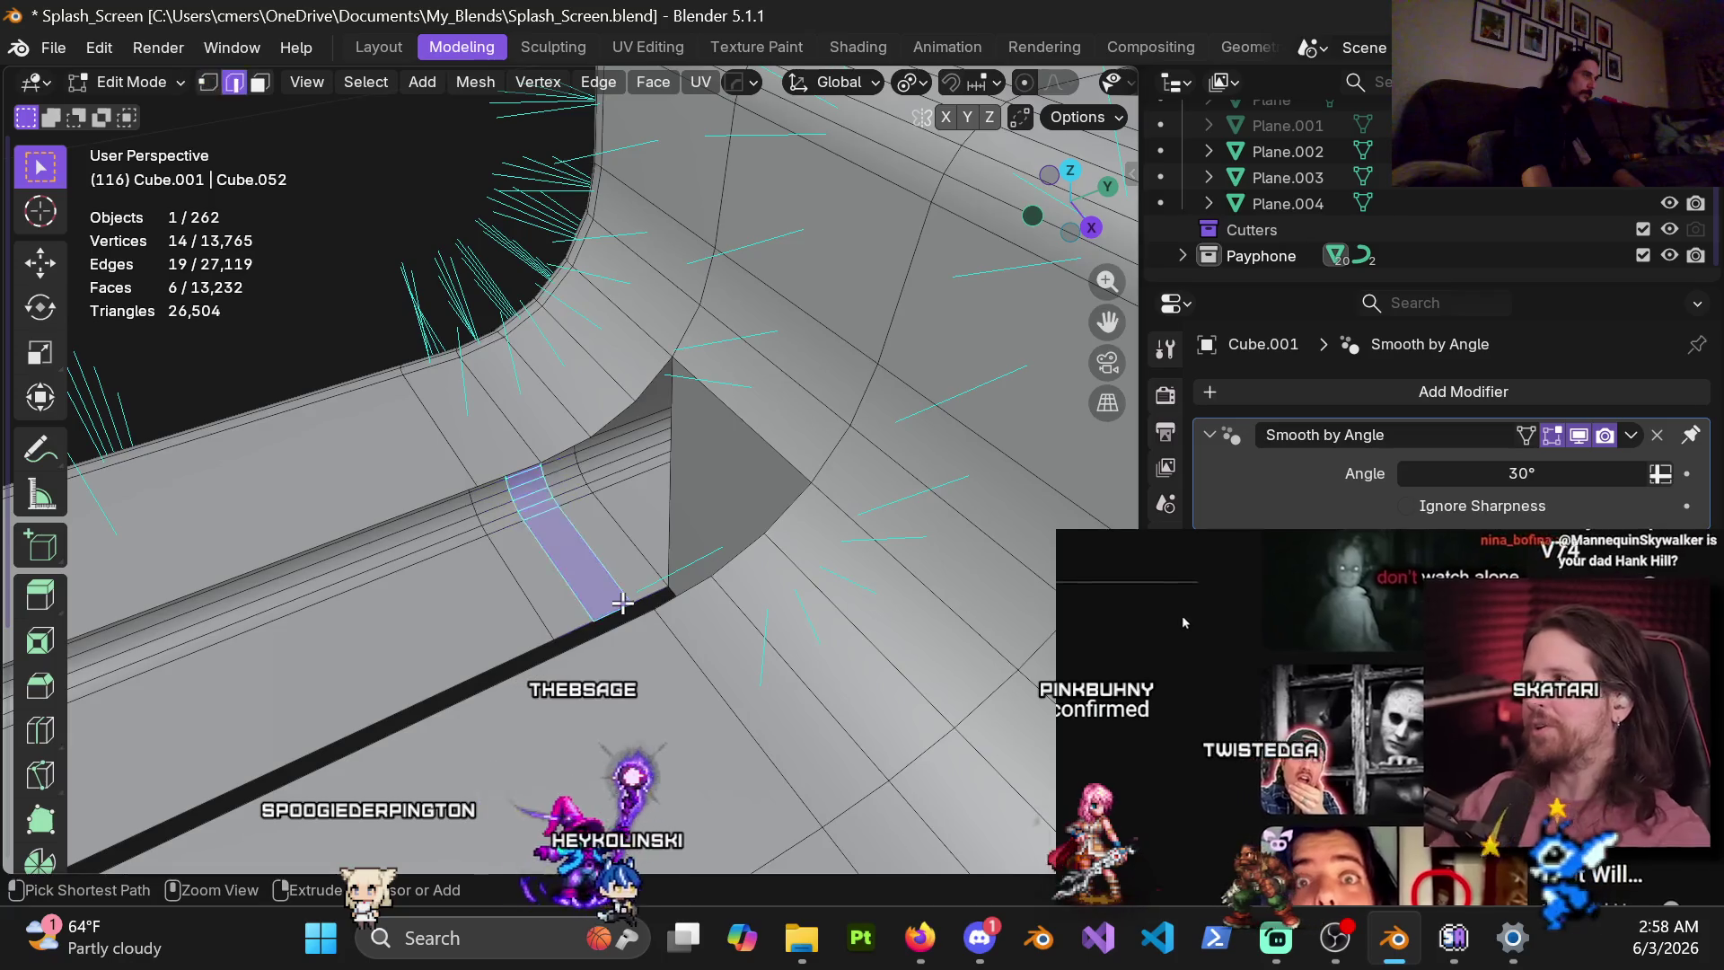
pyautogui.hotkey('ctrl', 'x')
pyautogui.press('2')
pyautogui.hotkey('ctrl', 'x')
pyautogui.moveTo(622, 602)
pyautogui.mouseDown(button='middle')
pyautogui.moveTo(864, 655)
pyautogui.moveTo(634, 479)
pyautogui.moveTo(692, 481)
pyautogui.moveTo(641, 640)
pyautogui.mouseUp(button='middle')
# Fill the loop around the opening with quad faces, then undo and remove that fill again
pyautogui.press('1')
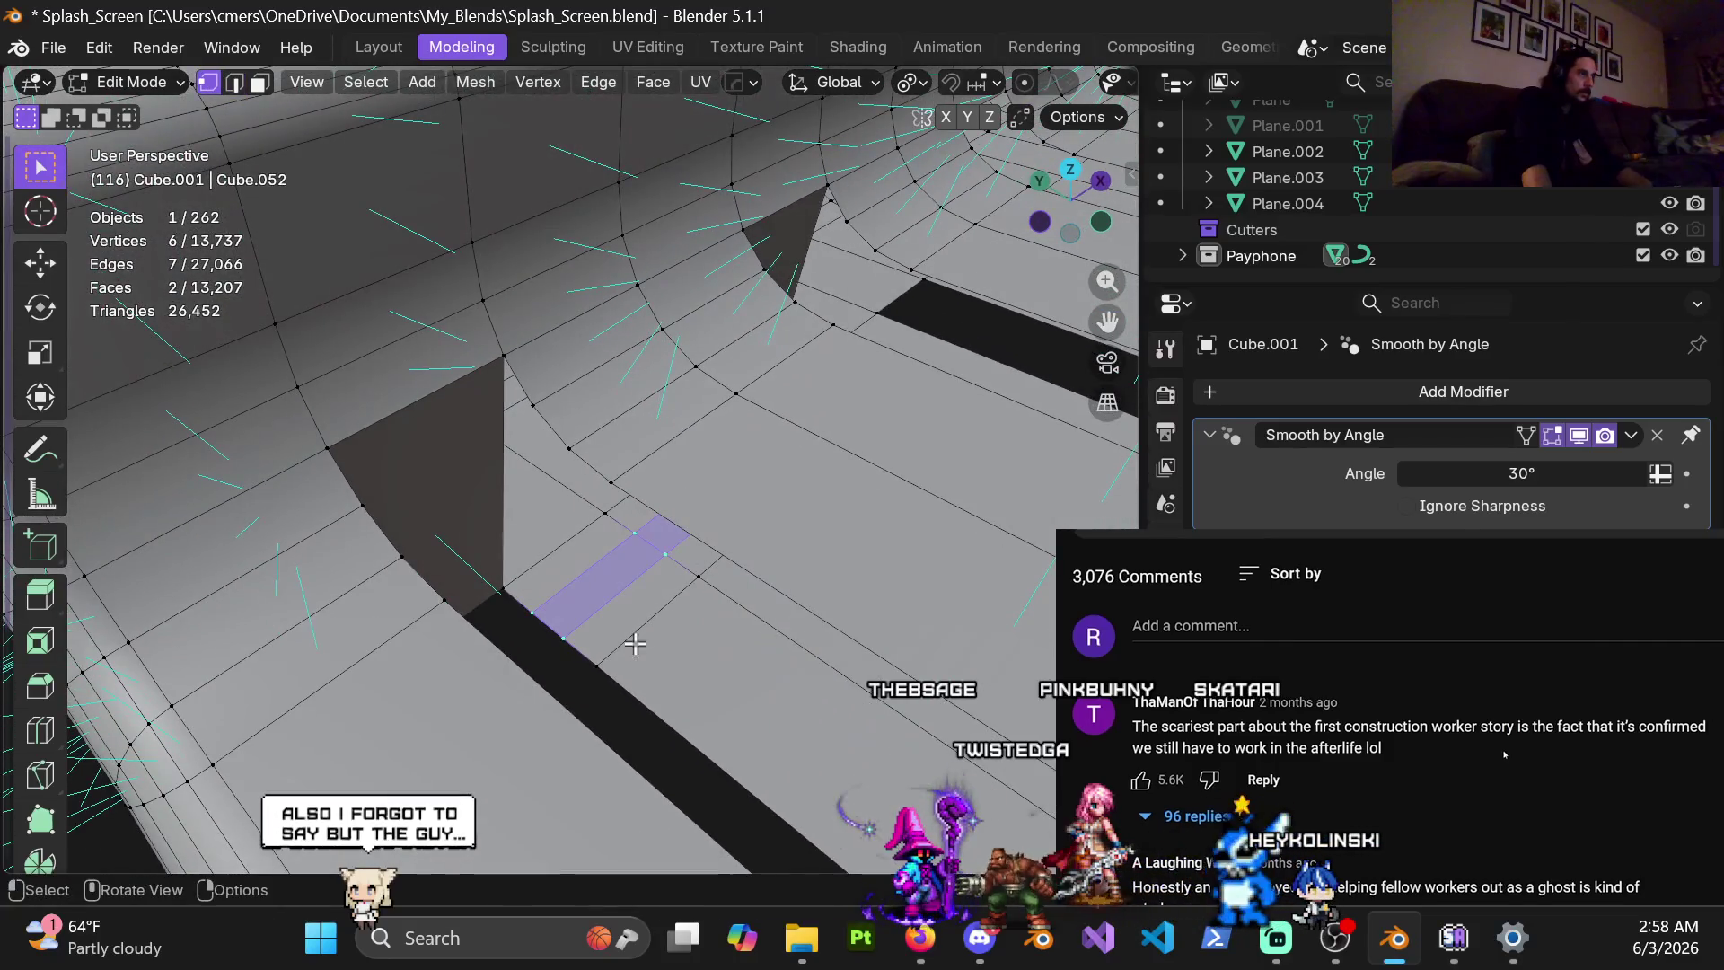
pyautogui.keyDown('alt'); pyautogui.click(594, 654); pyautogui.keyUp('alt')
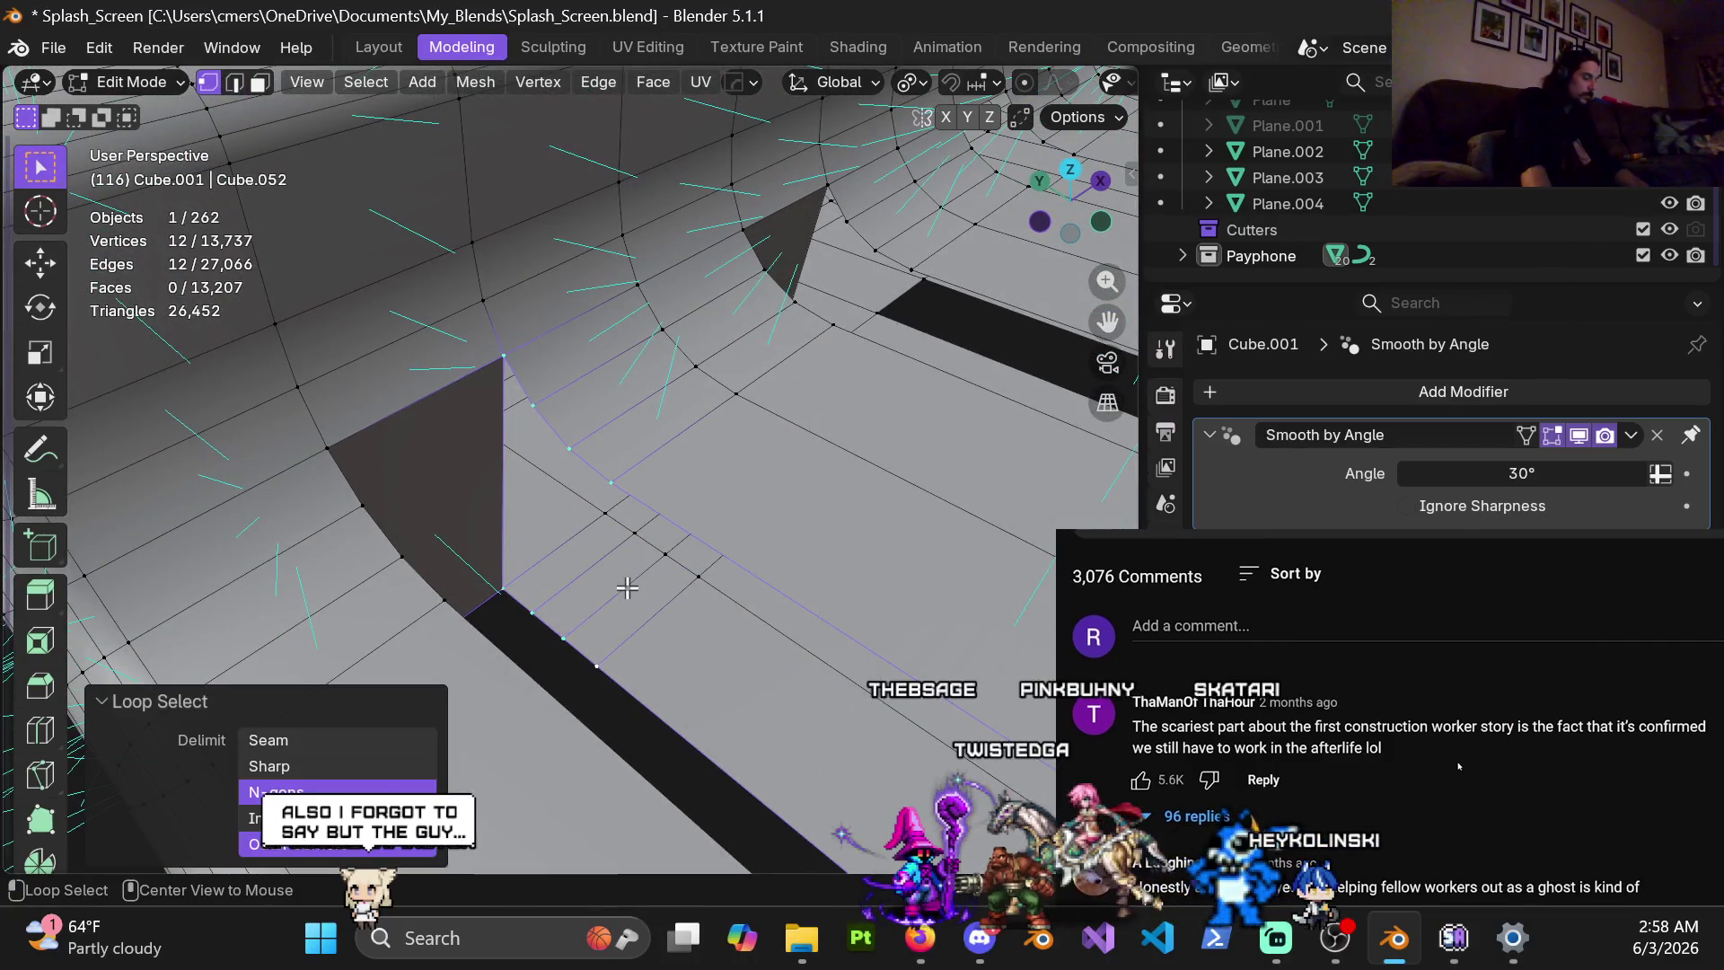
pyautogui.press('f')
pyautogui.hotkey('ctrl', 't')
pyautogui.hotkey('alt', 'j')
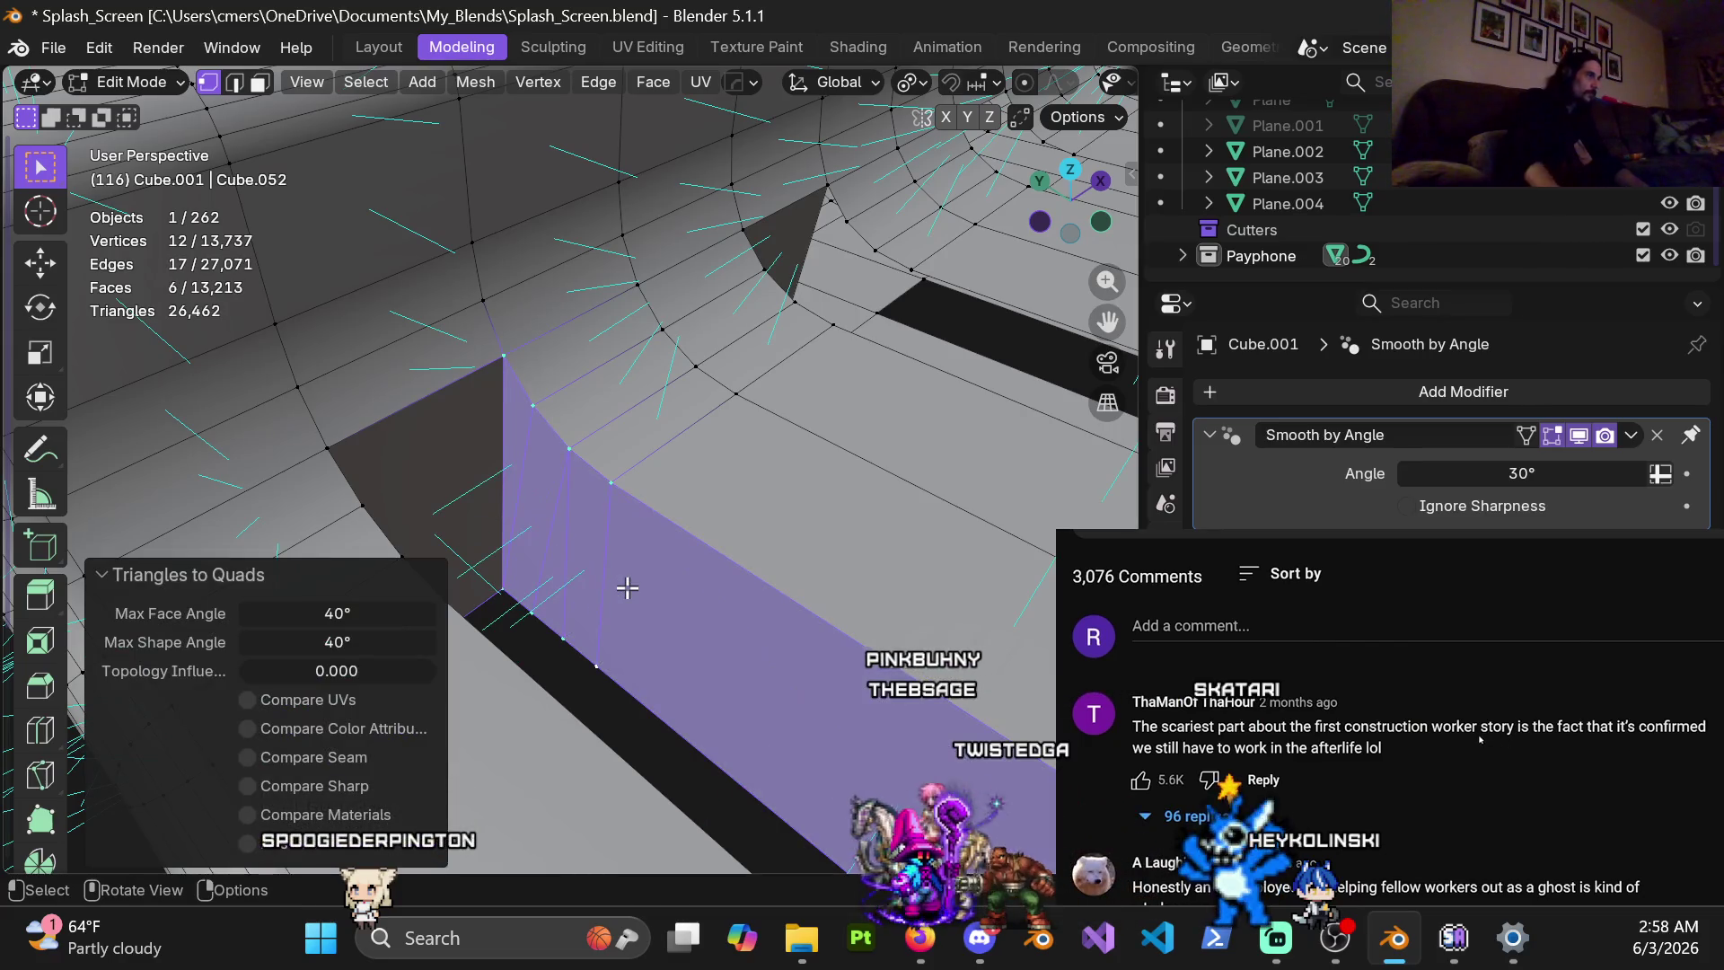
pyautogui.moveTo(627, 588)
pyautogui.mouseDown(button='middle')
pyautogui.moveTo(649, 547)
pyautogui.moveTo(784, 512)
pyautogui.moveTo(811, 455)
pyautogui.moveTo(658, 470)
pyautogui.moveTo(677, 529)
pyautogui.moveTo(661, 567)
pyautogui.moveTo(672, 636)
pyautogui.mouseUp(button='middle')
pyautogui.hotkey('ctrl', 'z')
pyautogui.press('x')
pyautogui.press('f')
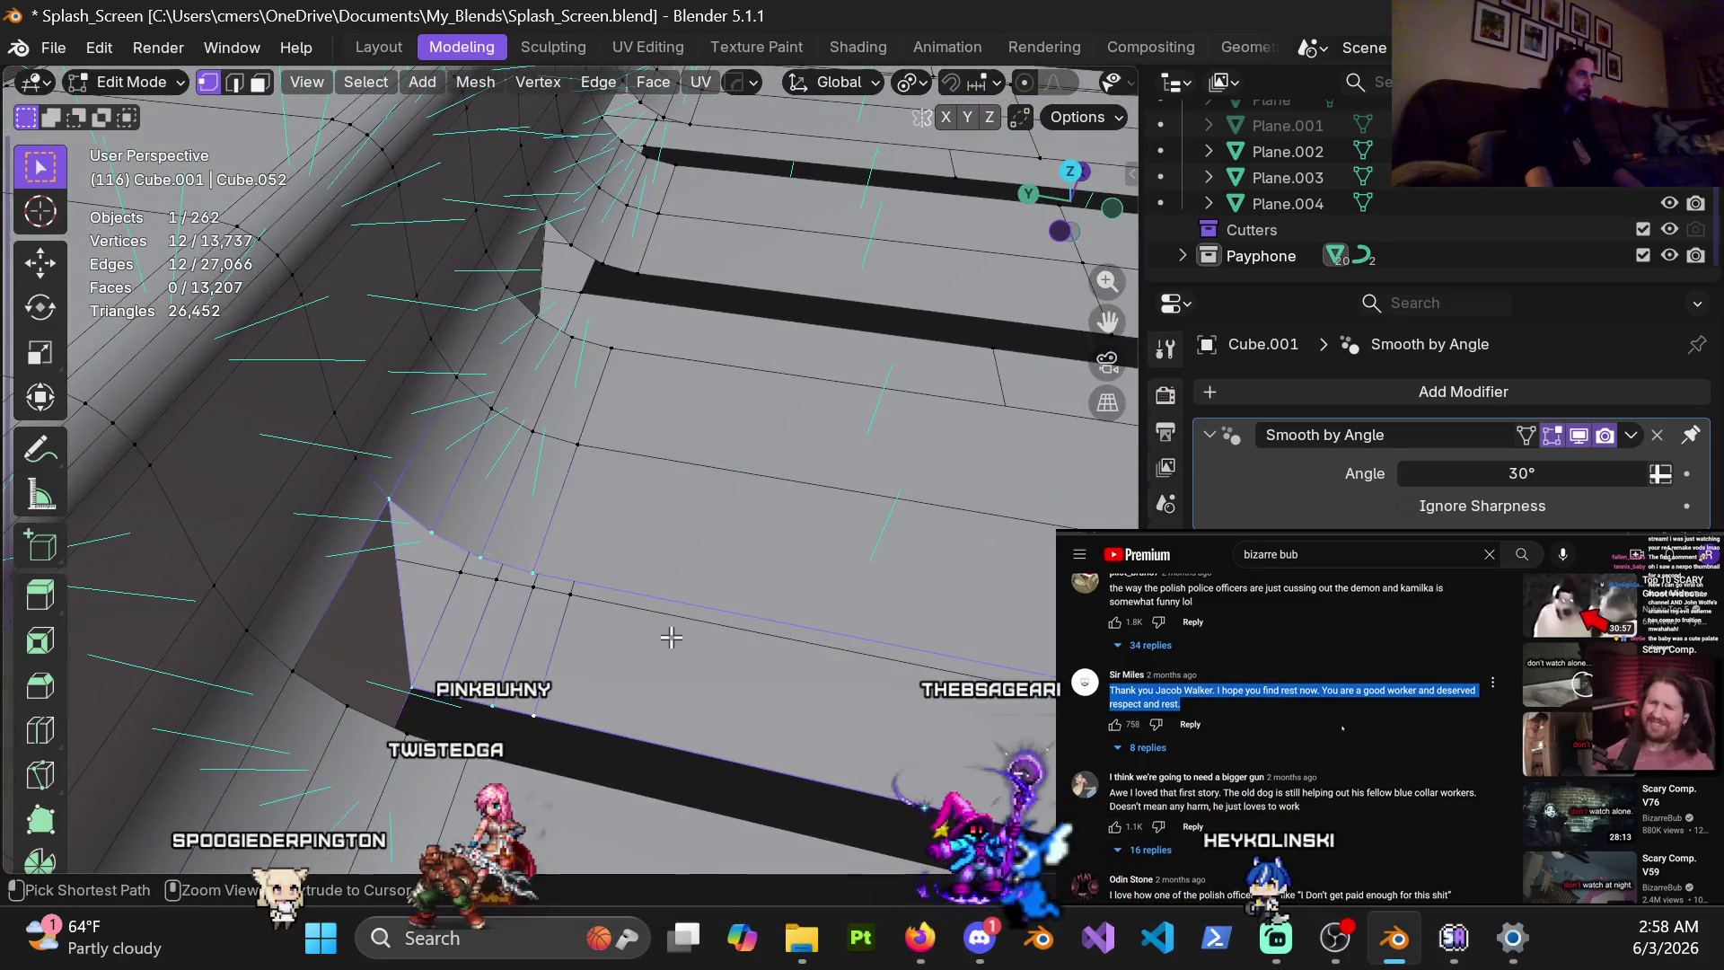
# Dissolve the stray edges left at the slot end using edge select mode
pyautogui.press('2')
pyautogui.keyDown('ctrl'); pyautogui.click(680, 674); pyautogui.keyUp('ctrl')
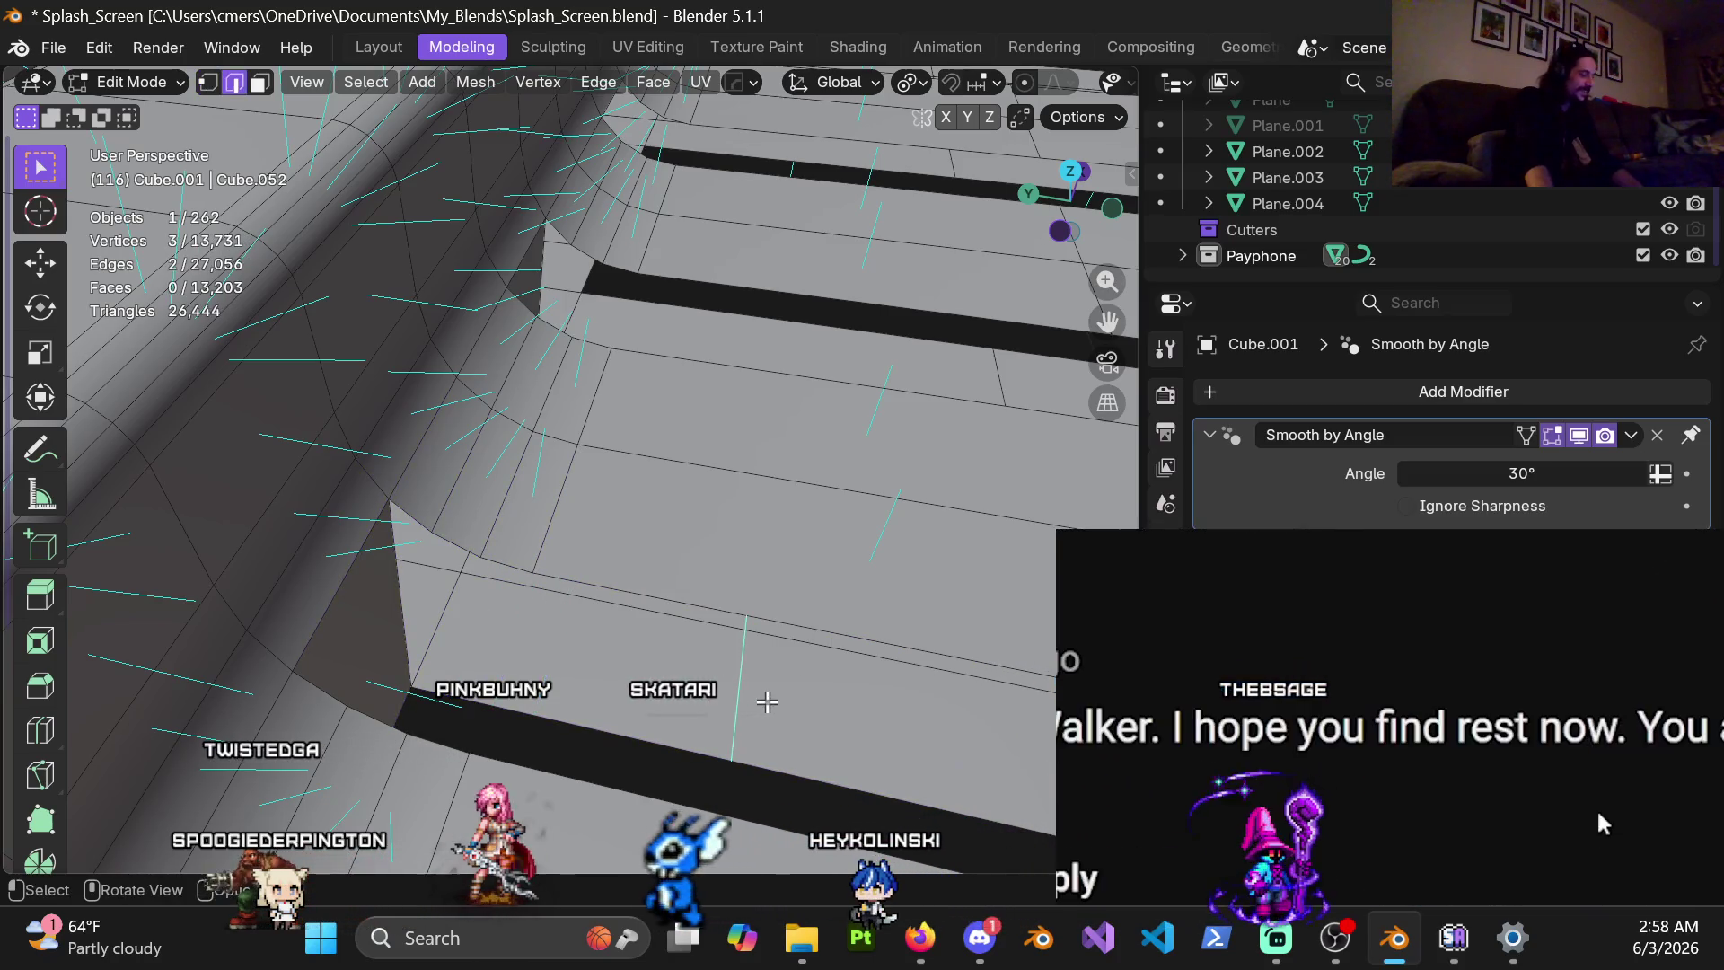
pyautogui.press('x')
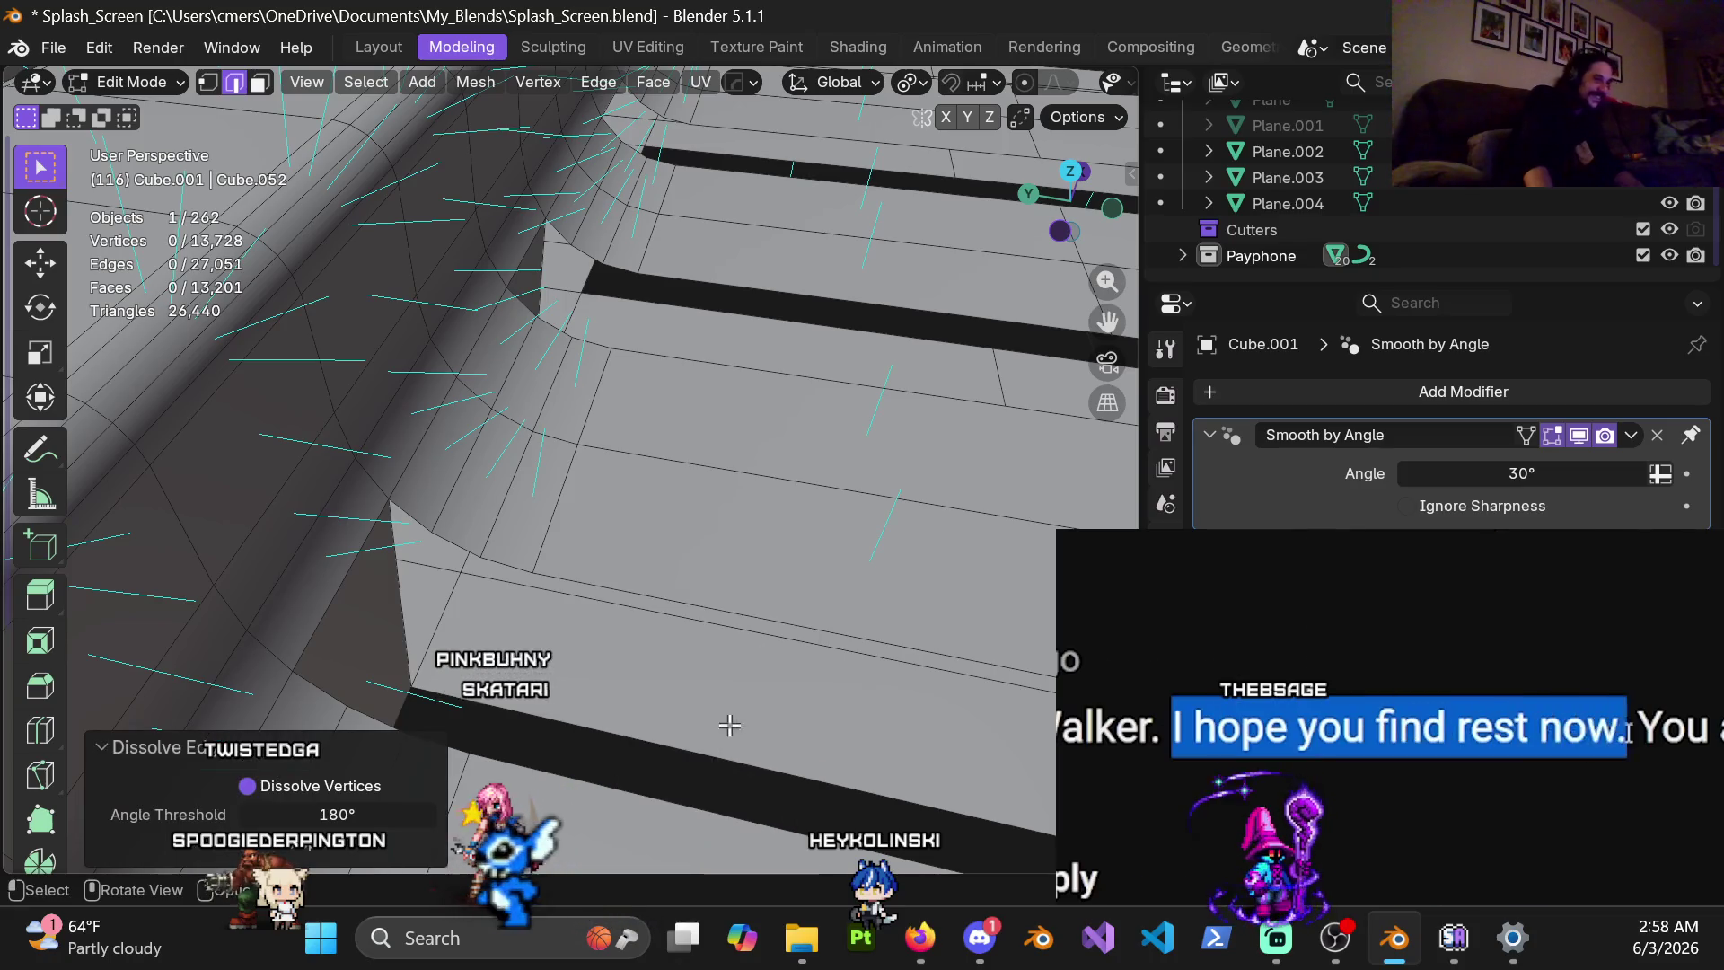
pyautogui.click(722, 753)
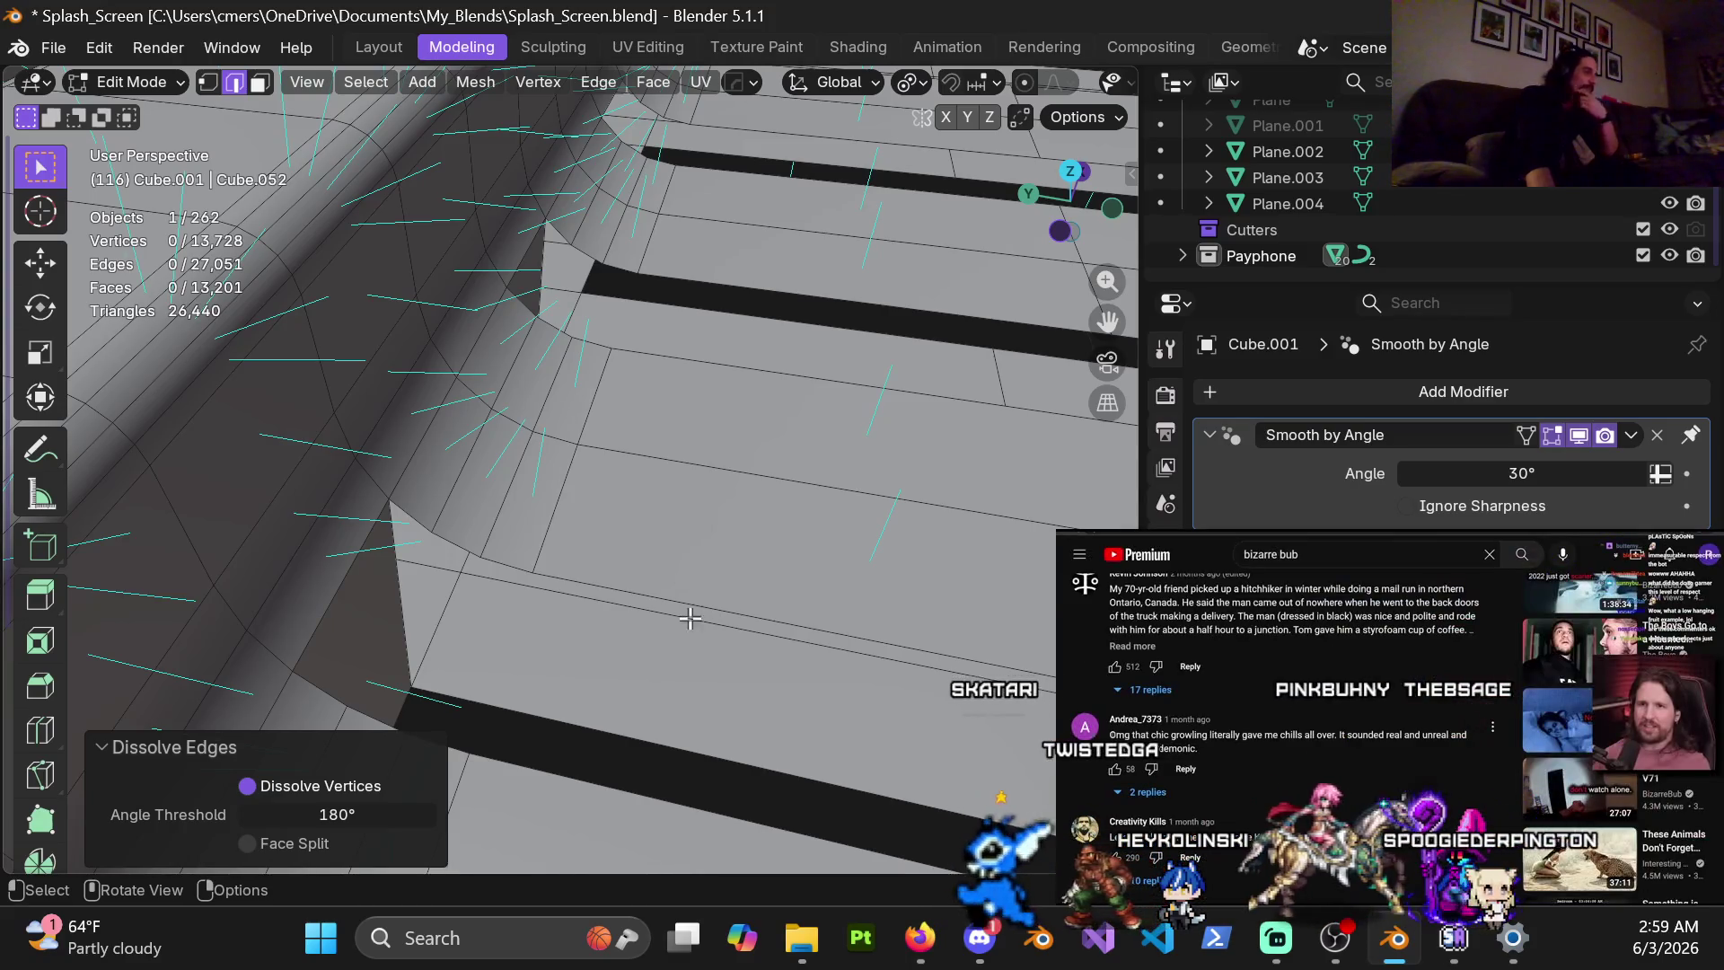
pyautogui.moveTo(710, 720)
pyautogui.mouseDown(button='middle')
pyautogui.moveTo(762, 655)
pyautogui.moveTo(725, 691)
pyautogui.mouseUp(button='middle')
# Add loop cuts across the walkway near the slot end, including three centred cuts
pyautogui.hotkey('ctrl', 'r')
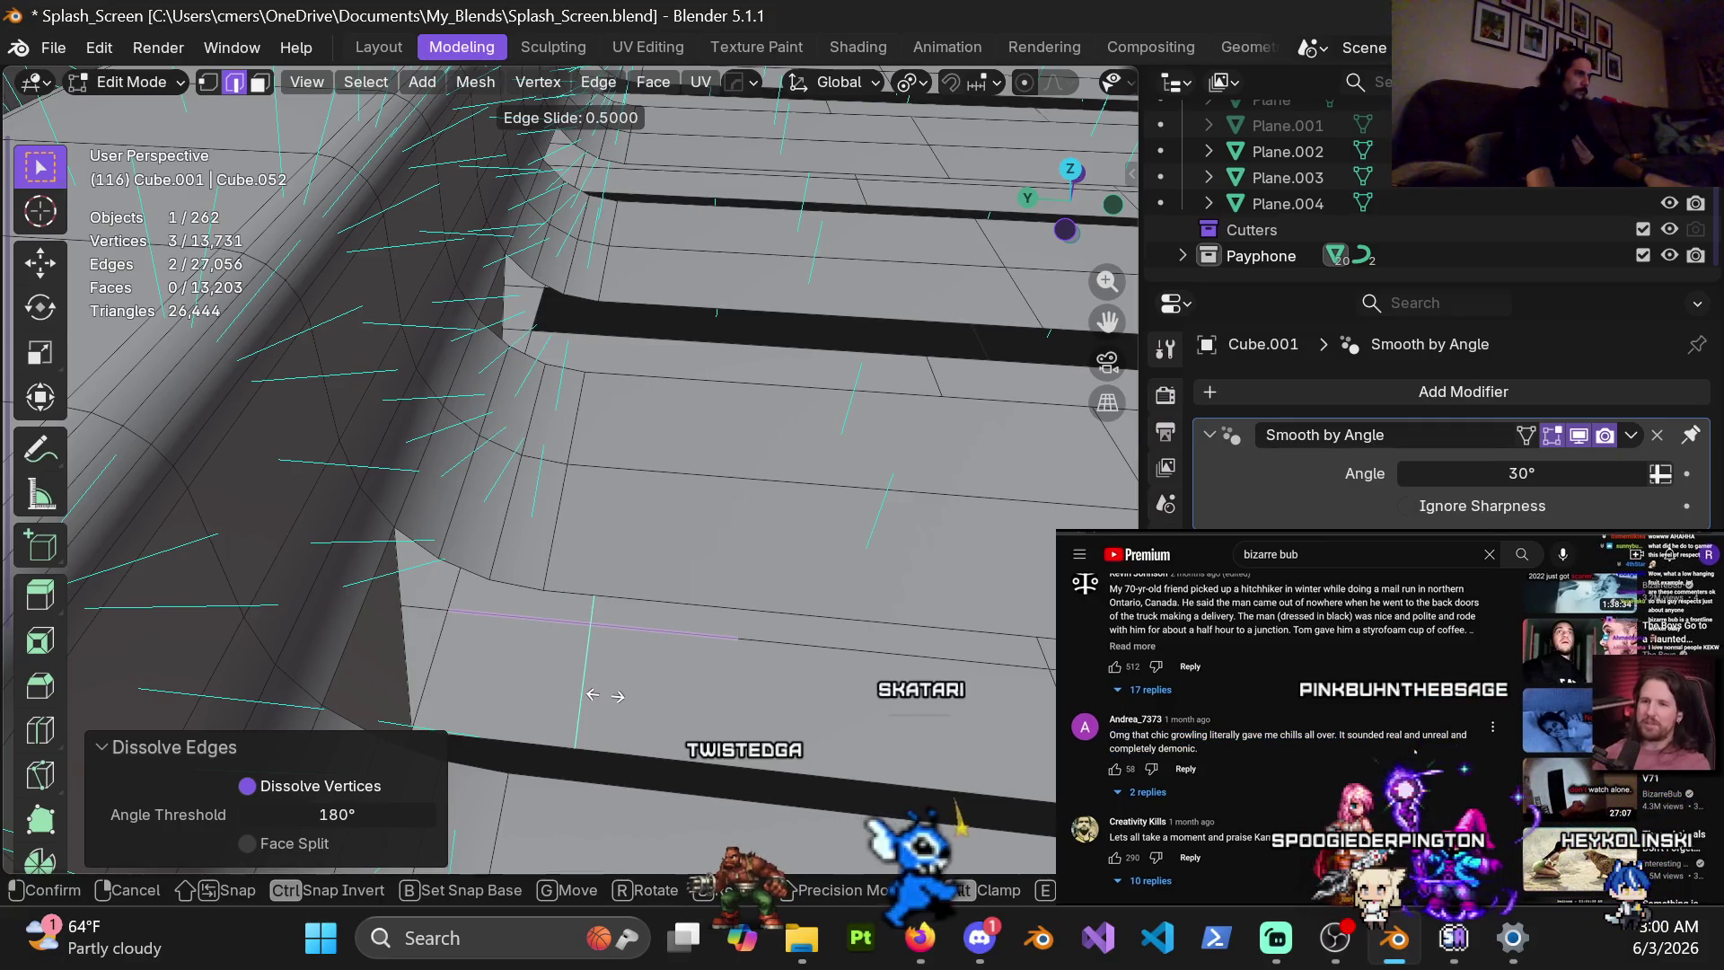
pyautogui.click(604, 695)
pyautogui.moveTo(604, 695)
pyautogui.mouseDown(button='middle')
pyautogui.moveTo(645, 693)
pyautogui.moveTo(715, 563)
pyautogui.moveTo(674, 530)
pyautogui.mouseUp(button='middle')
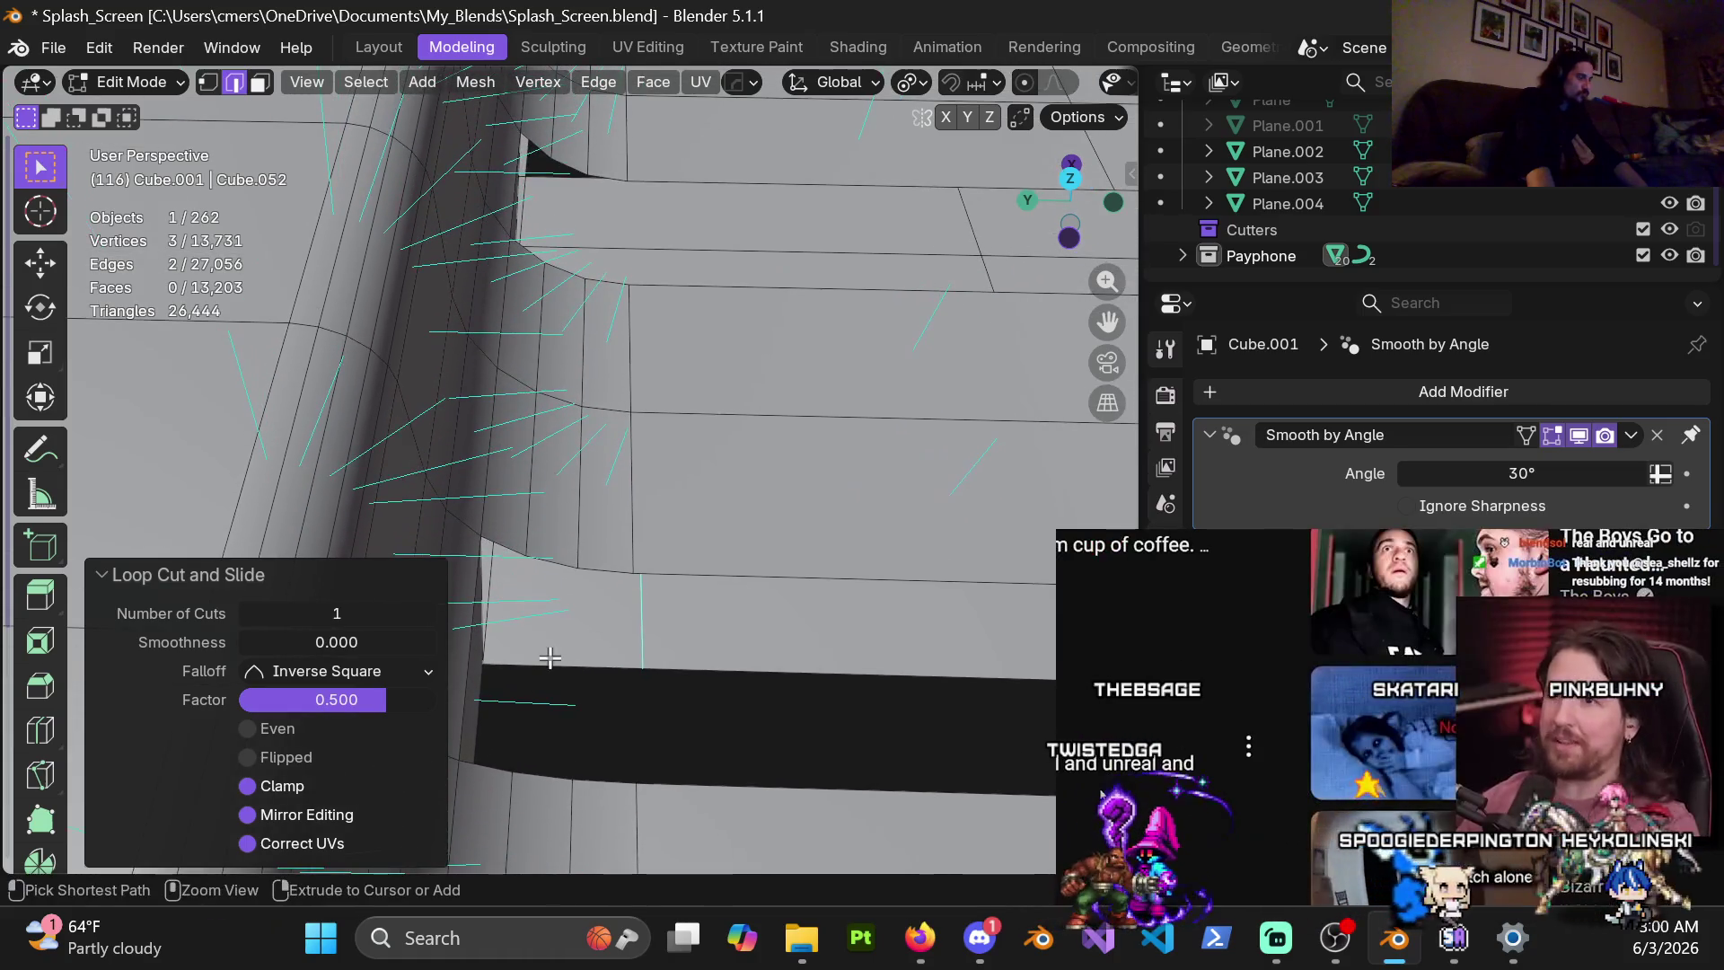
pyautogui.hotkey('ctrl', 'r')
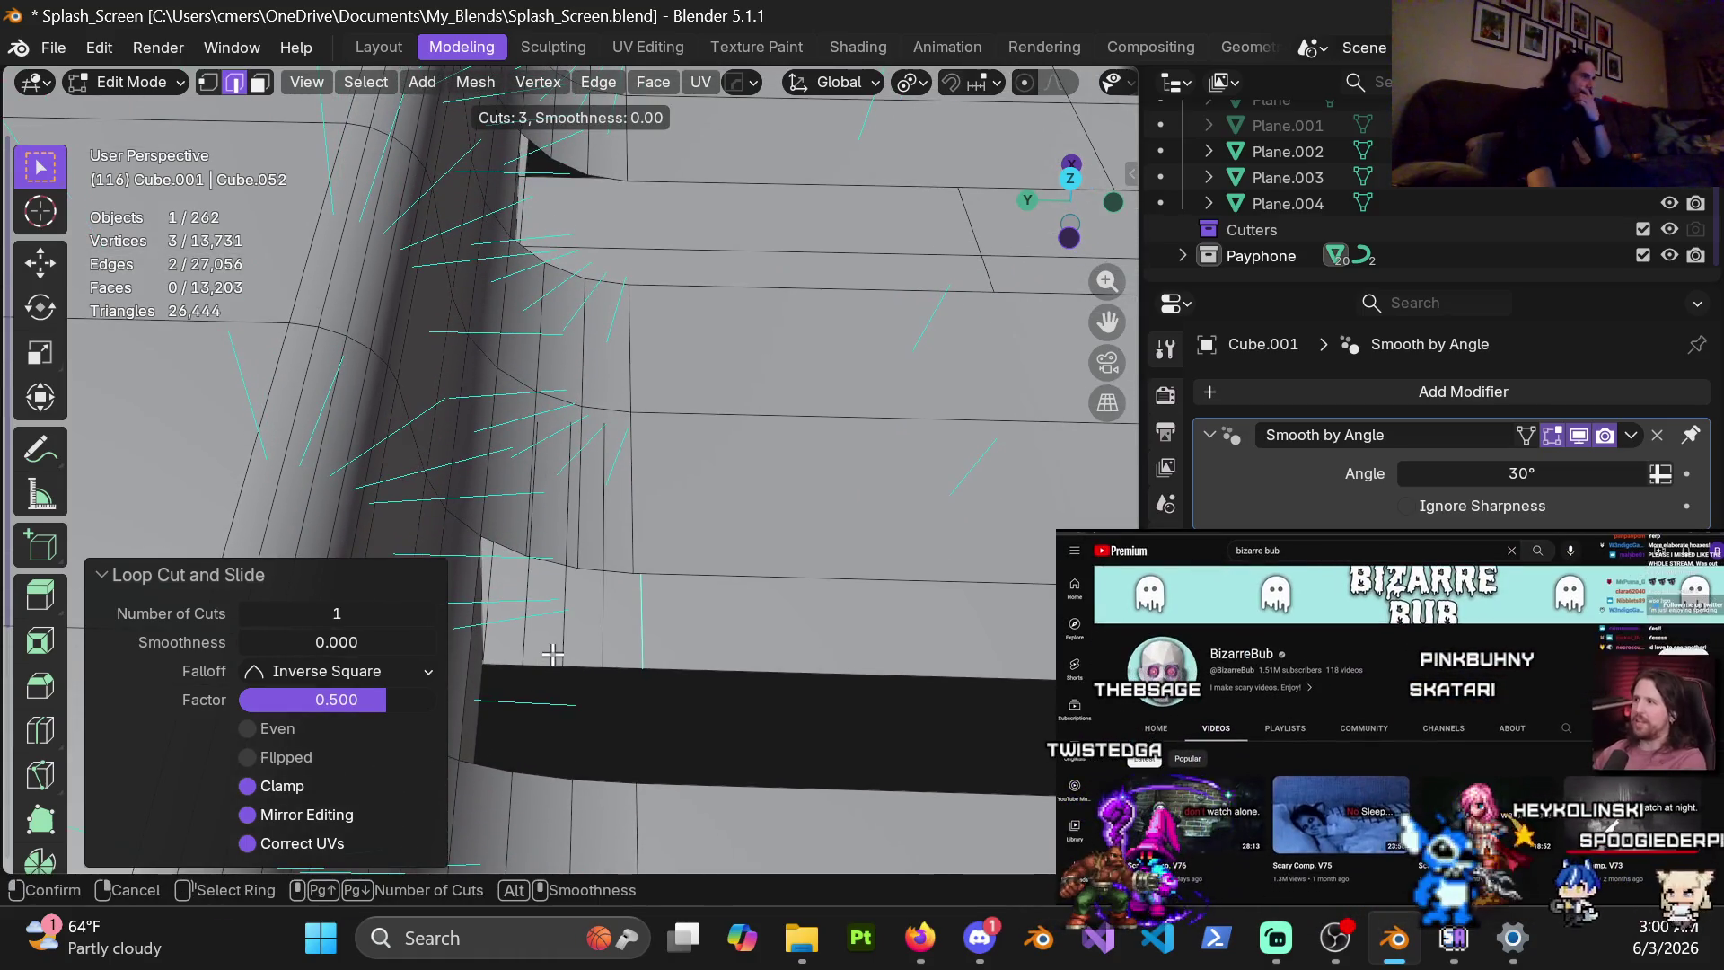
pyautogui.rightClick(551, 653)
pyautogui.moveTo(558, 616)
pyautogui.mouseDown(button='middle')
pyautogui.moveTo(508, 589)
pyautogui.moveTo(536, 582)
pyautogui.mouseUp(button='middle')
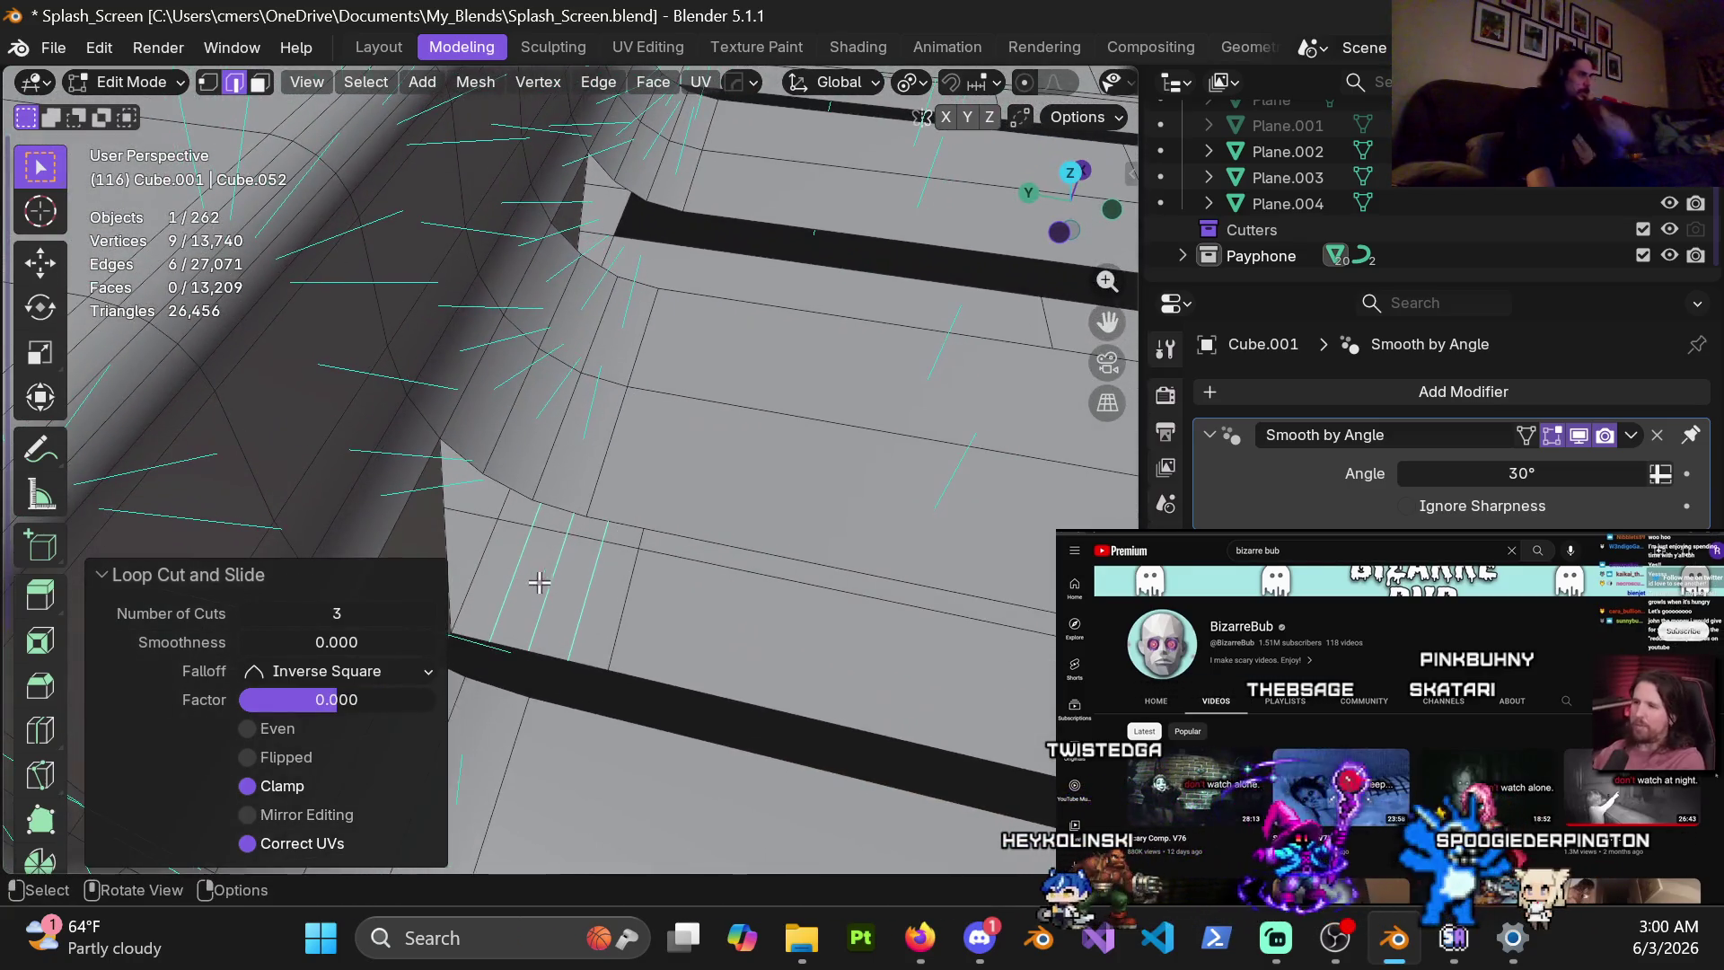
# Fill the vertex loop bordering the slot end with faces and convert them to quads
pyautogui.press('1')
pyautogui.keyDown('alt'); pyautogui.click(648, 669); pyautogui.keyUp('alt')
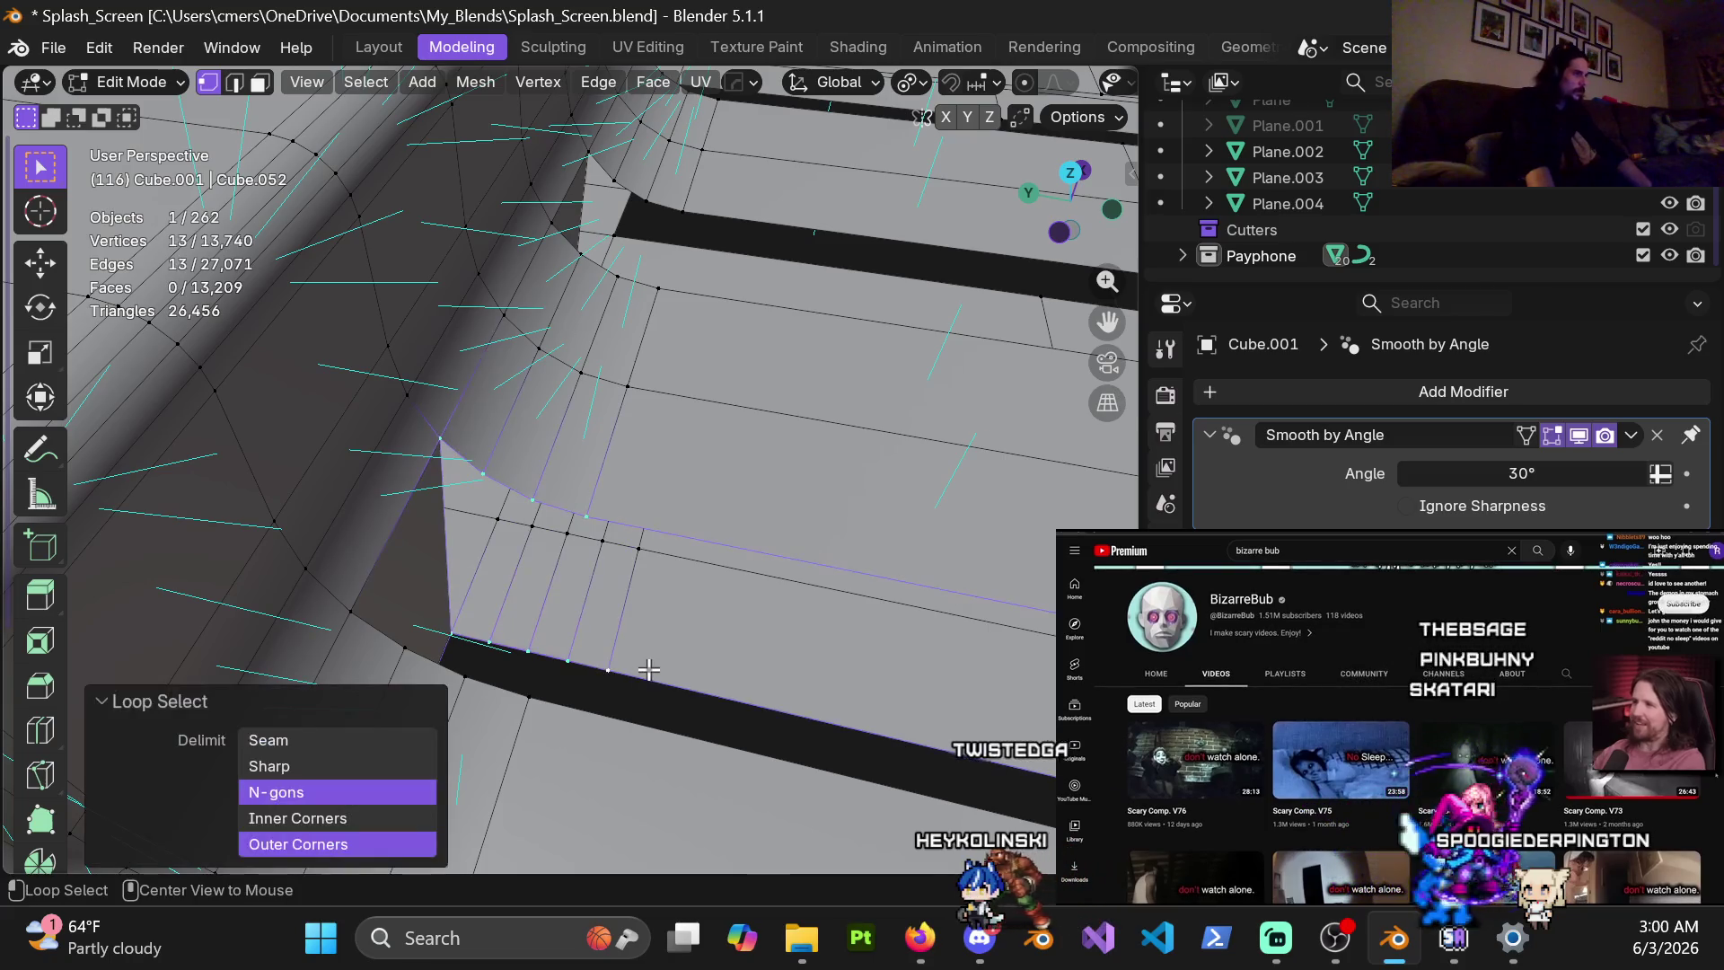
pyautogui.hotkey('alt', 'f')
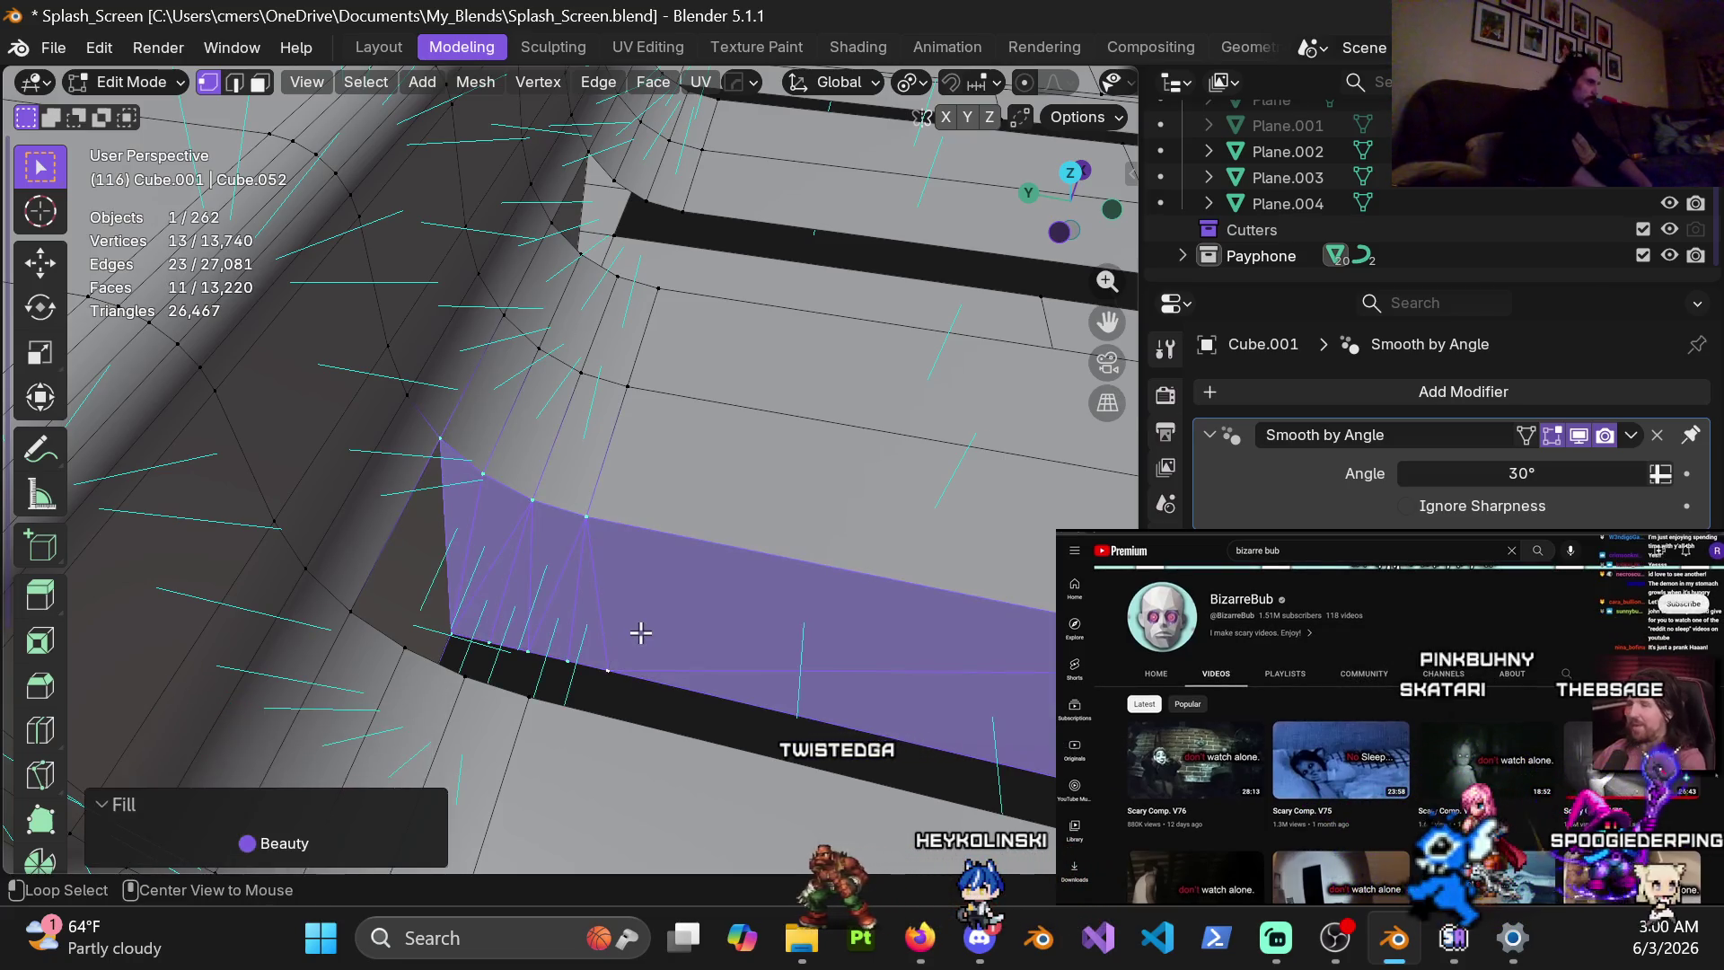
pyautogui.hotkey('alt', 'j')
pyautogui.keyDown('shift'); pyautogui.moveTo(572, 582); pyautogui.dragTo(621, 536, button='middle'); pyautogui.keyUp('shift')
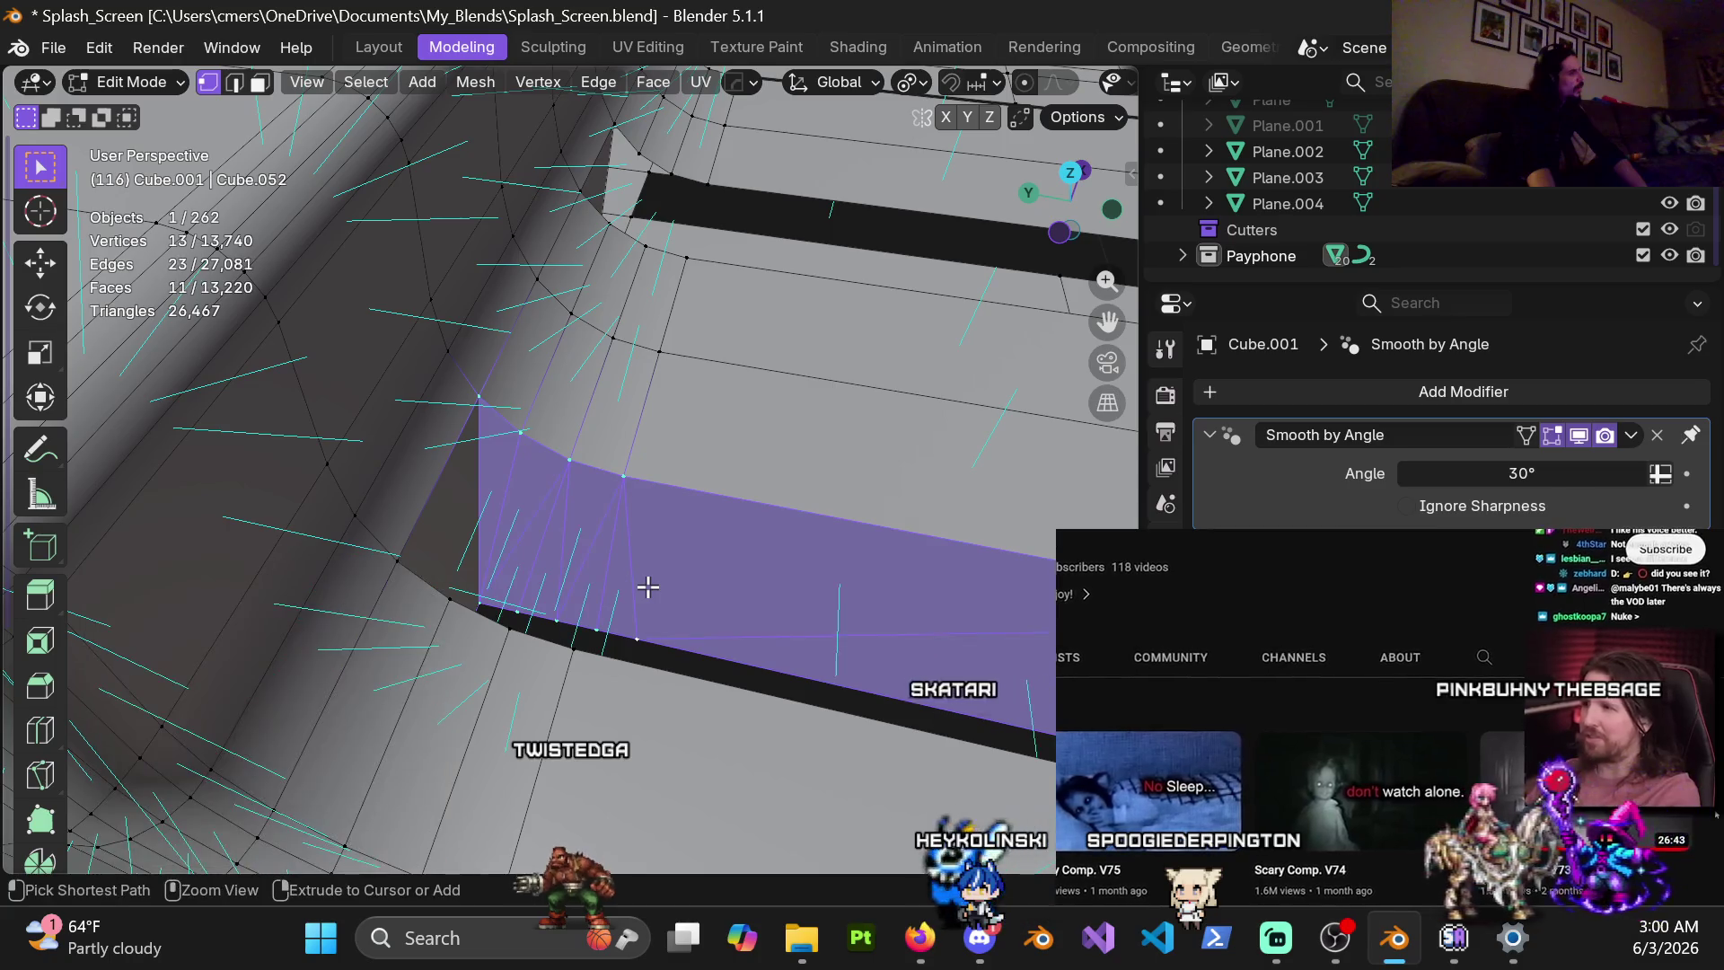
# Delete the filled faces and create a single quad face across the left gap
pyautogui.press('x')
pyautogui.click(648, 586)
pyautogui.click(517, 610)
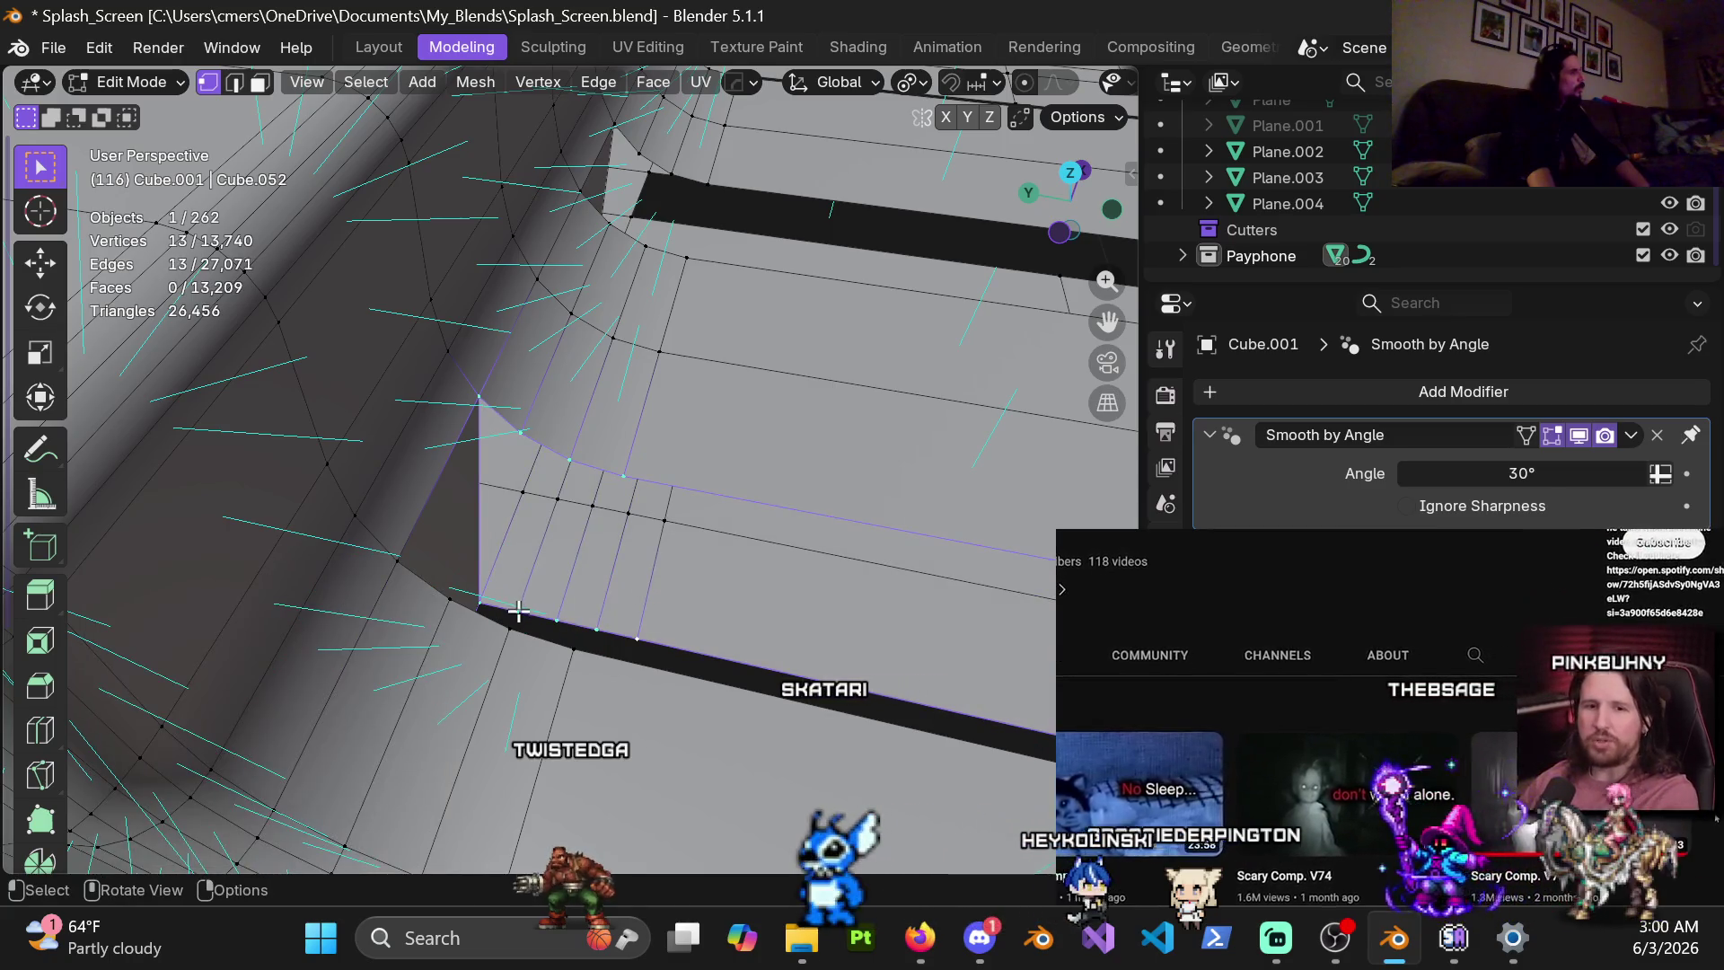
pyautogui.keyDown('shift'); pyautogui.click(521, 432); pyautogui.keyUp('shift')
pyautogui.keyDown('shift'); pyautogui.click(479, 397); pyautogui.keyUp('shift')
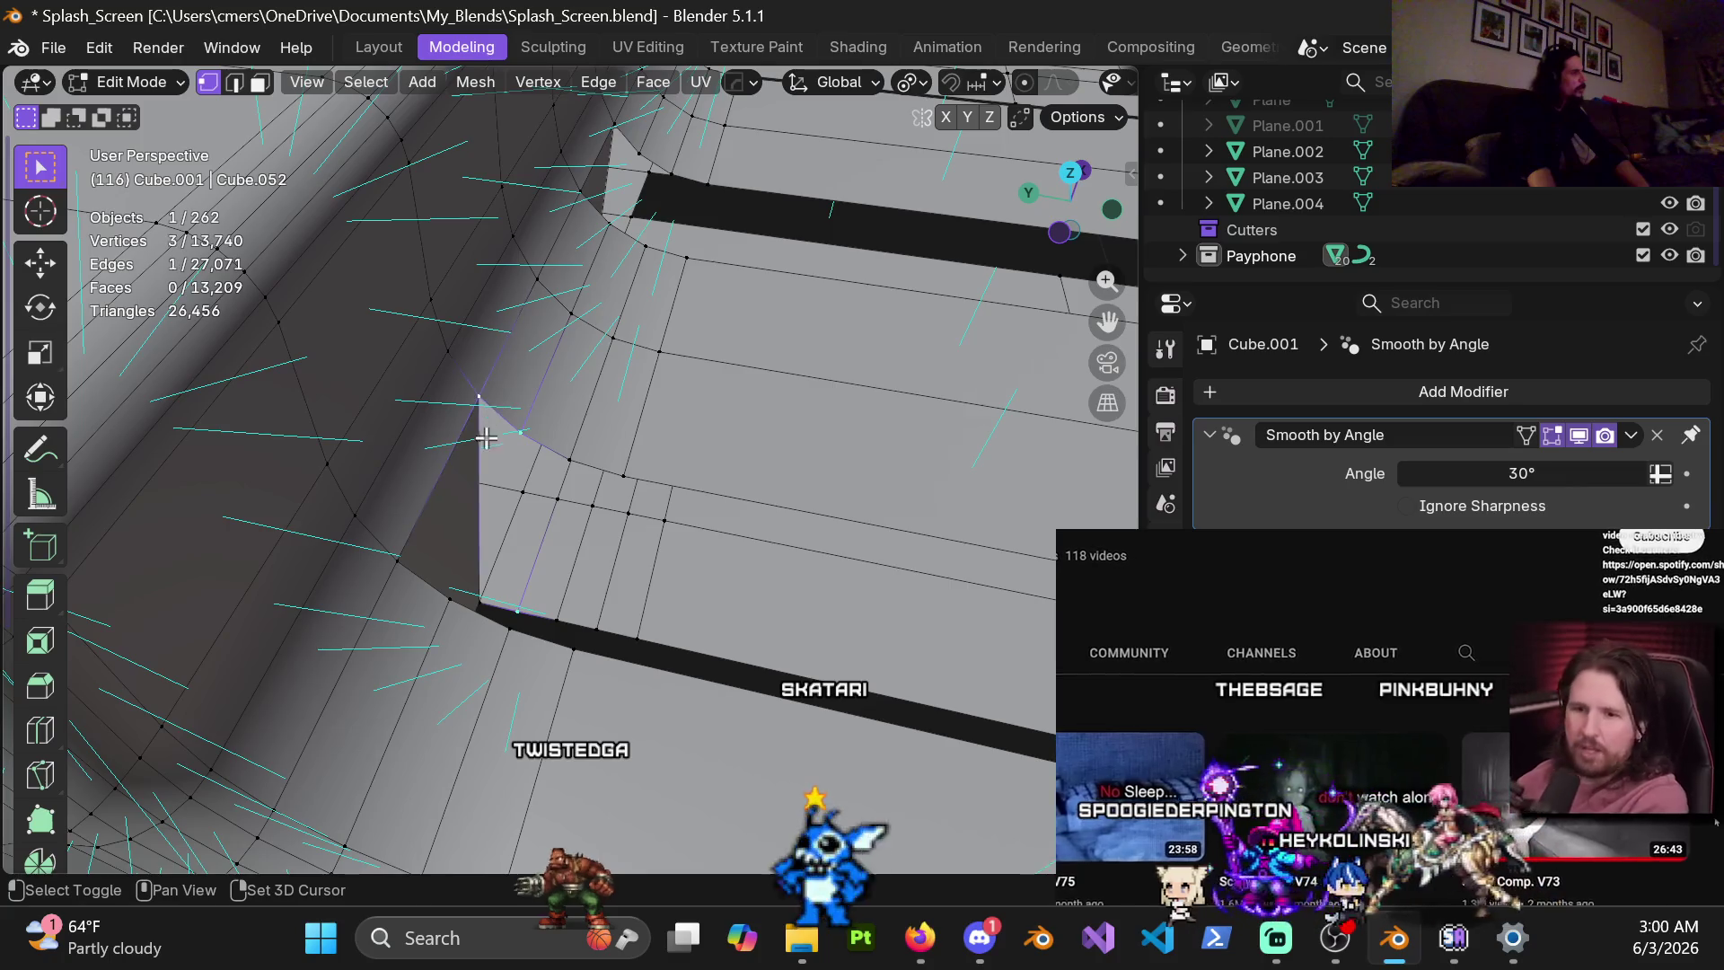
pyautogui.keyDown('shift'); pyautogui.click(479, 600); pyautogui.keyUp('shift')
pyautogui.press('f')
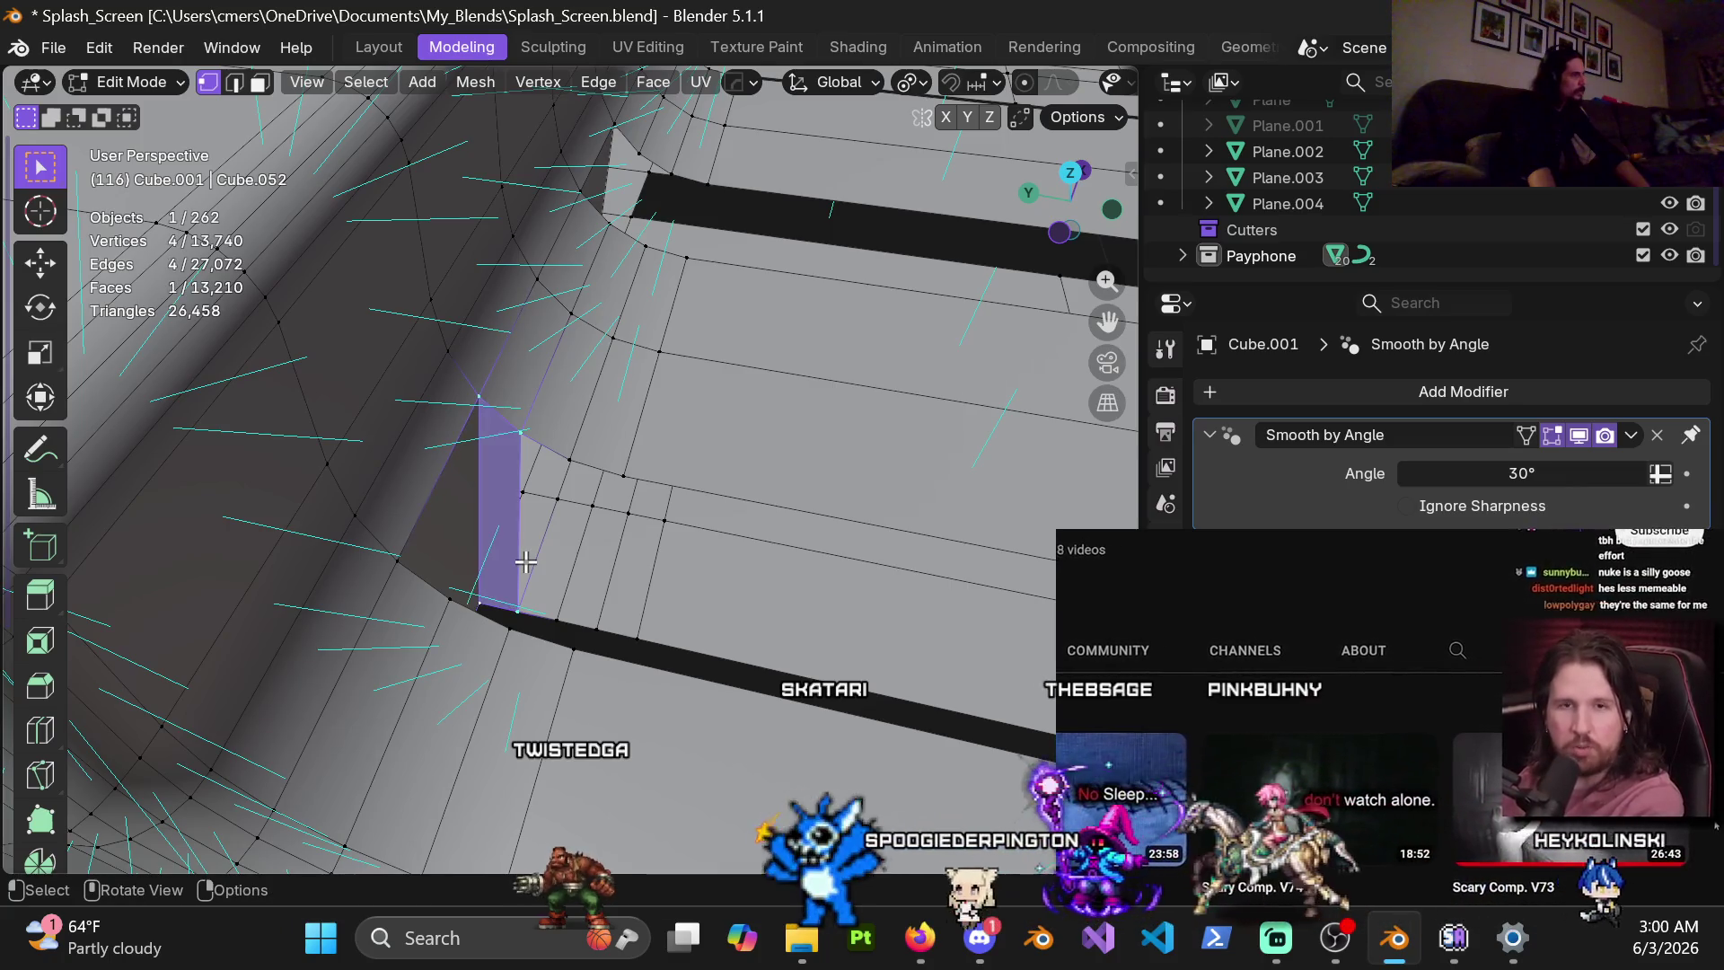
# Select the four corner vertices of the next gap and close the floating video player
pyautogui.click(569, 468)
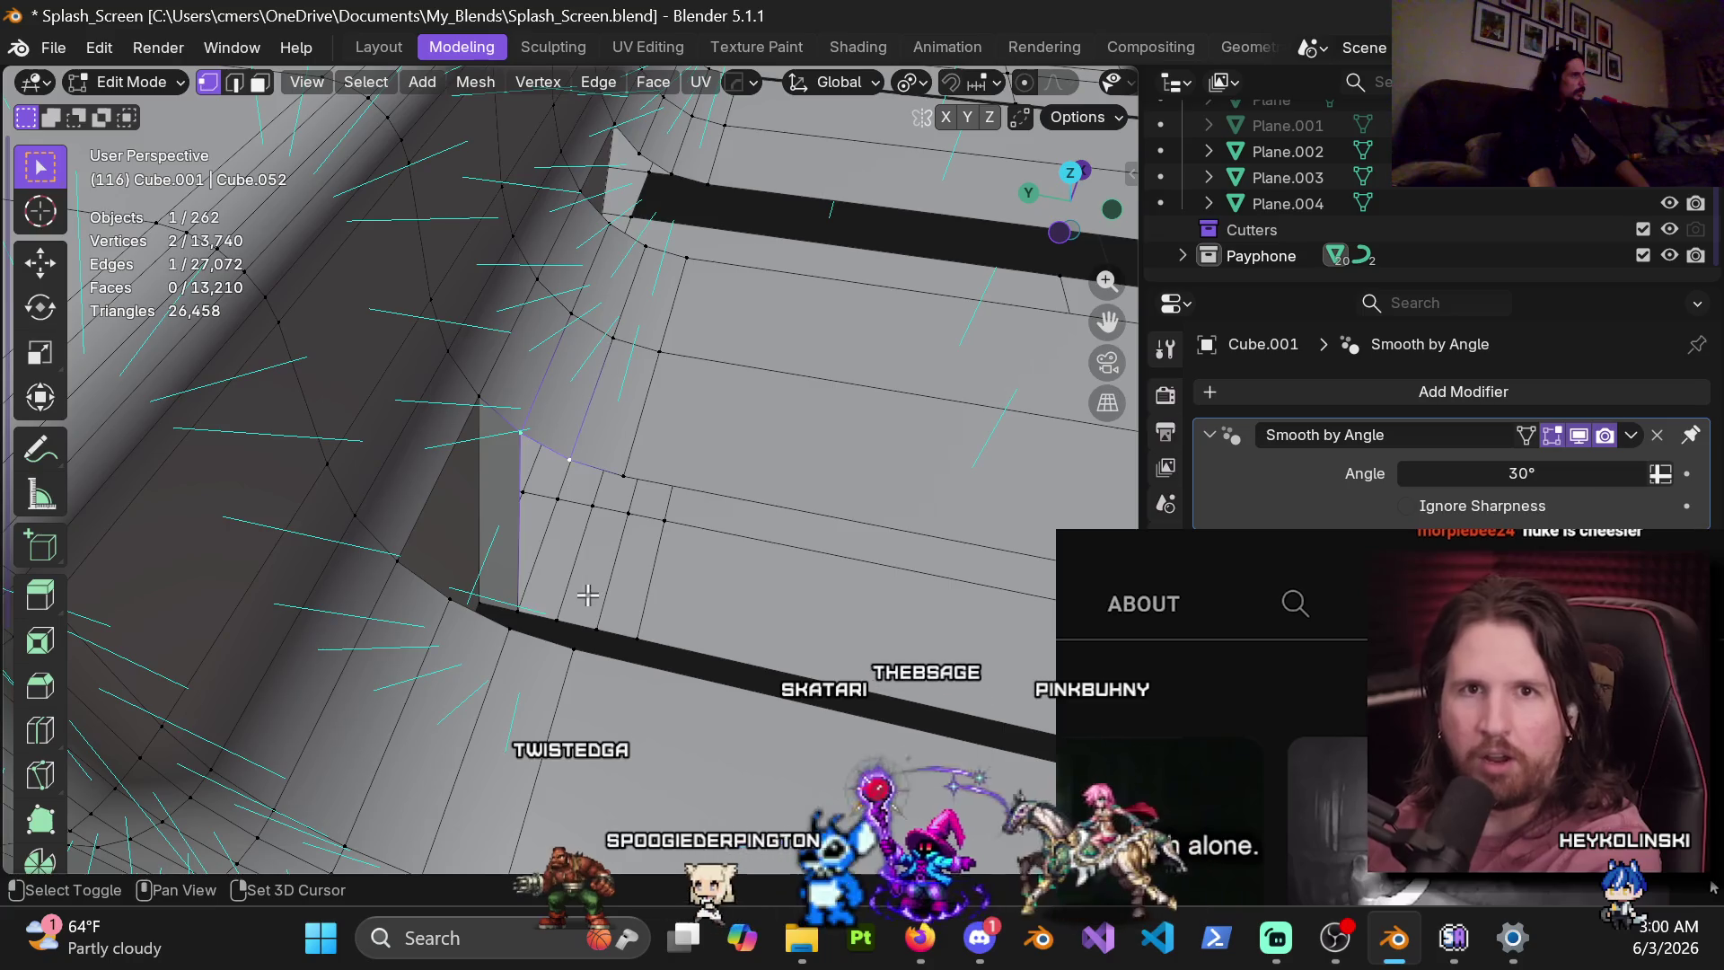
pyautogui.keyDown('shift'); pyautogui.click(556, 619); pyautogui.keyUp('shift')
pyautogui.keyDown('shift'); pyautogui.click(516, 603); pyautogui.keyUp('shift')
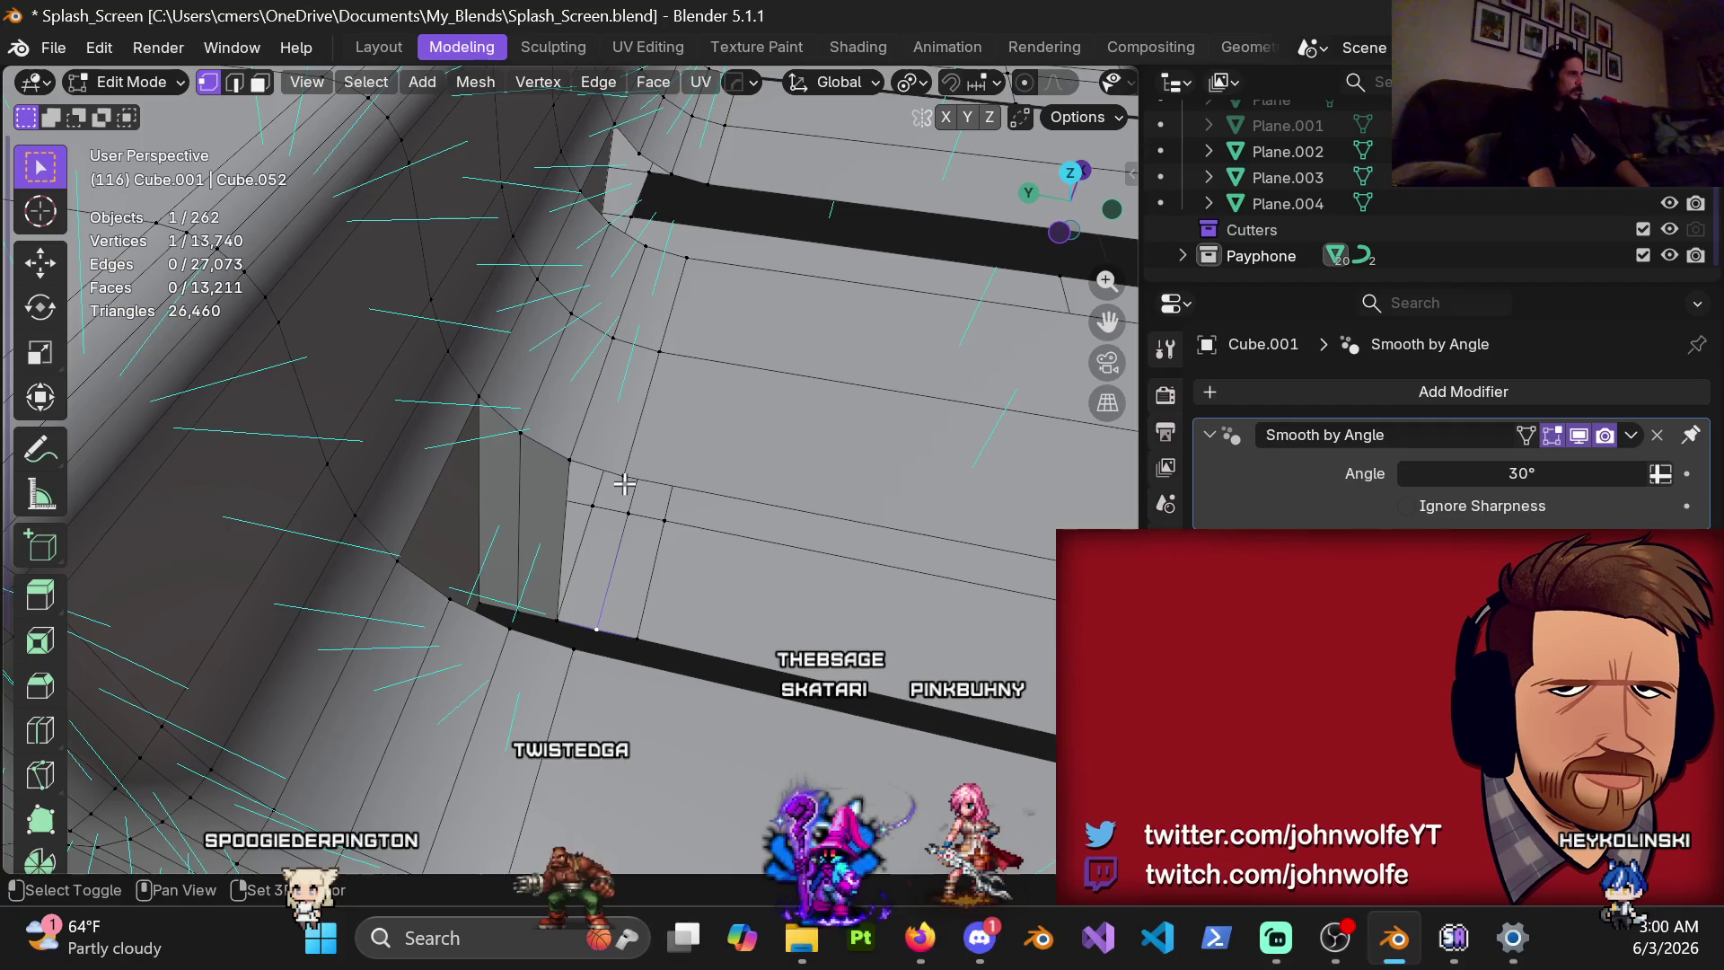
pyautogui.keyDown('shift'); pyautogui.click(582, 629); pyautogui.keyUp('shift')
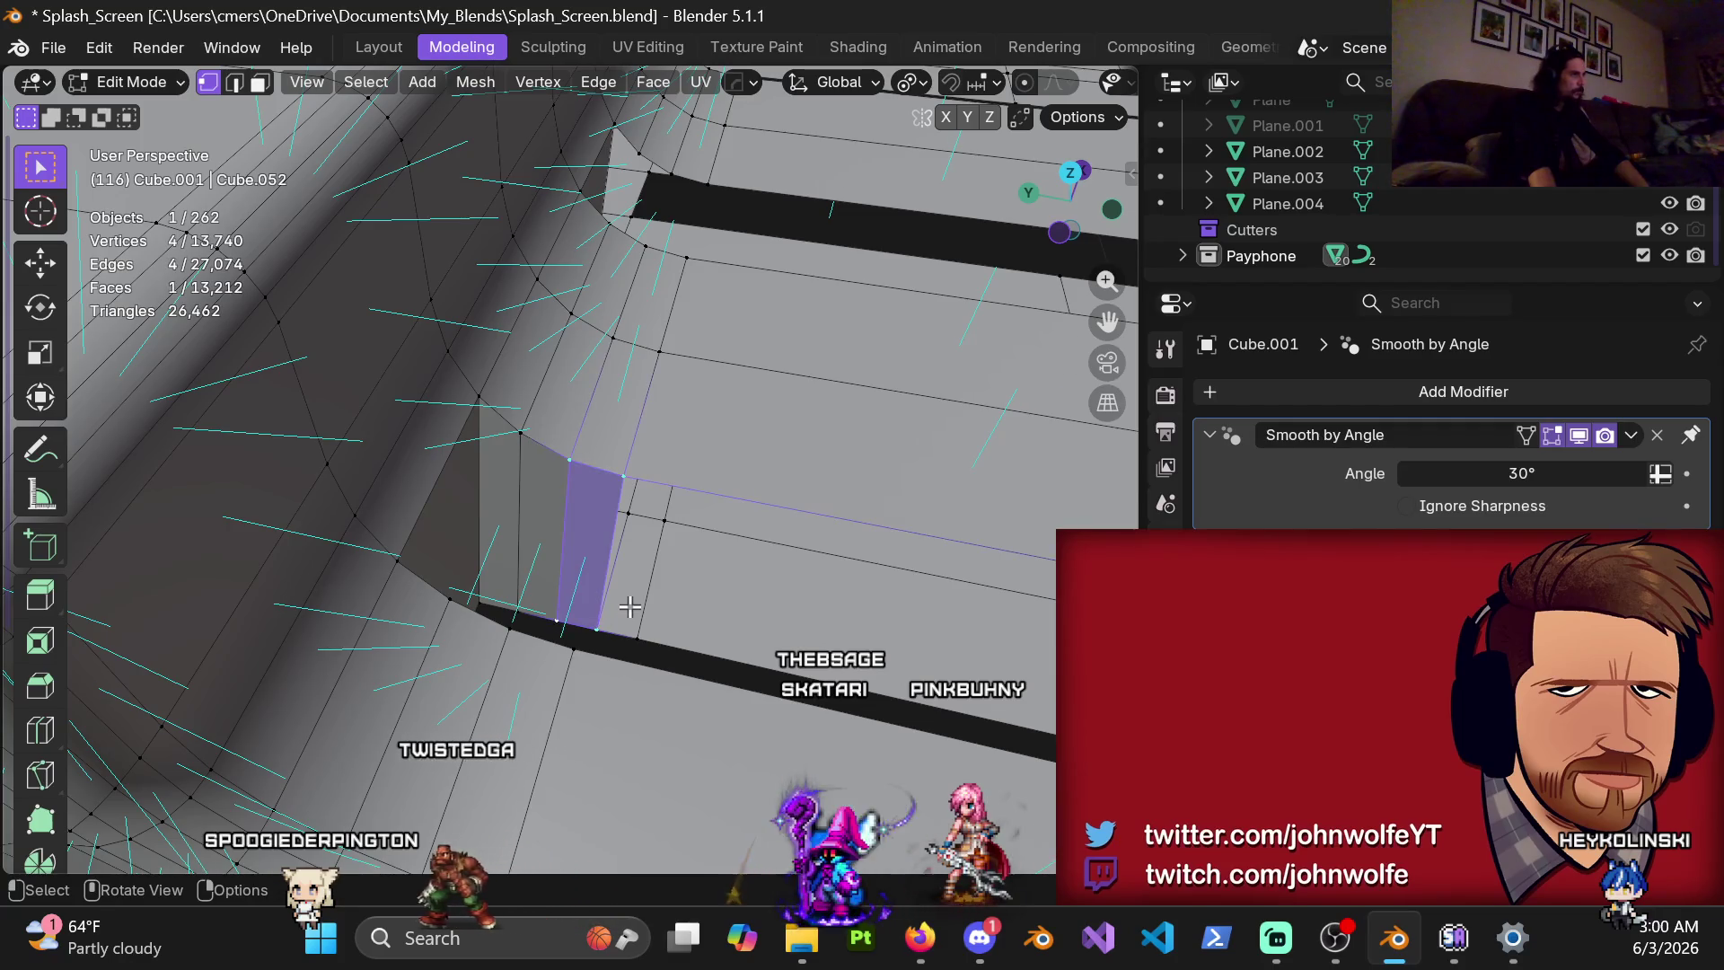
pyautogui.moveTo(1475, 789)
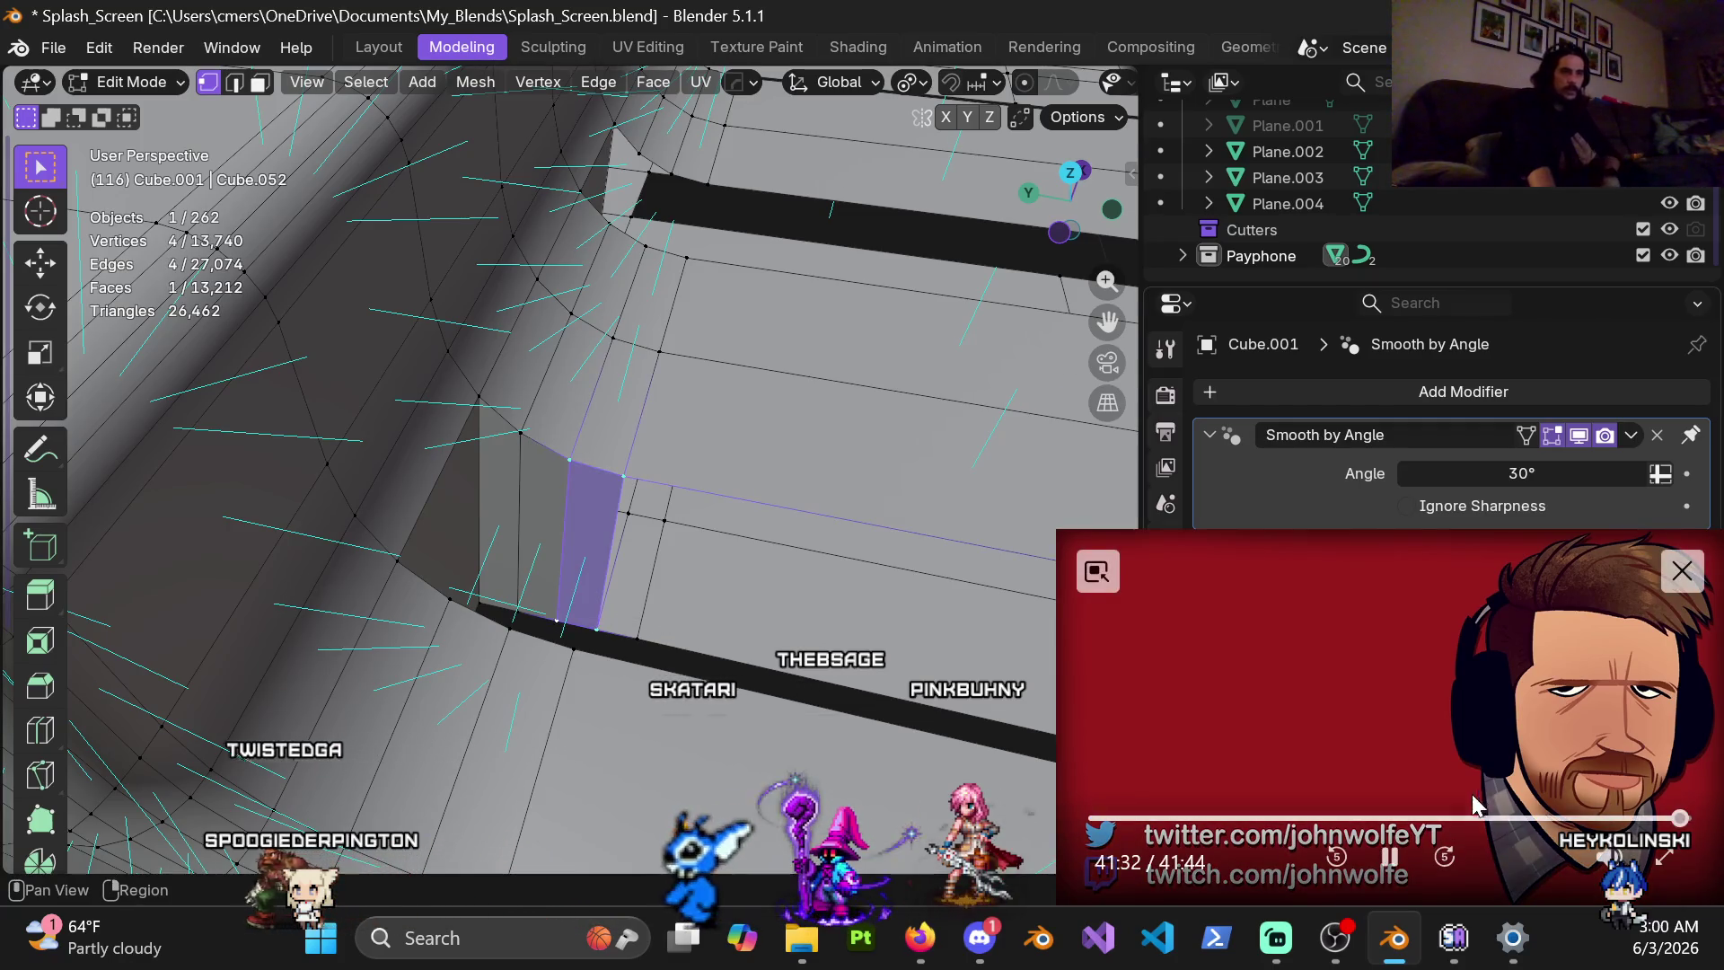
pyautogui.click(1681, 571)
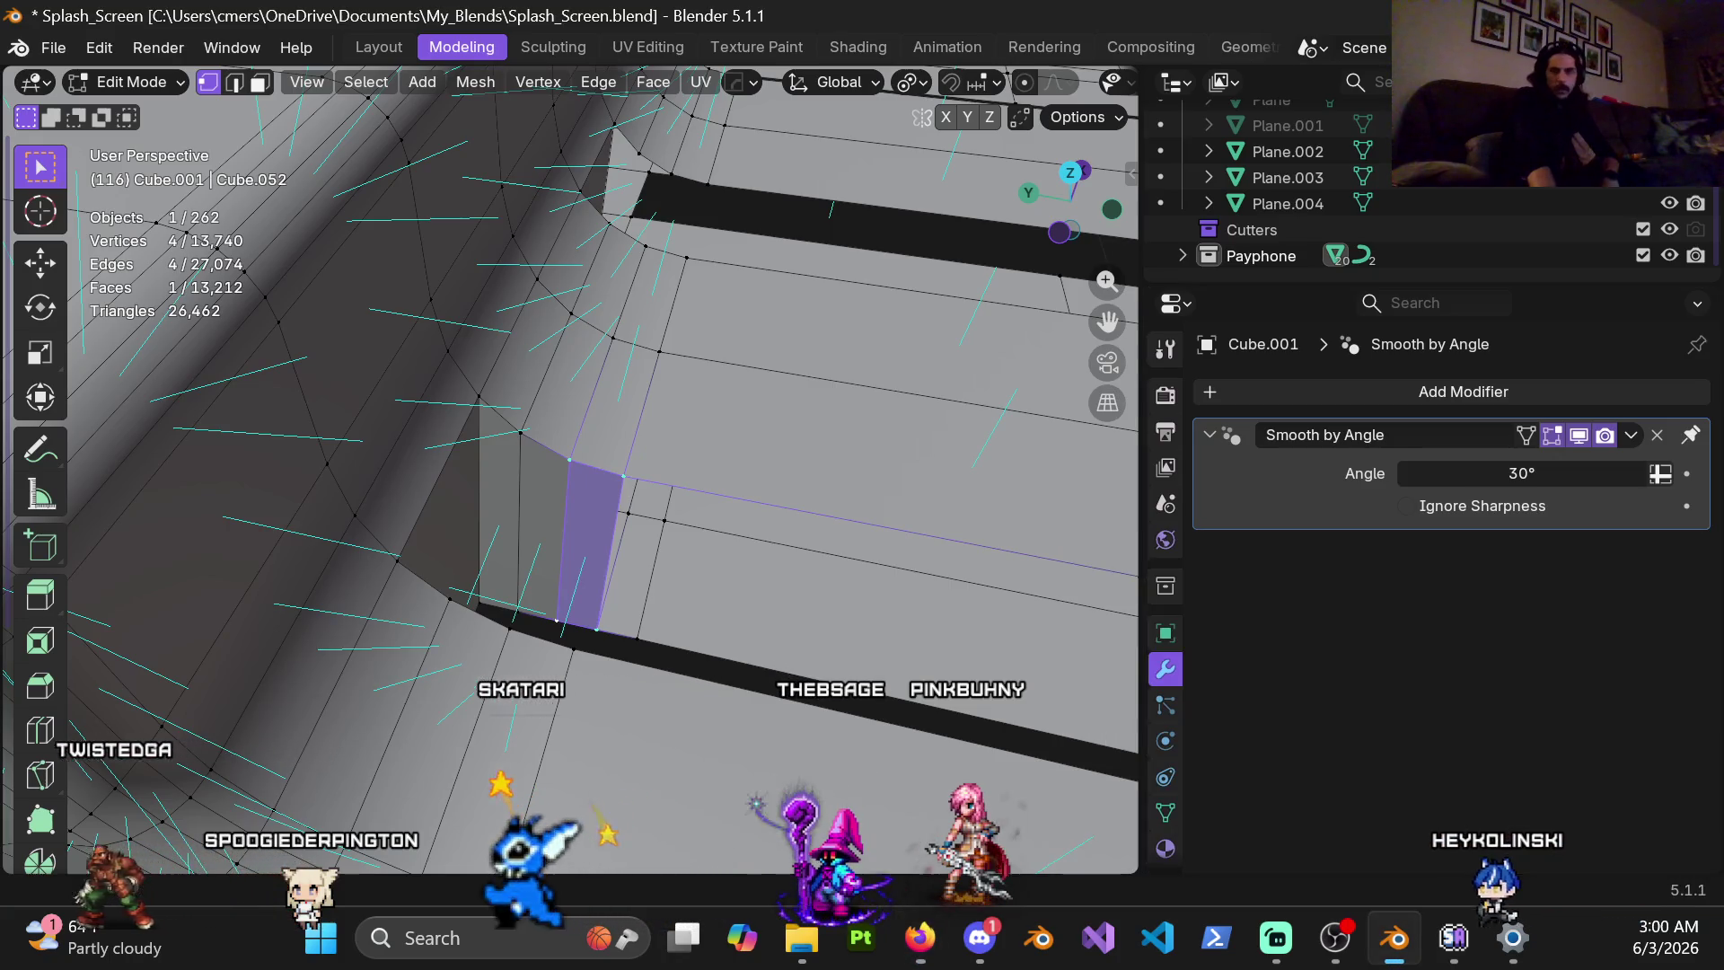
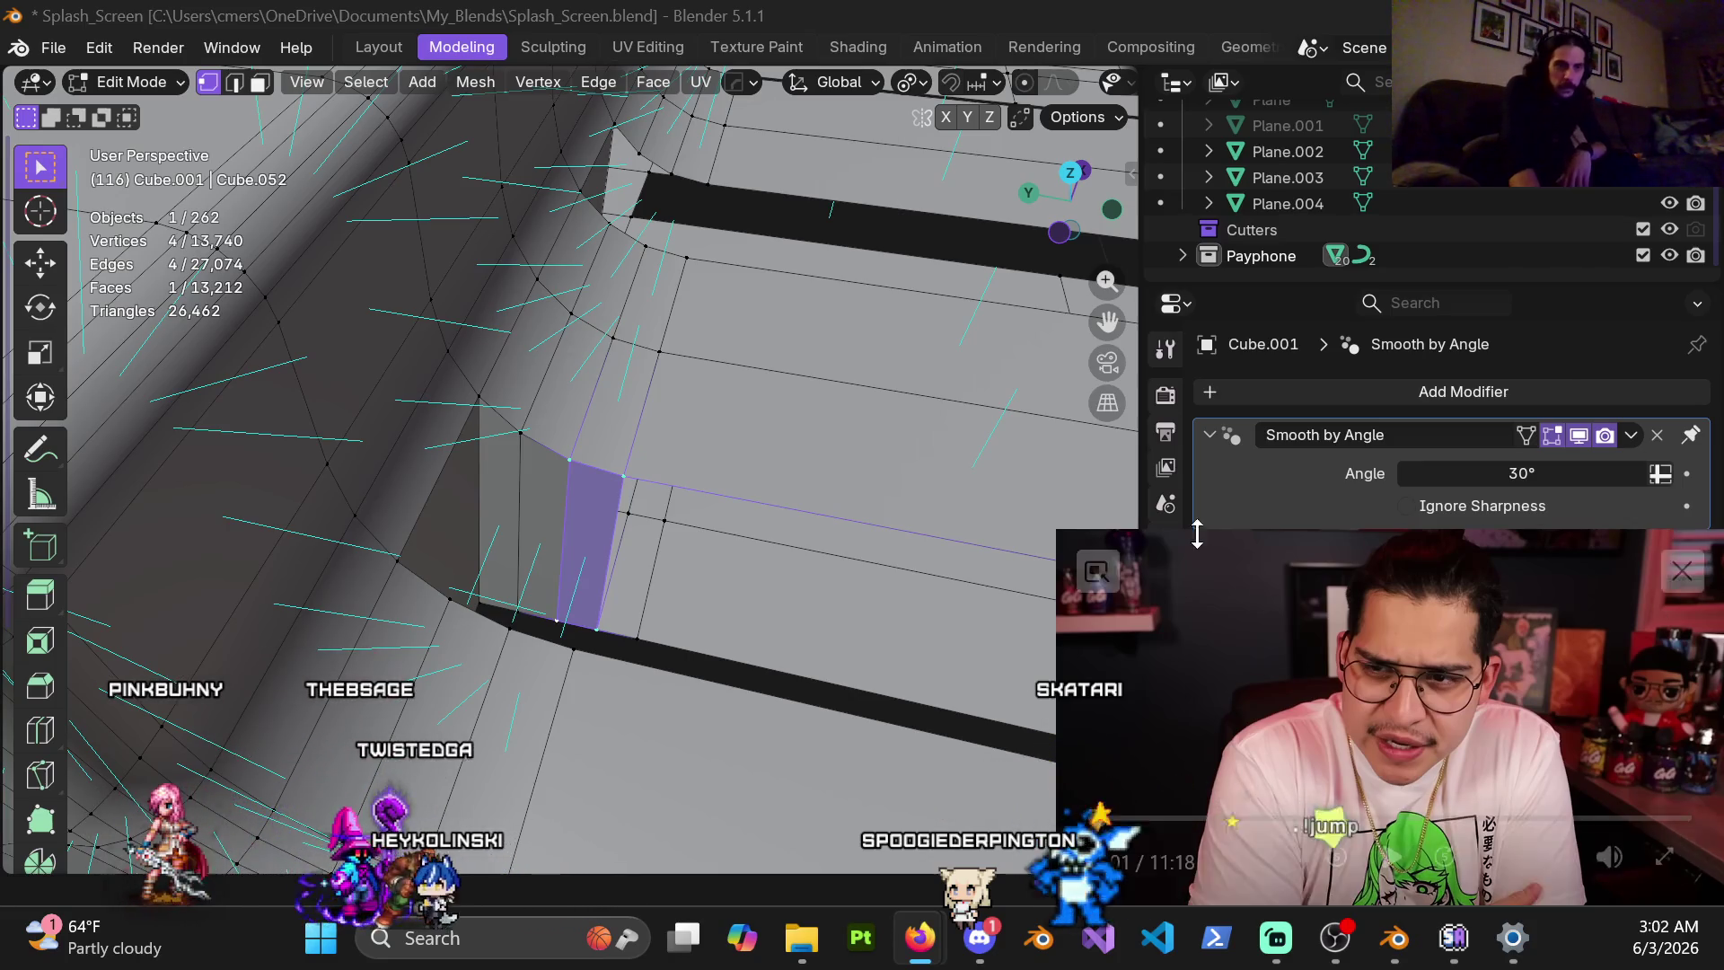
# Play and then pause the picture-in-picture reference video
pyautogui.moveTo(1420, 869)
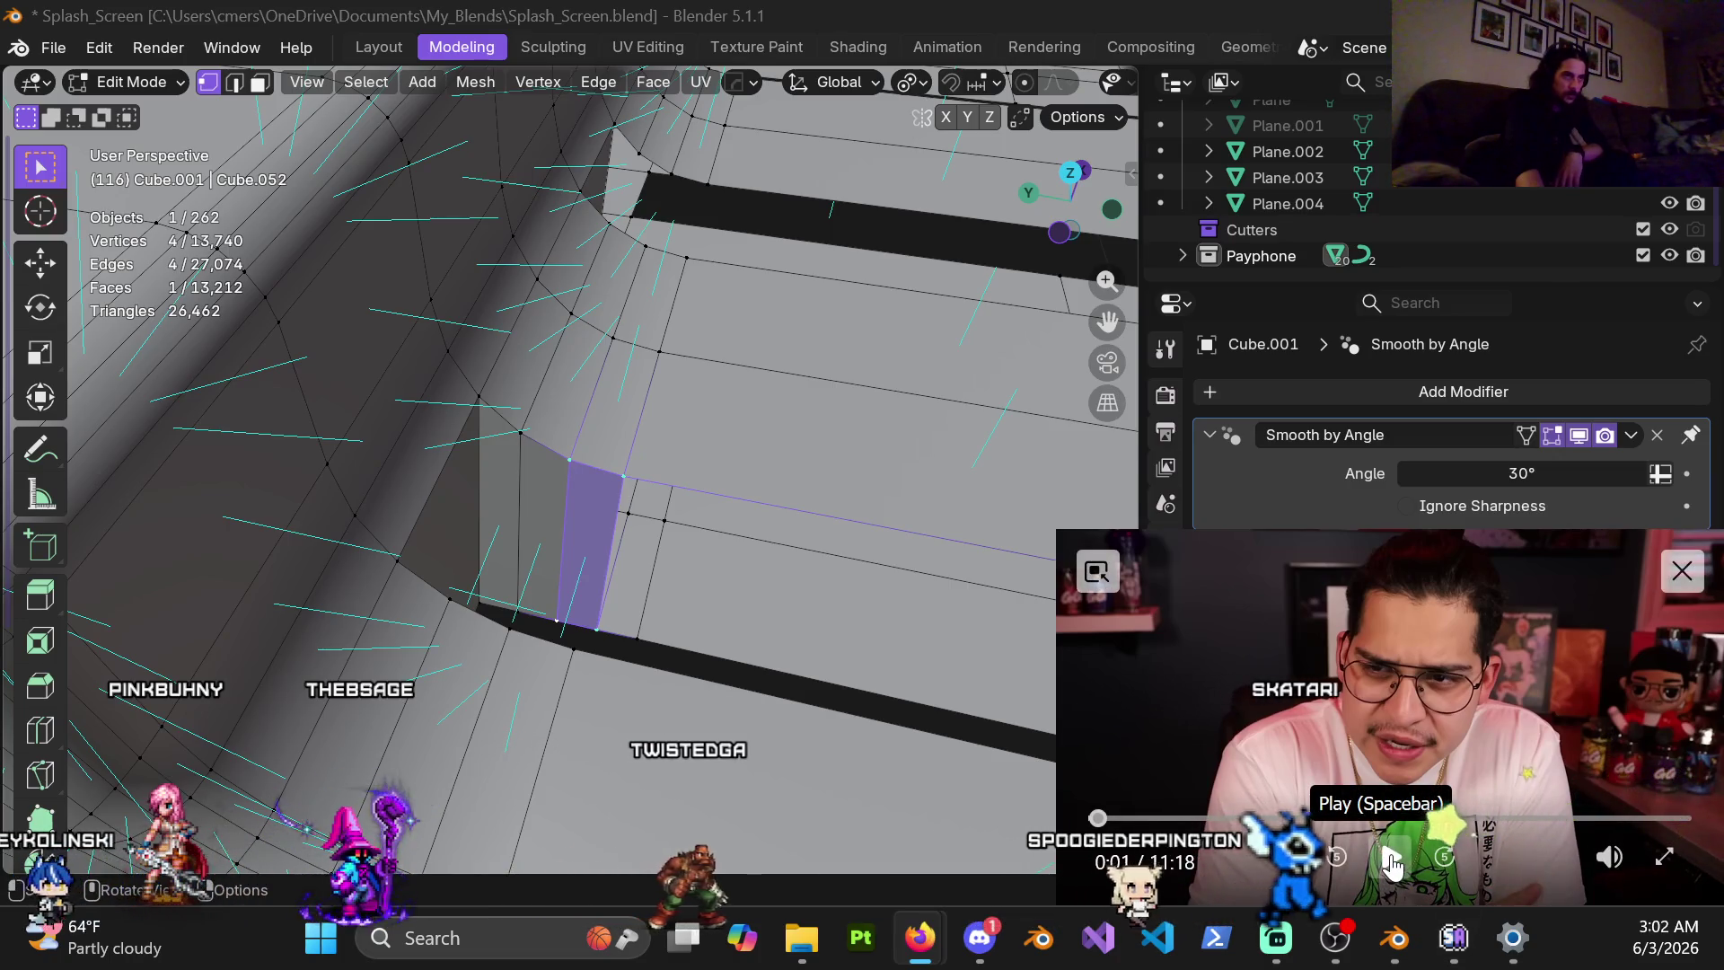
pyautogui.click(1392, 866)
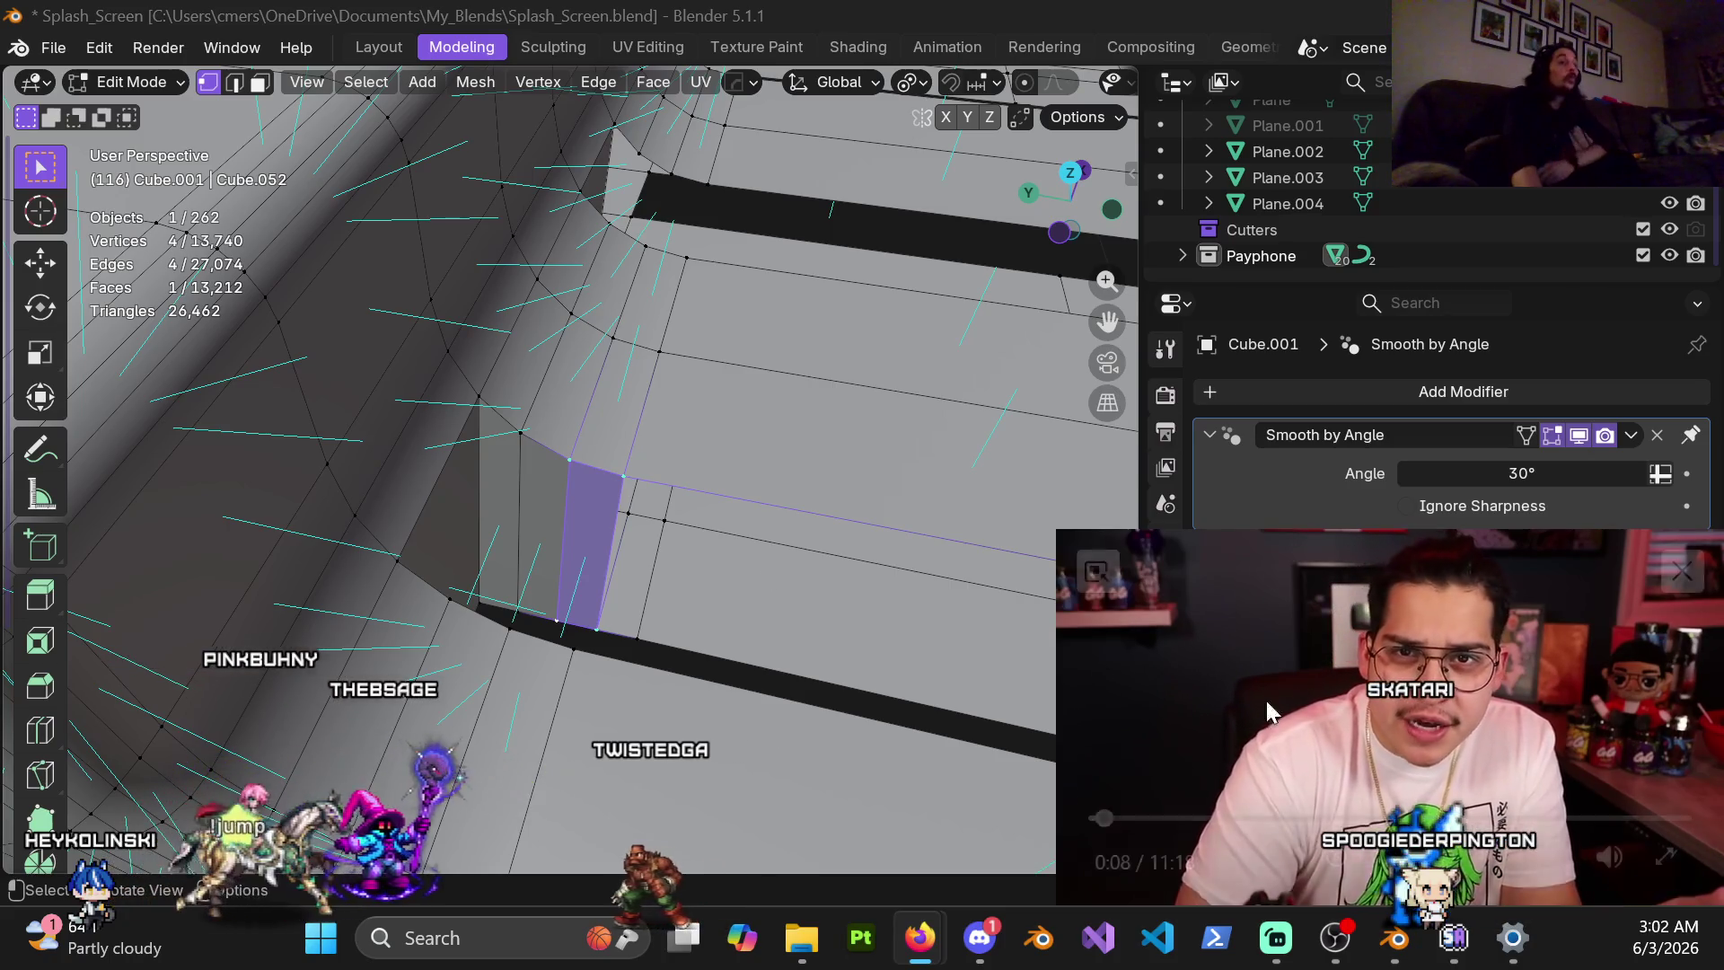
pyautogui.click(1203, 686)
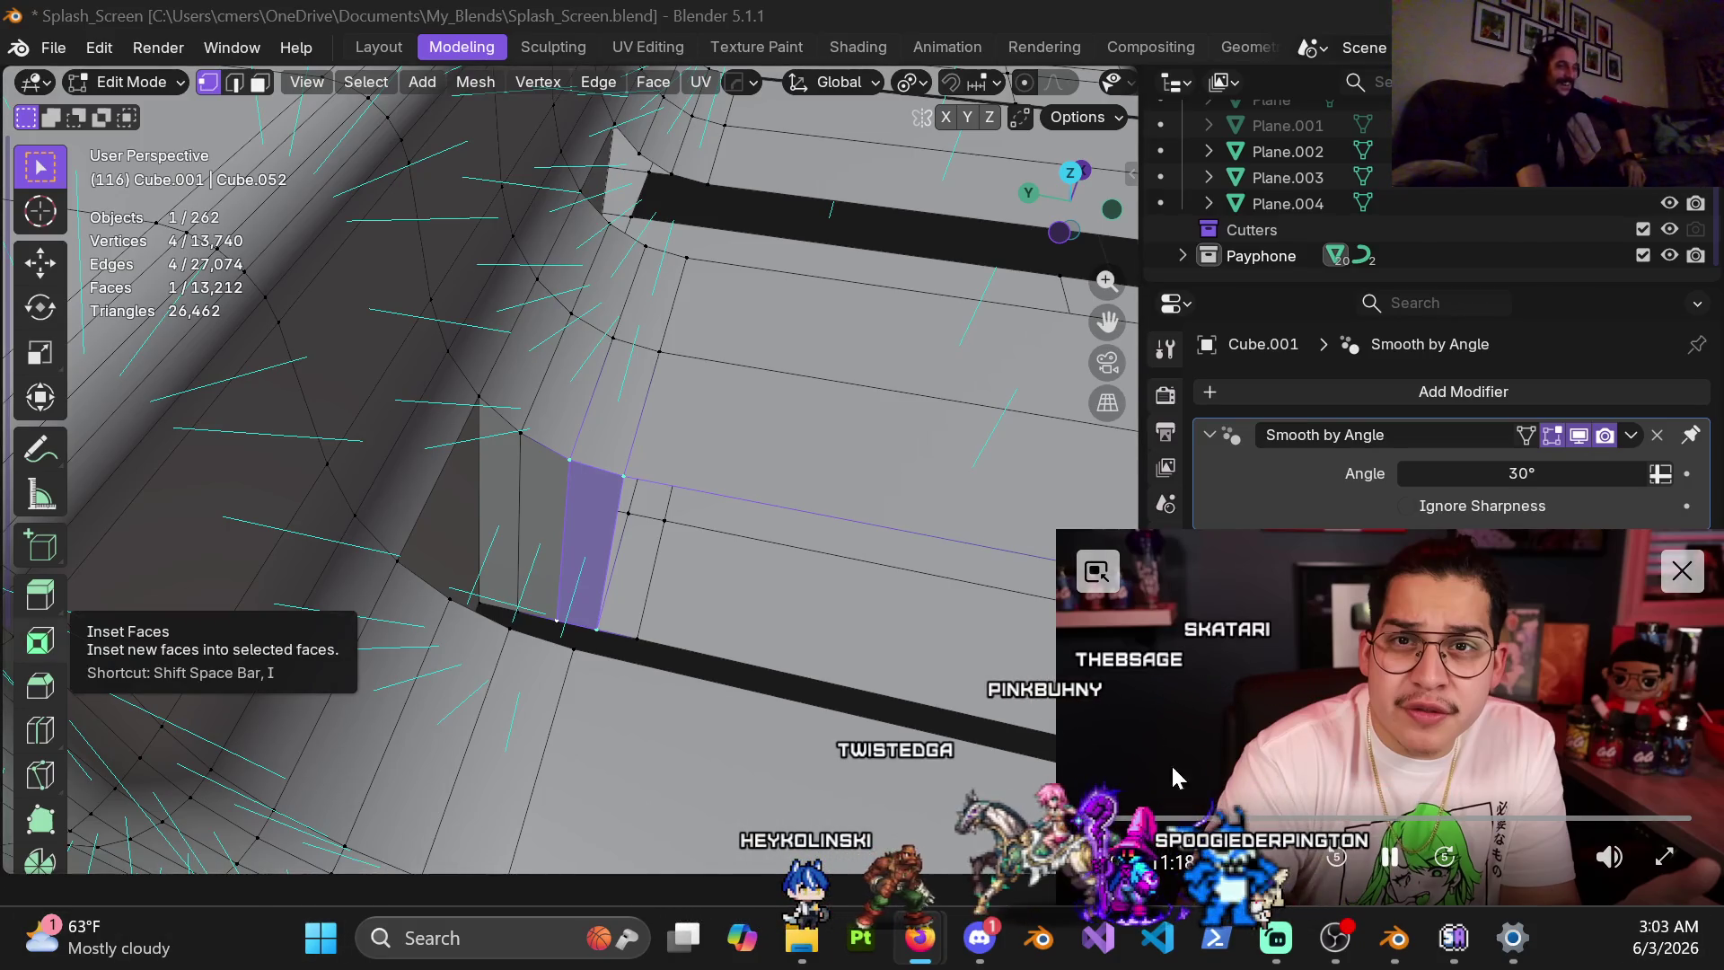
# Dissolve the edge loop beside the slot corner of Cube.001 into the surrounding faces
pyautogui.moveTo(683, 592); pyautogui.dragTo(700, 575, button='middle')
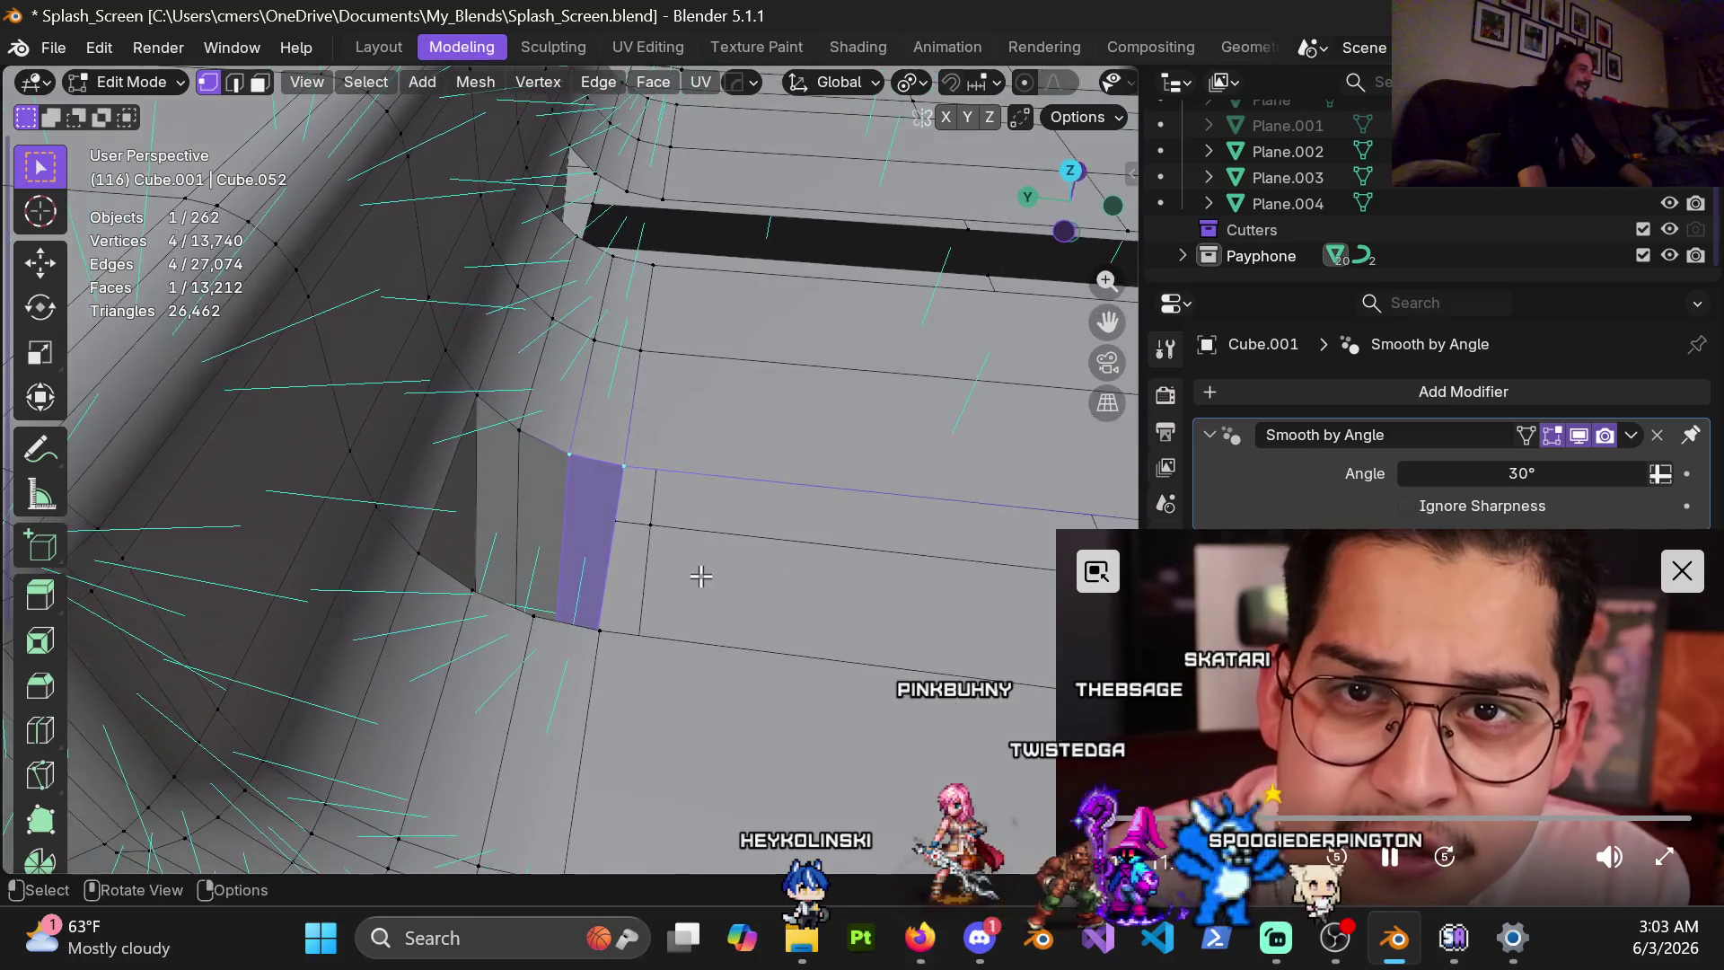
pyautogui.press('2')
pyautogui.keyDown('alt'); pyautogui.click(655, 576); pyautogui.keyUp('alt')
pyautogui.press('x')
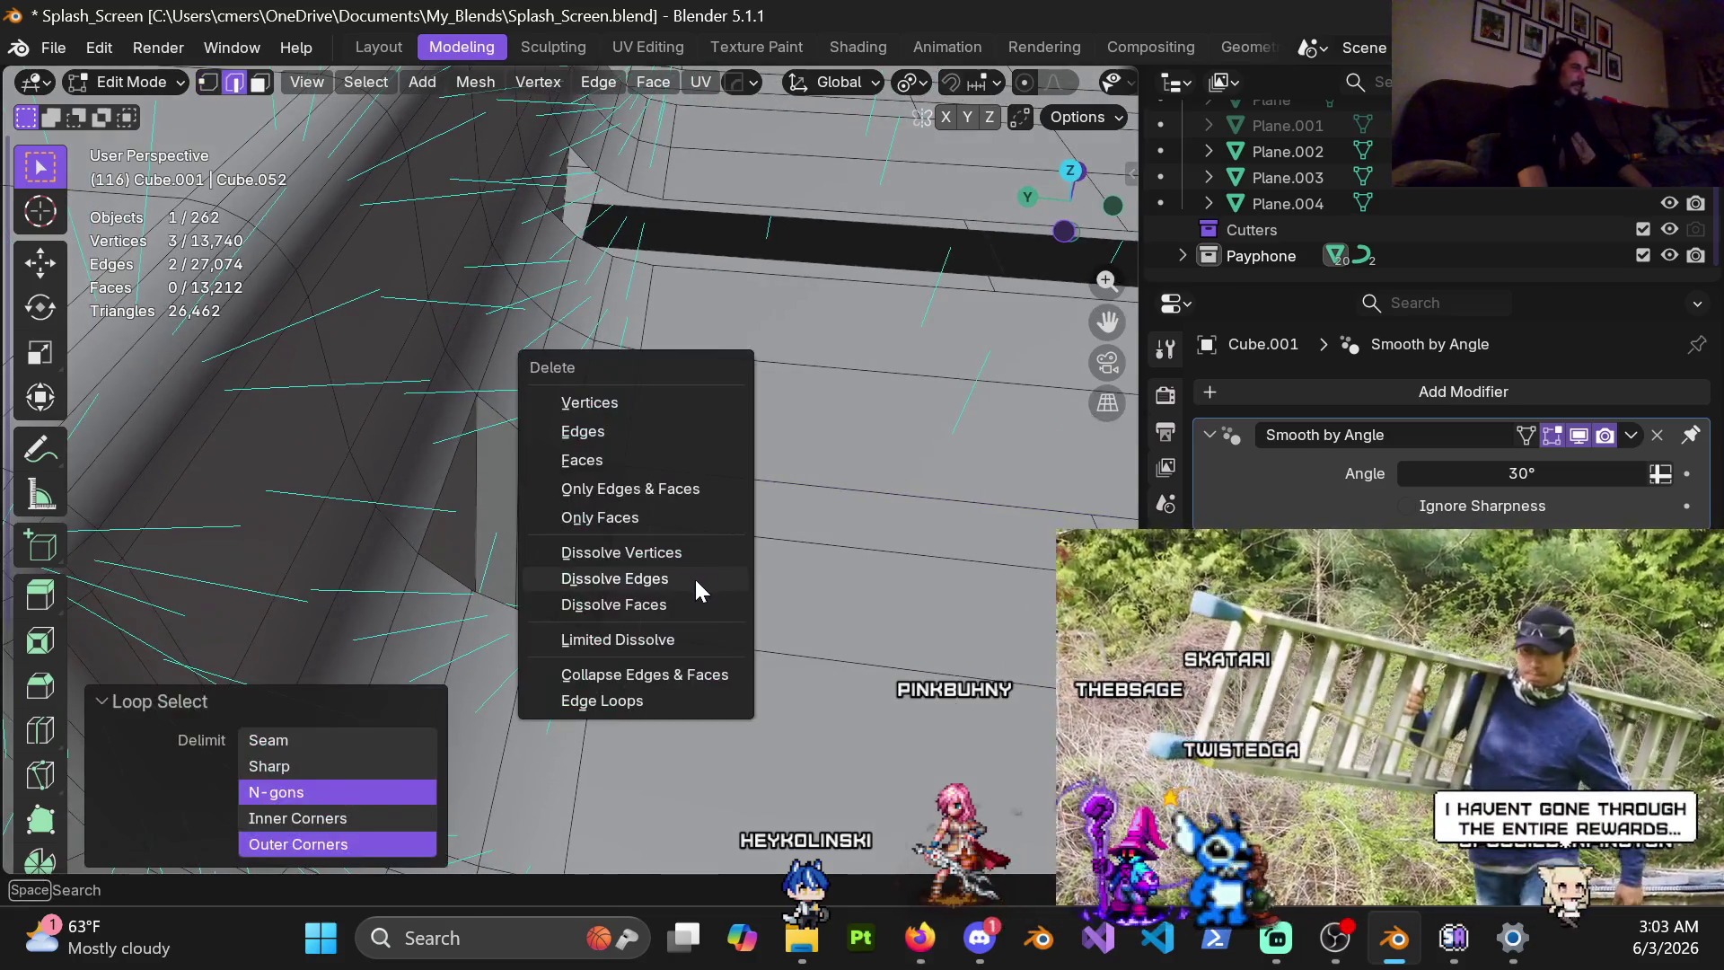
pyautogui.click(682, 579)
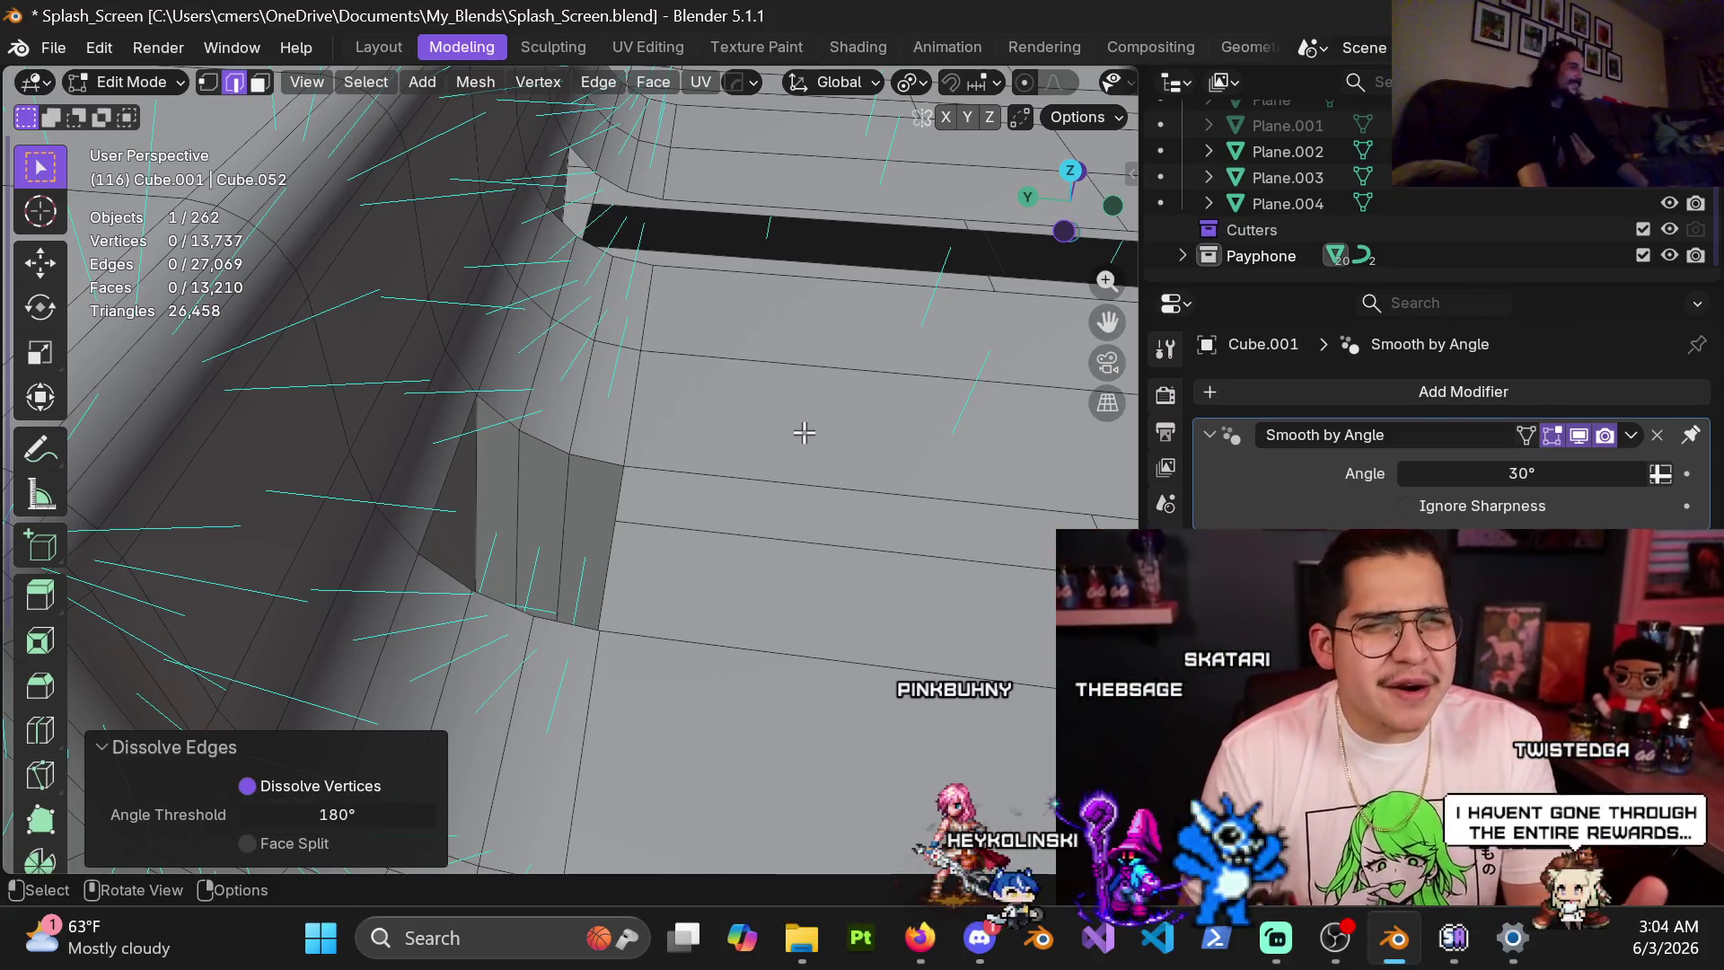
pyautogui.moveTo(781, 566)
pyautogui.mouseDown(button='middle')
pyautogui.moveTo(530, 558)
pyautogui.moveTo(547, 564)
pyautogui.mouseUp(button='middle')
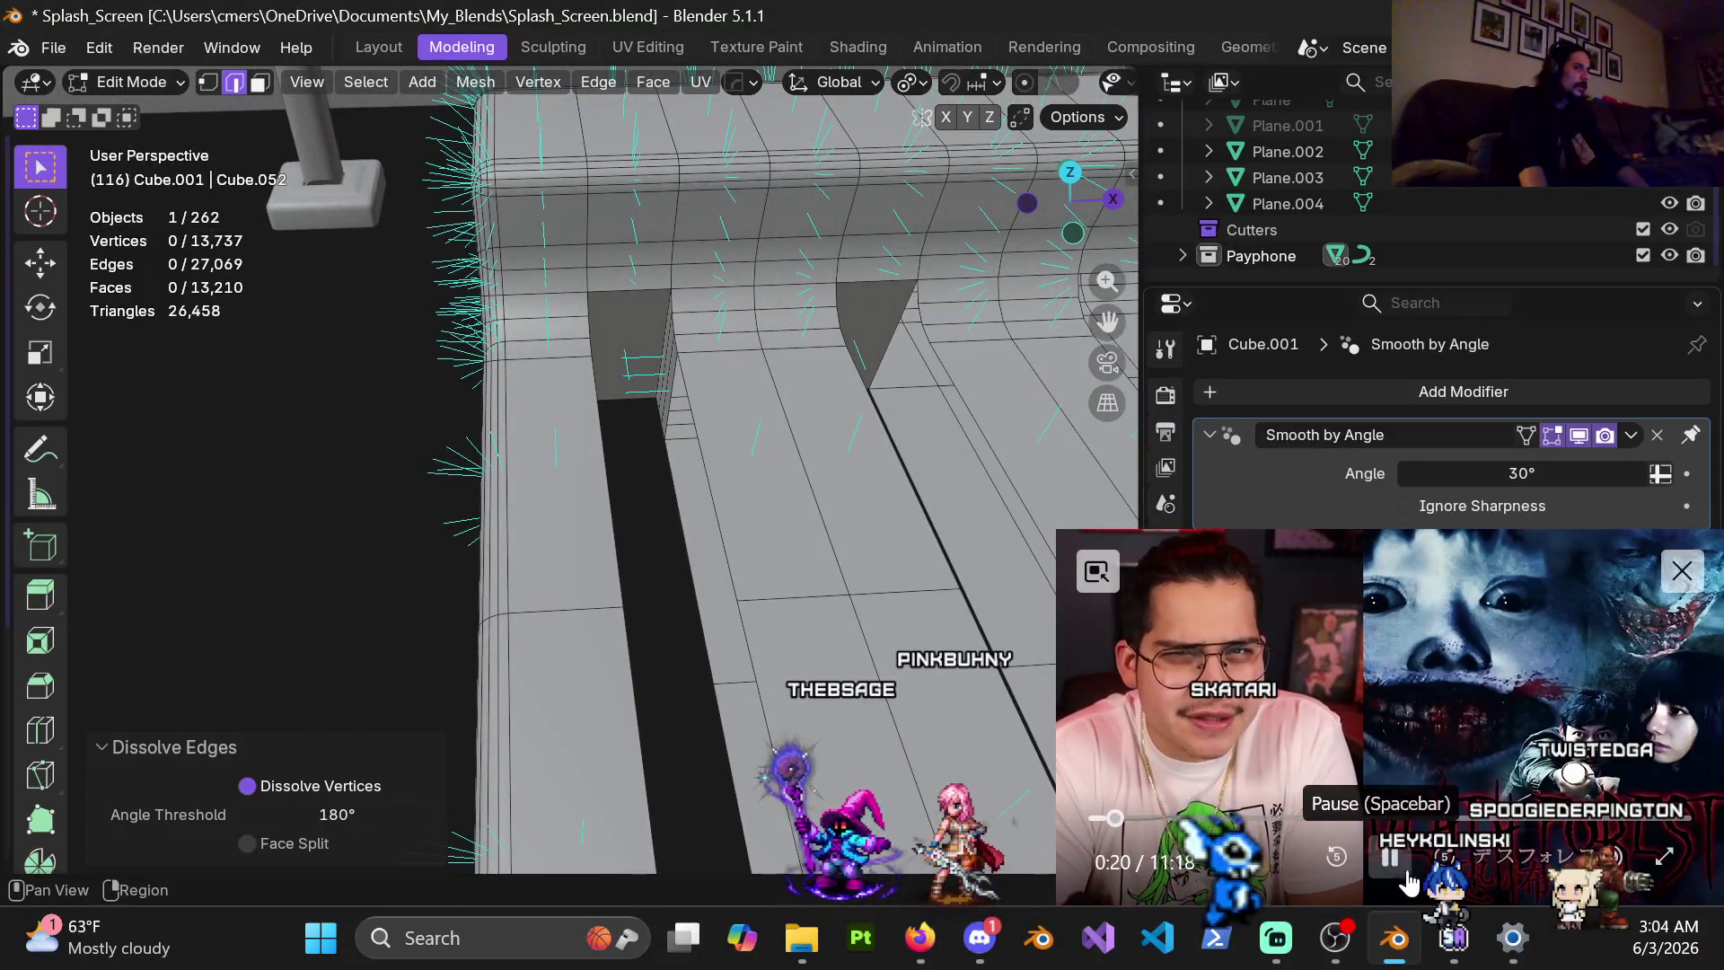
pyautogui.click(1389, 858)
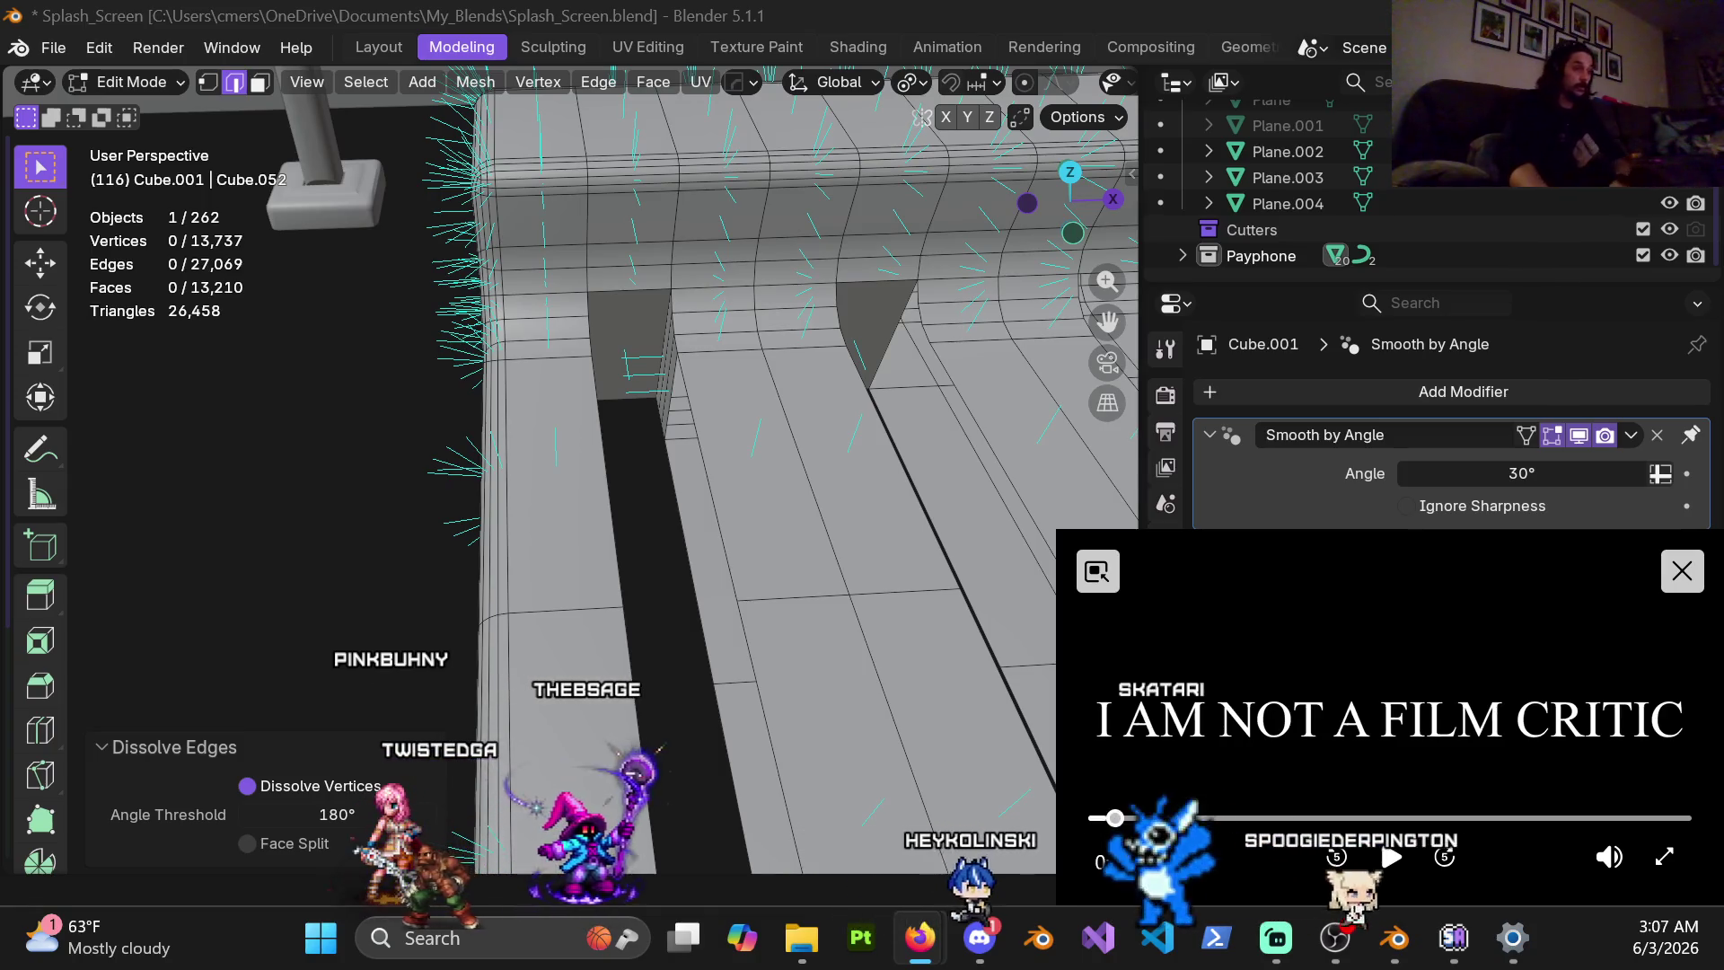
pyautogui.click(1391, 859)
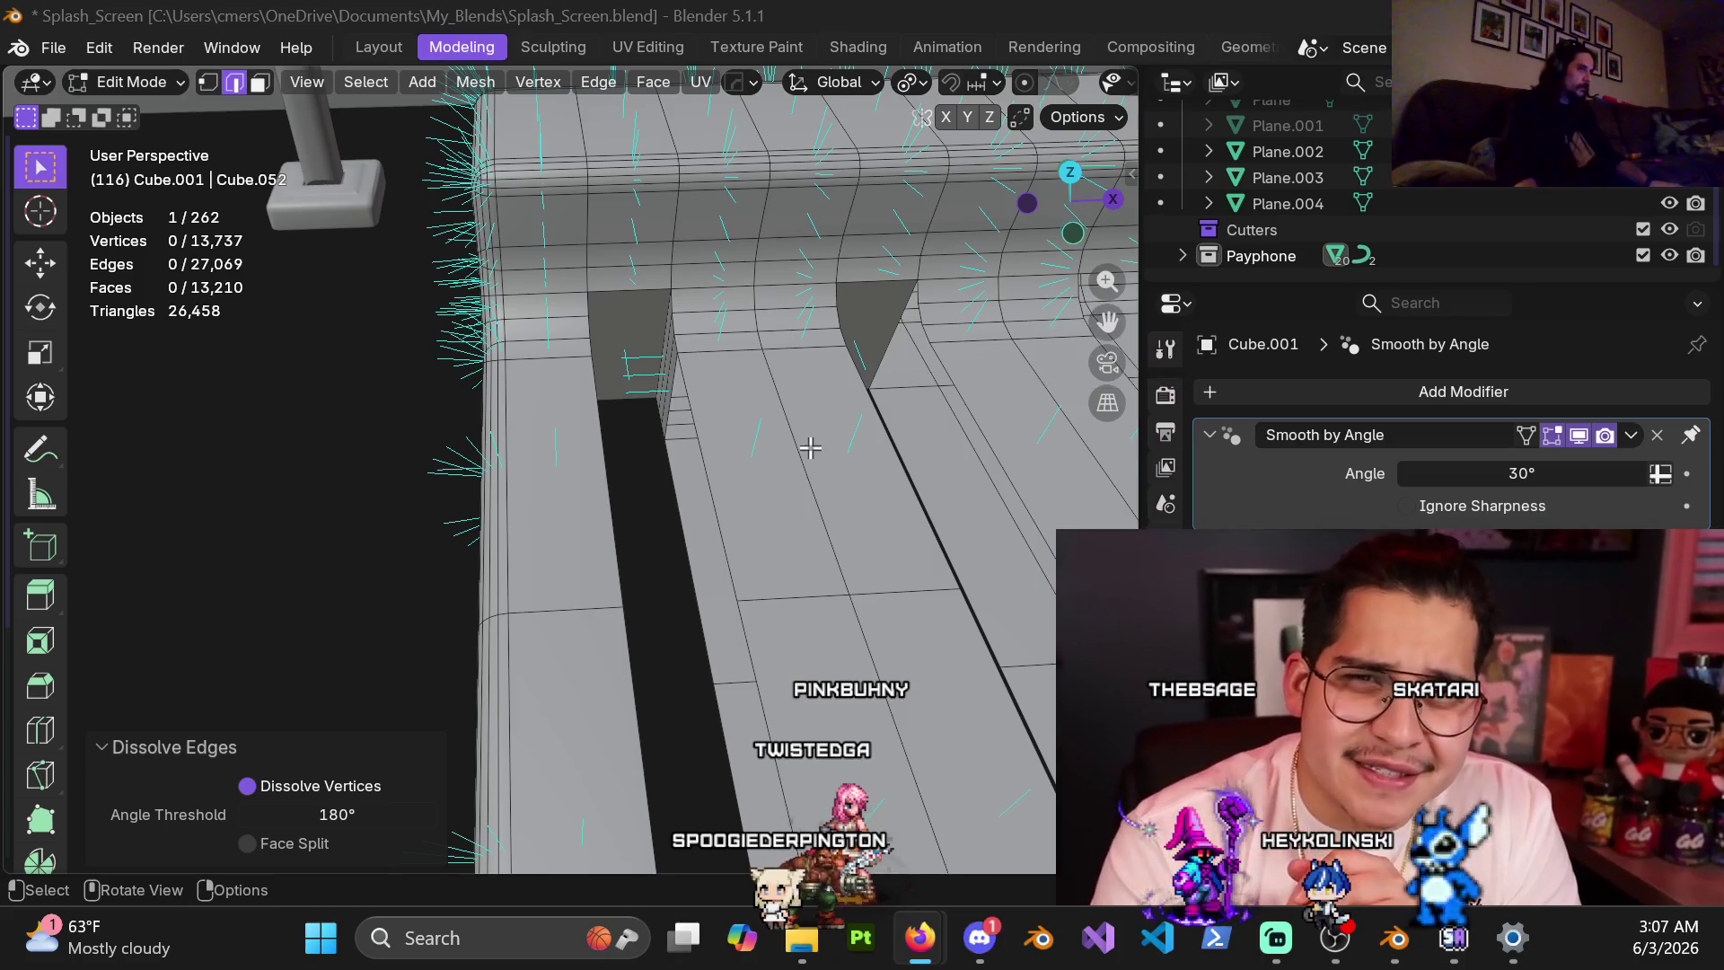
# Fill the open edge loop along the slot and add a supporting loop cut slid to -0.600
pyautogui.moveTo(808, 452); pyautogui.dragTo(906, 399, button='middle')
pyautogui.keyDown('shift'); pyautogui.moveTo(797, 479); pyautogui.dragTo(688, 444, button='middle'); pyautogui.keyUp('shift')
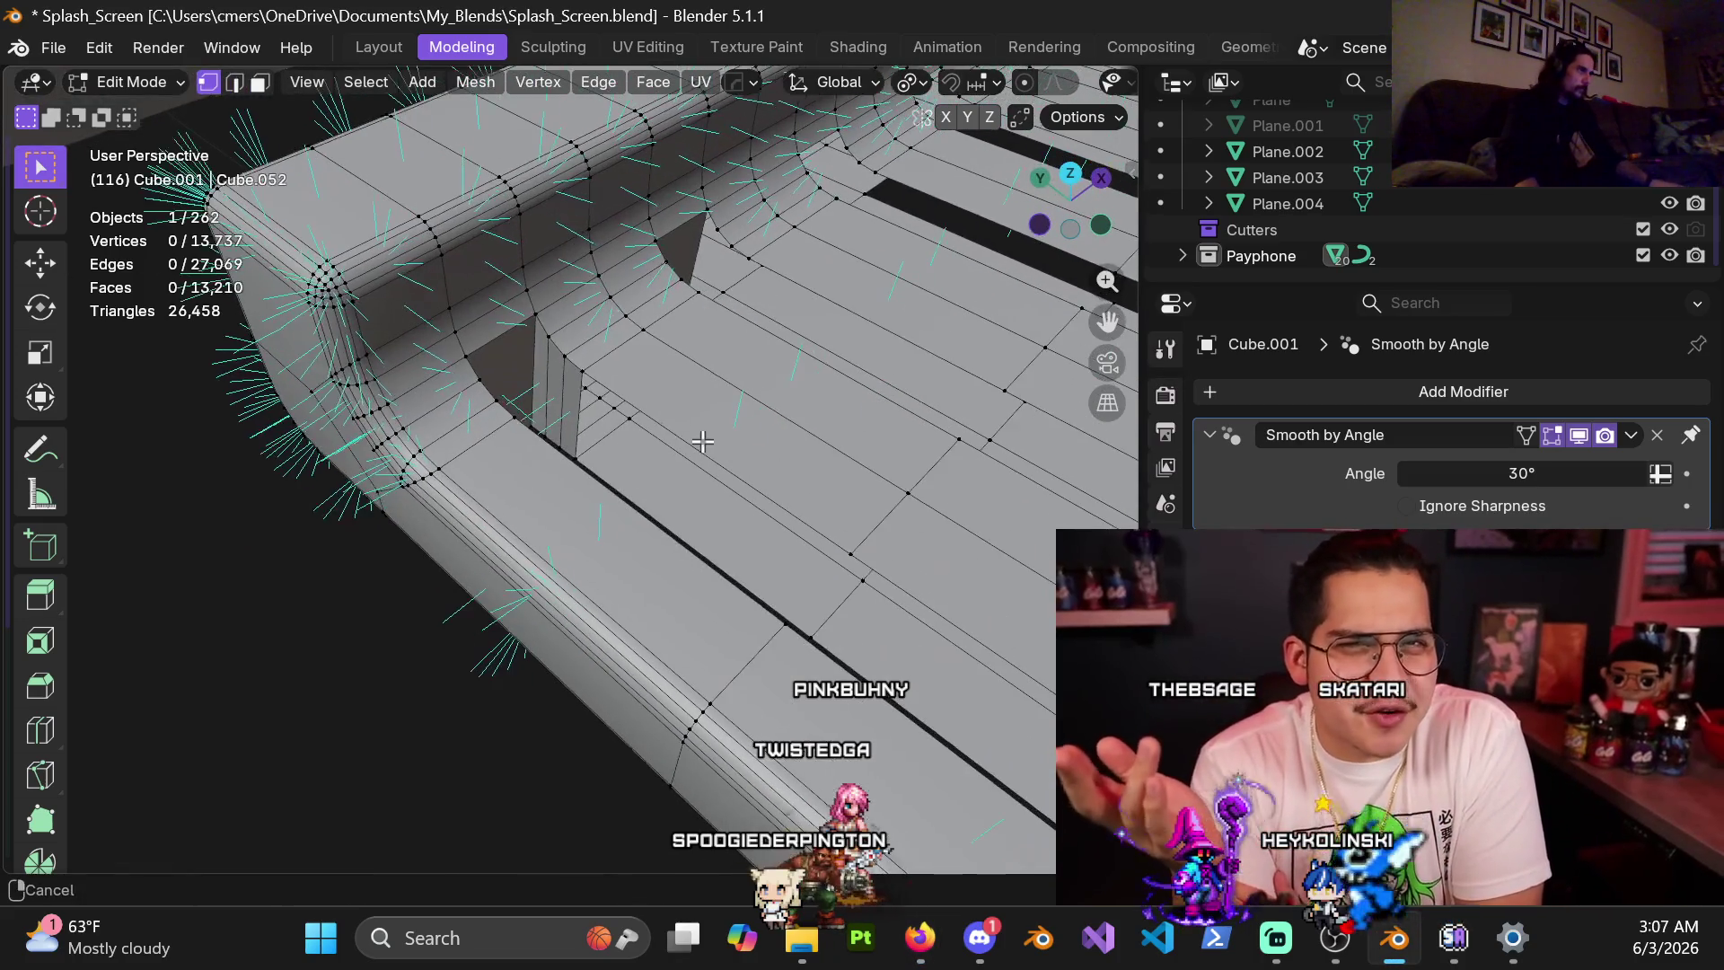
pyautogui.keyDown('alt'); pyautogui.click(689, 443); pyautogui.keyUp('alt')
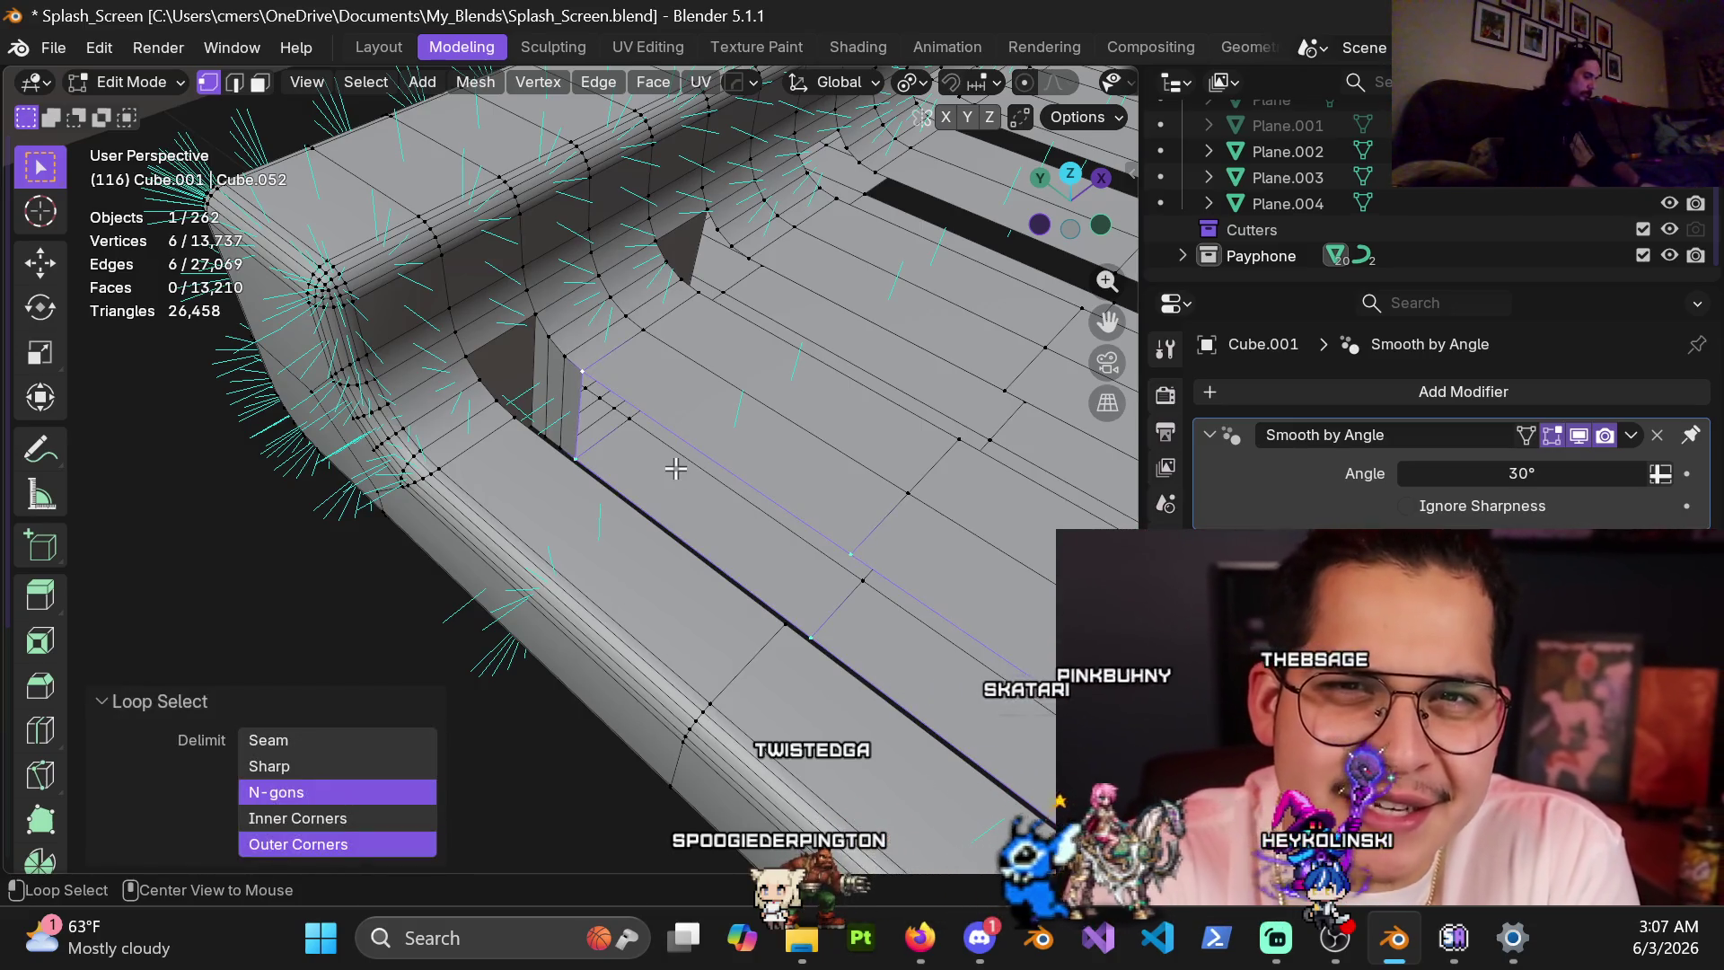
pyautogui.hotkey('alt', 'f')
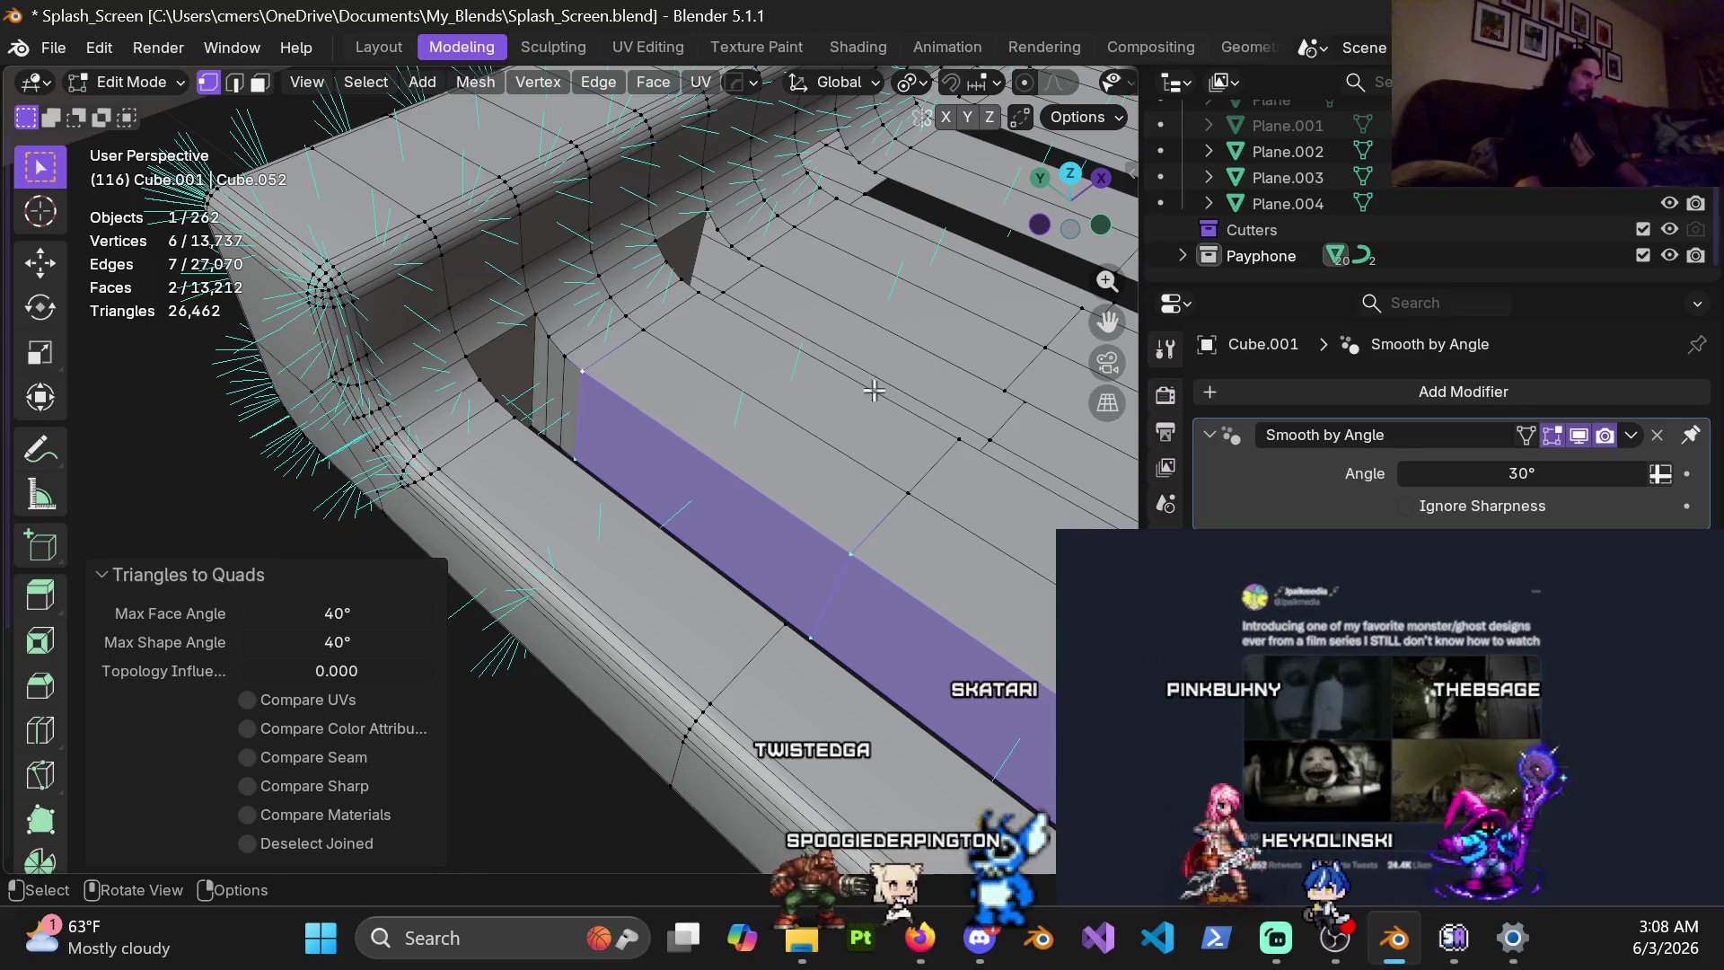
pyautogui.moveTo(776, 489)
pyautogui.mouseDown(button='middle')
pyautogui.moveTo(698, 569)
pyautogui.moveTo(750, 444)
pyautogui.moveTo(743, 490)
pyautogui.moveTo(666, 468)
pyautogui.moveTo(681, 457)
pyautogui.moveTo(658, 520)
pyautogui.moveTo(611, 485)
pyautogui.moveTo(530, 543)
pyautogui.mouseUp(button='middle')
pyautogui.hotkey('ctrl', 'r')
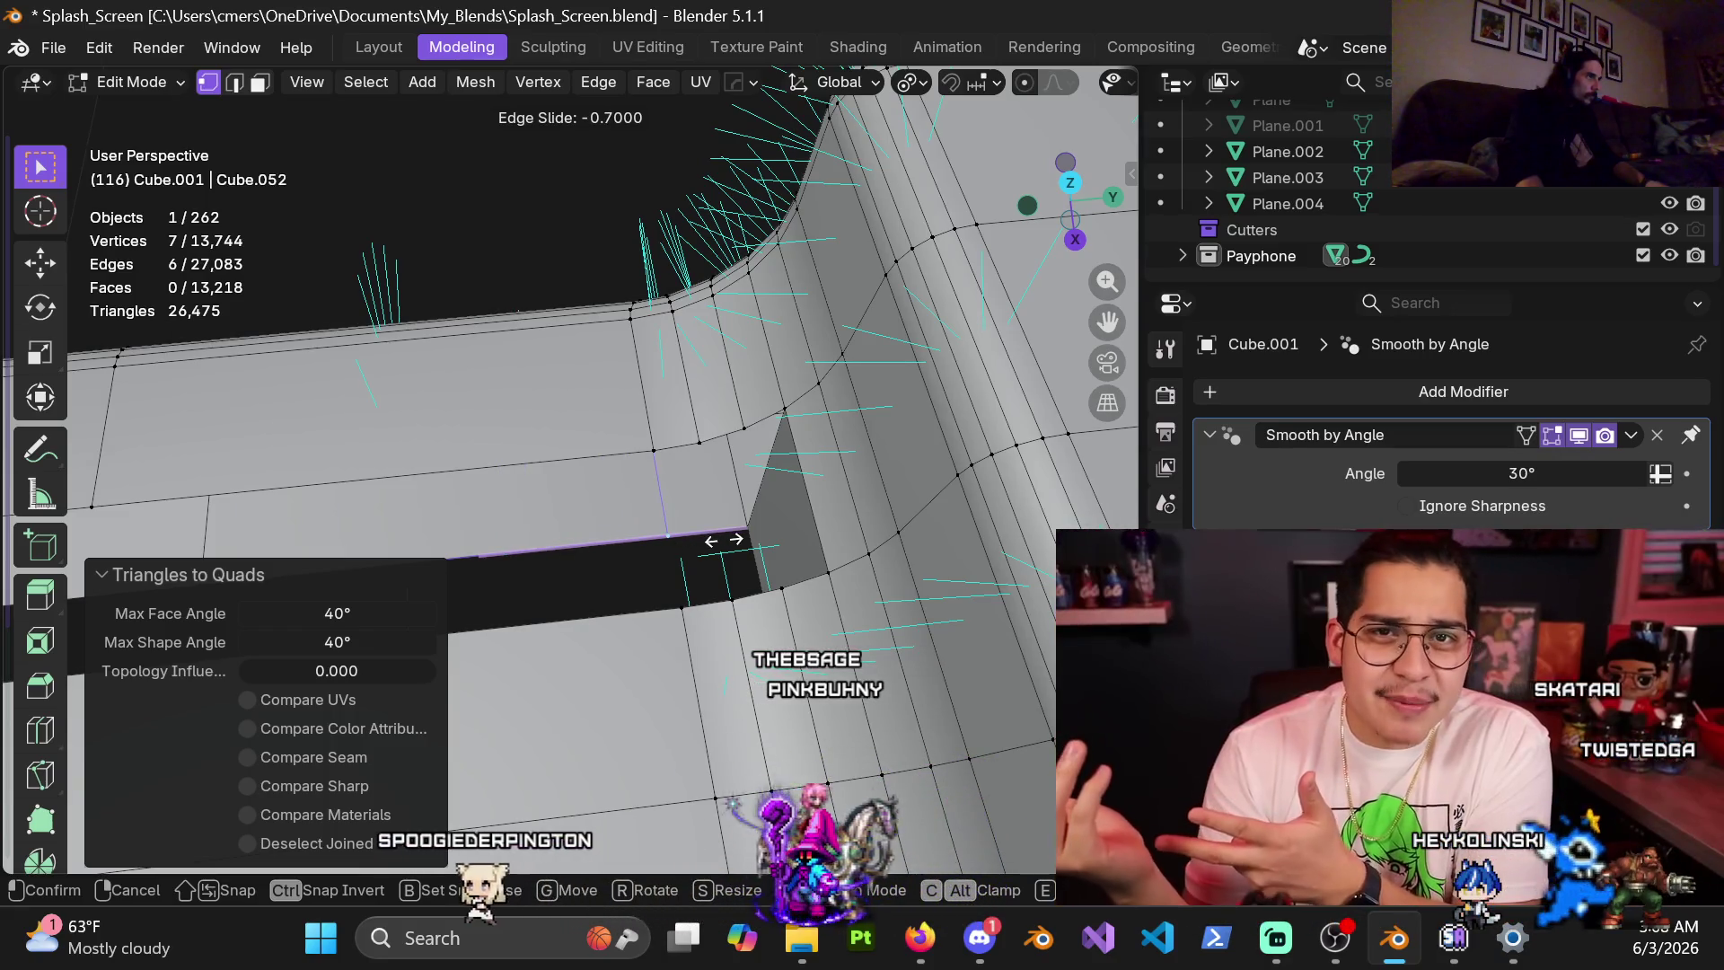
pyautogui.click(693, 545)
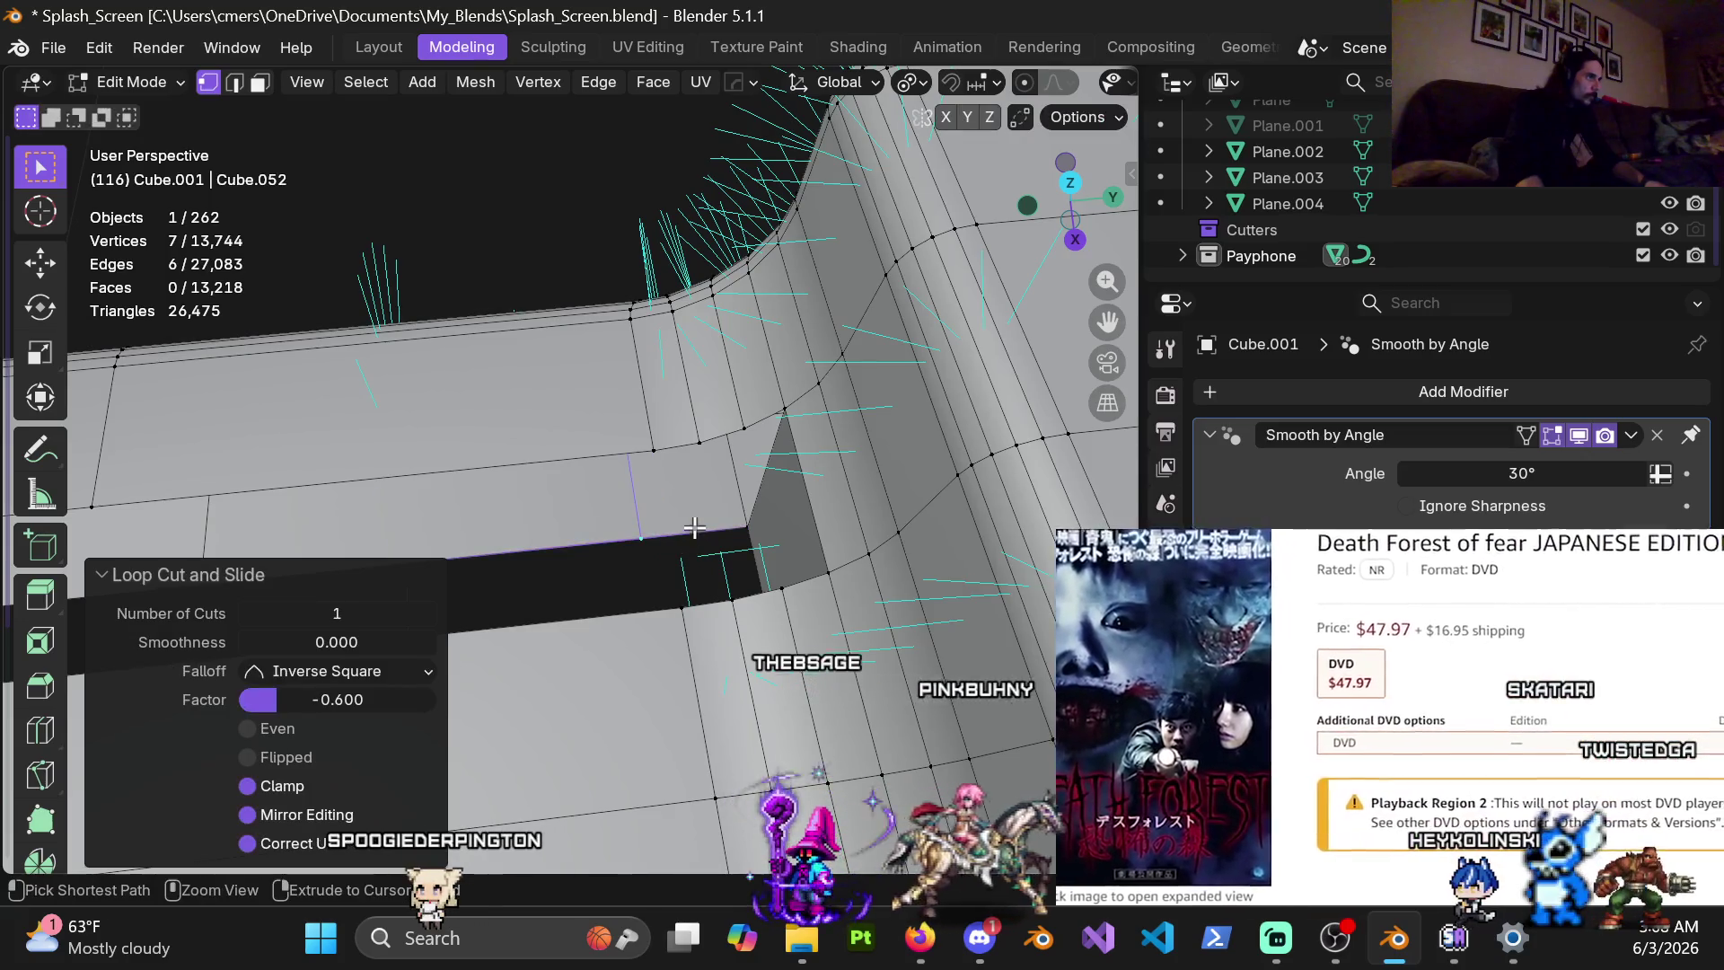
# Add a centred two-cut loop across the panel beside the slot corner
pyautogui.hotkey('ctrl', 'r')
pyautogui.scroll(2, 690, 517)
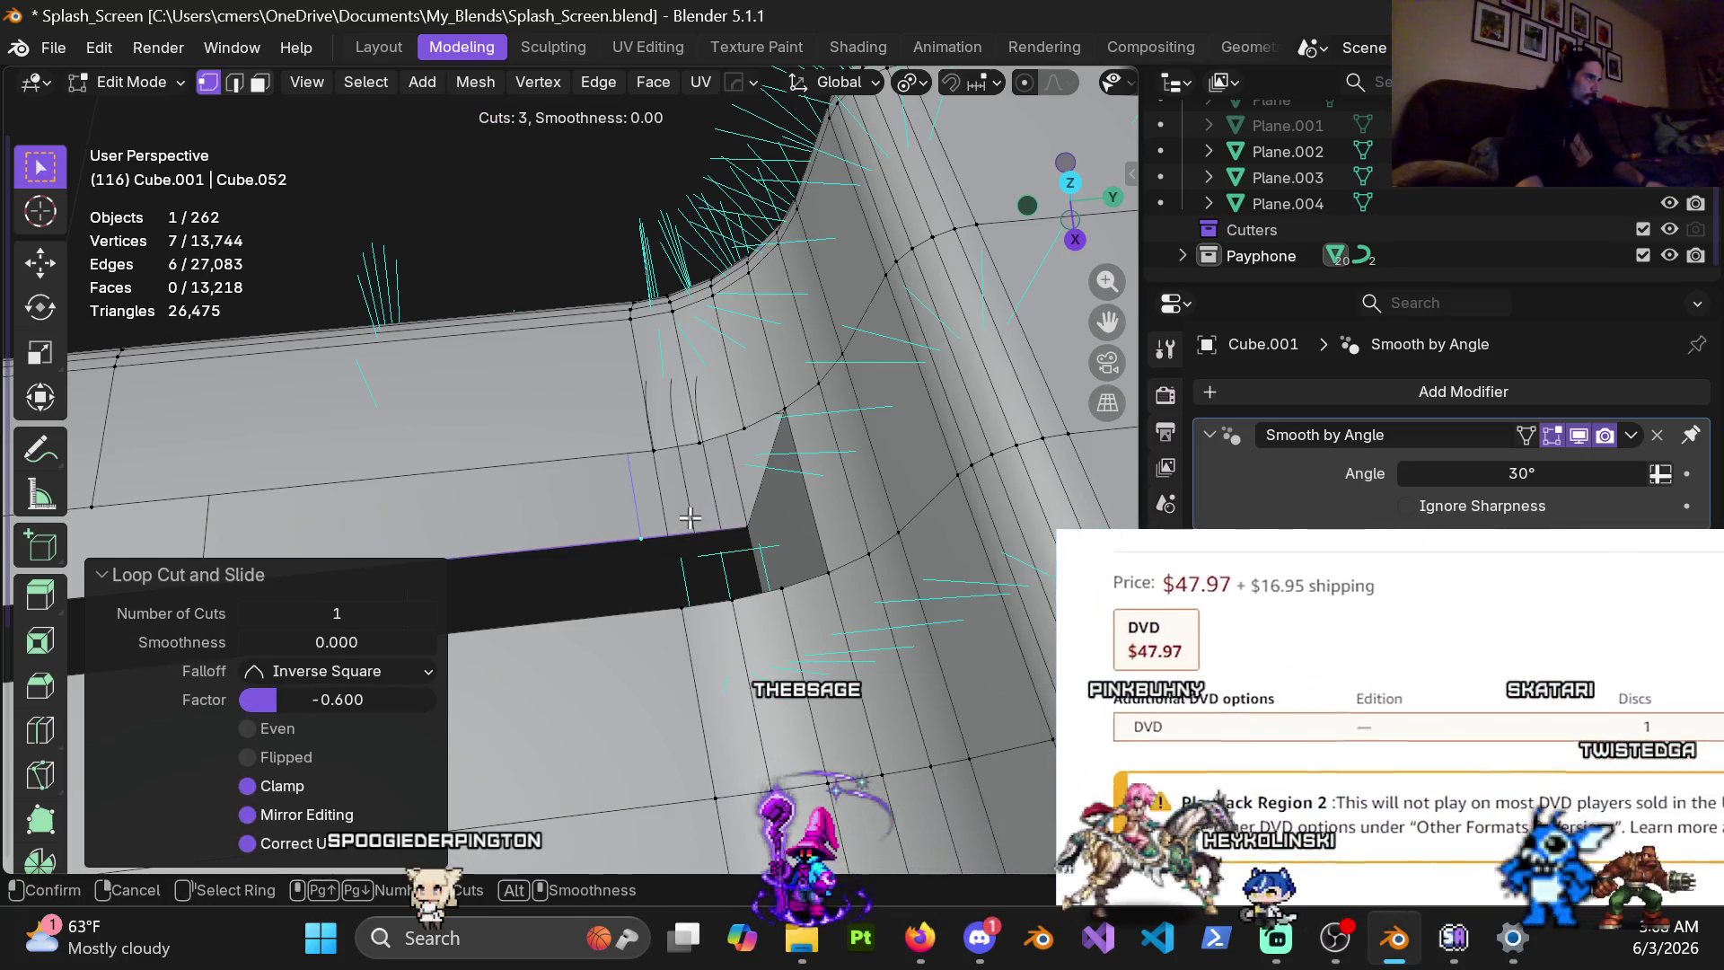
pyautogui.click(689, 517)
pyautogui.rightClick(689, 517)
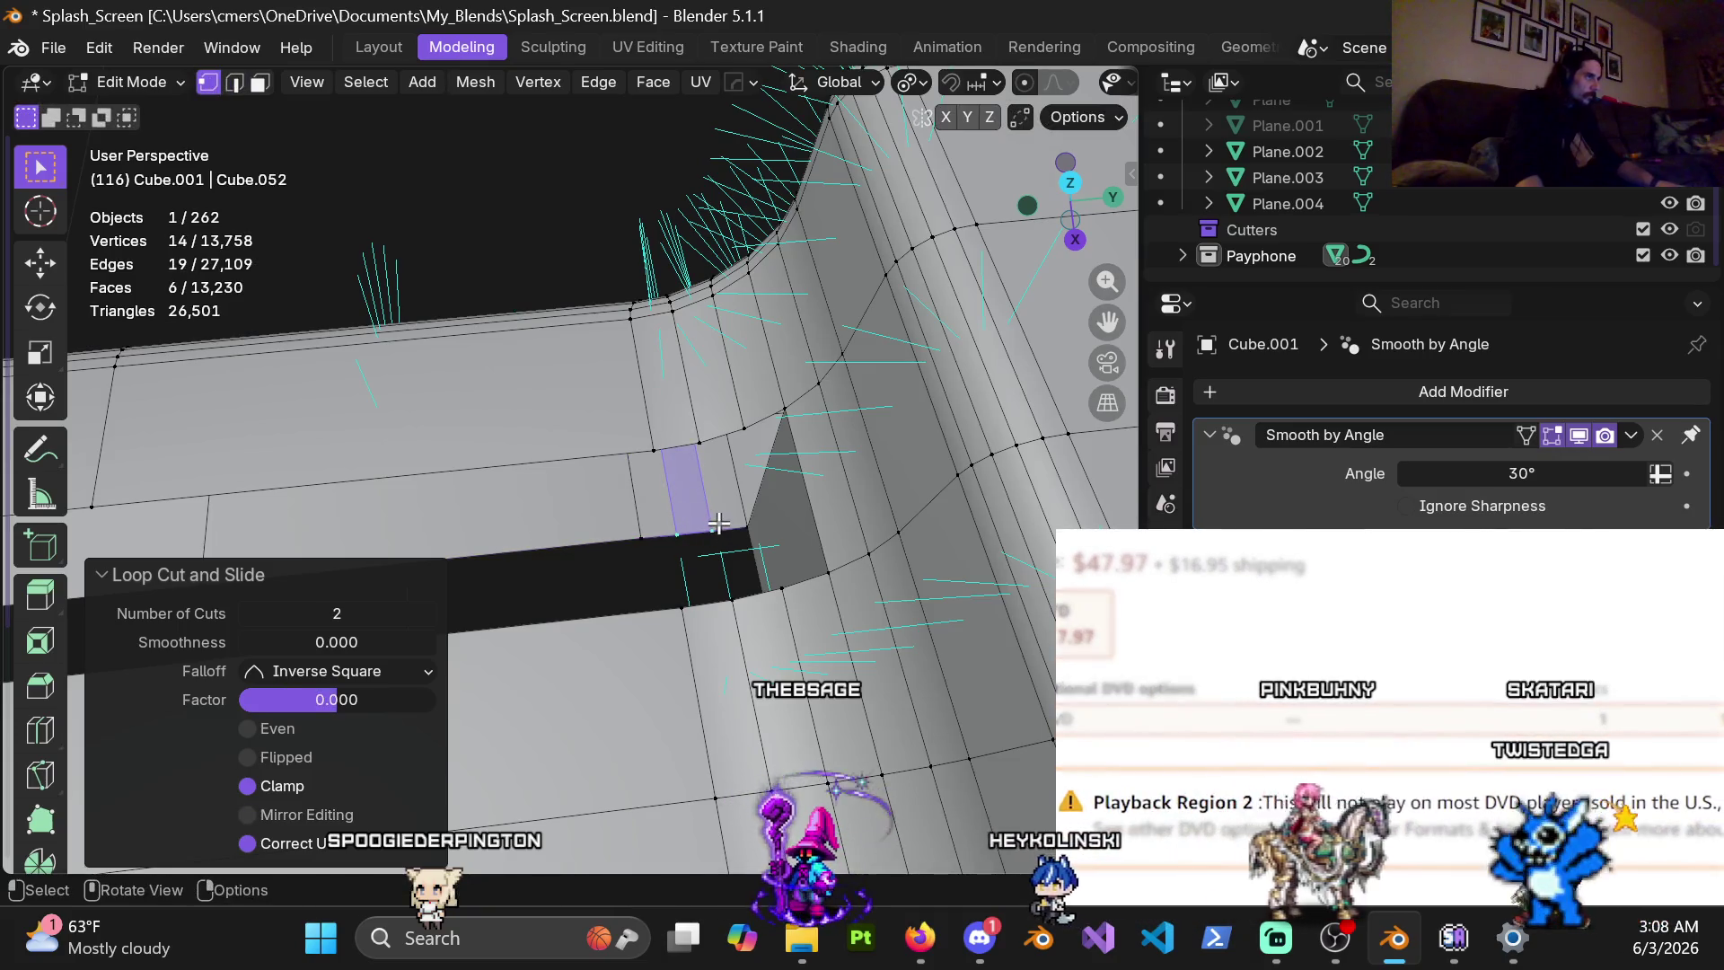
# Fill small quad faces between the corner vertices to close the gap beside the slot
pyautogui.click(716, 527)
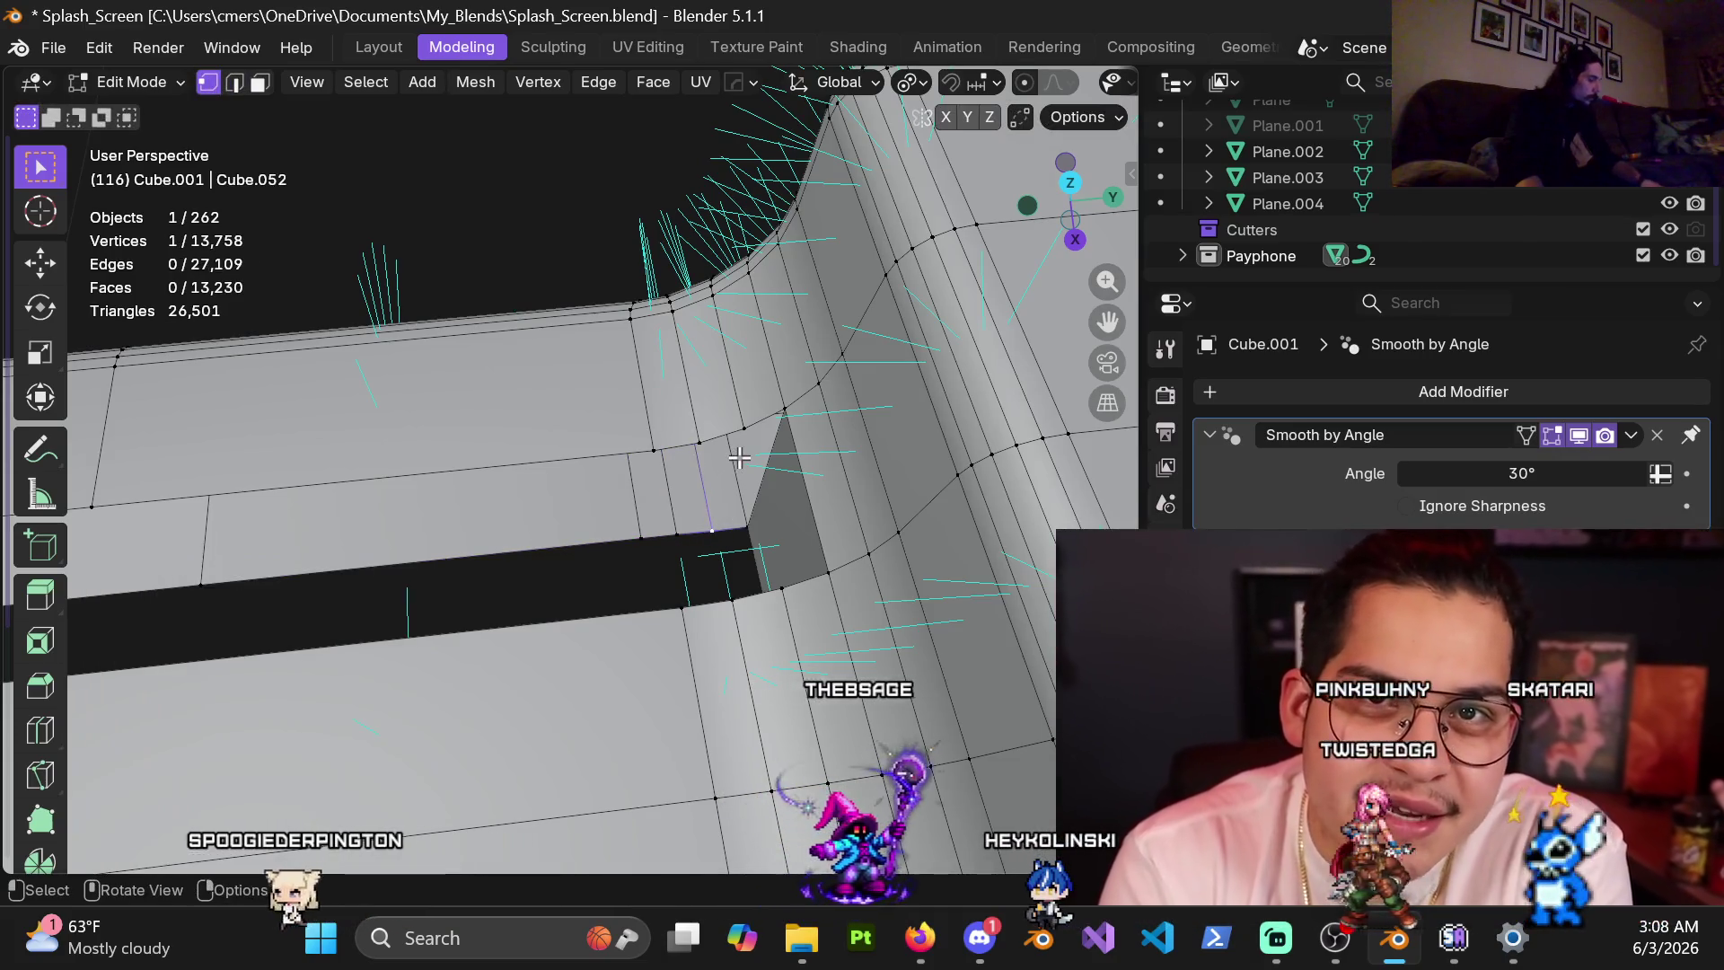
pyautogui.keyDown('shift'); pyautogui.click(748, 528); pyautogui.keyUp('shift')
pyautogui.press('f')
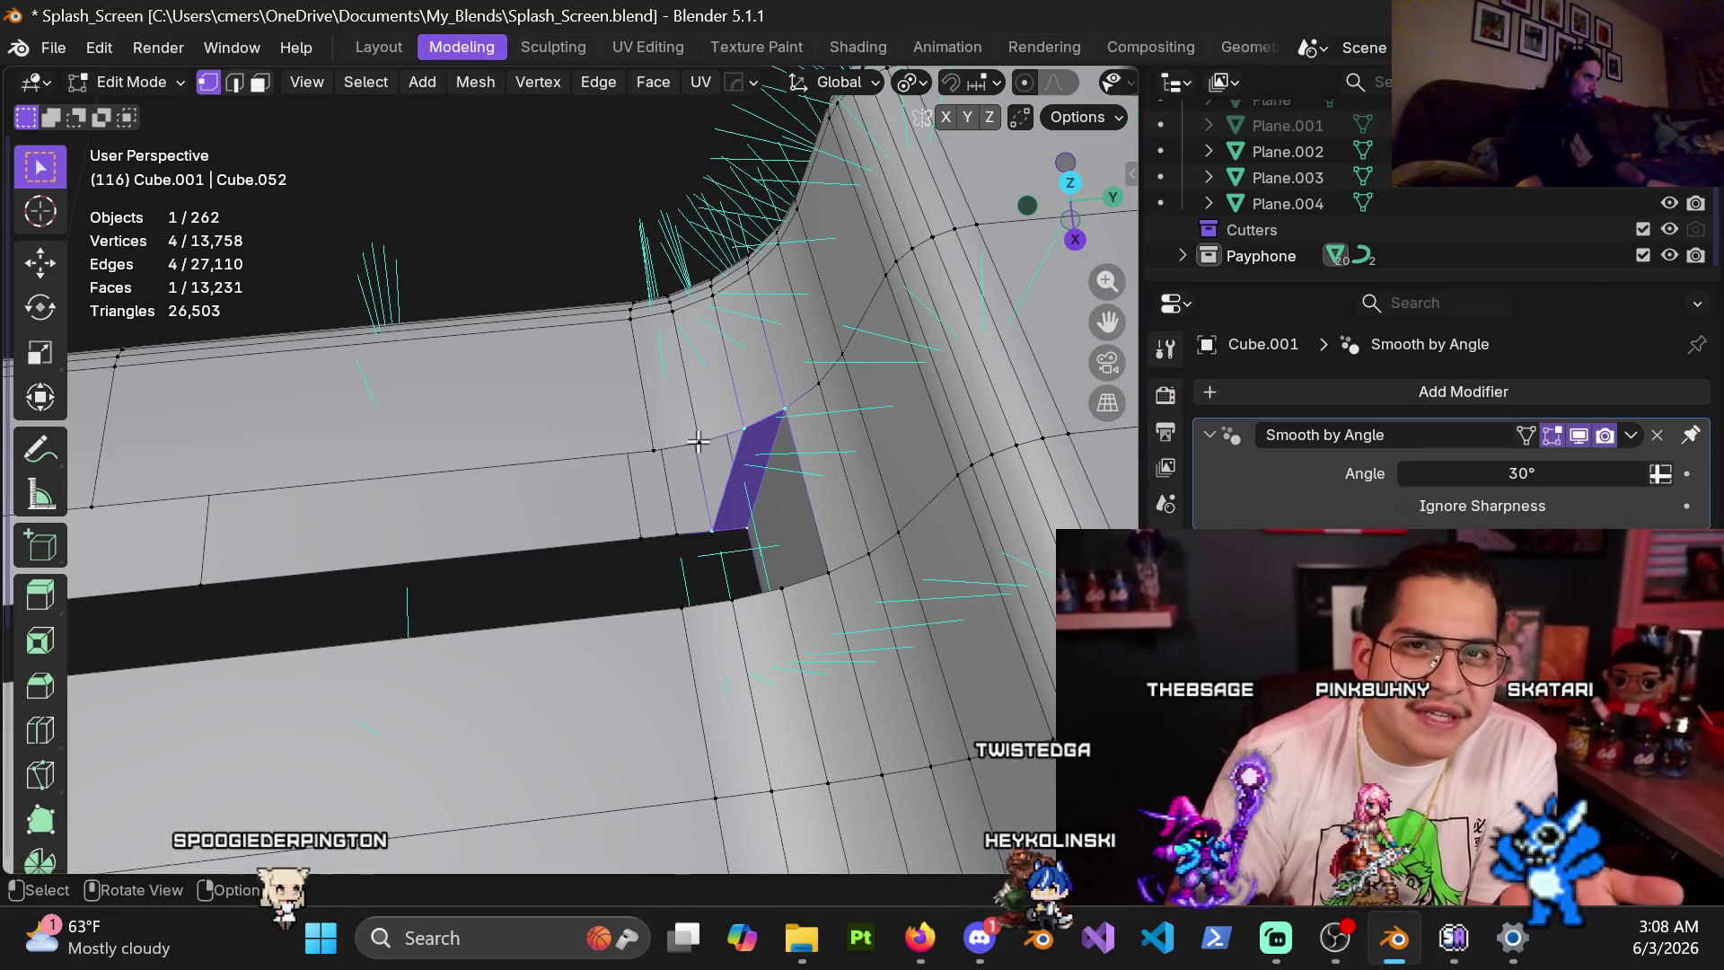
pyautogui.keyDown('shift'); pyautogui.click(755, 410); pyautogui.keyUp('shift')
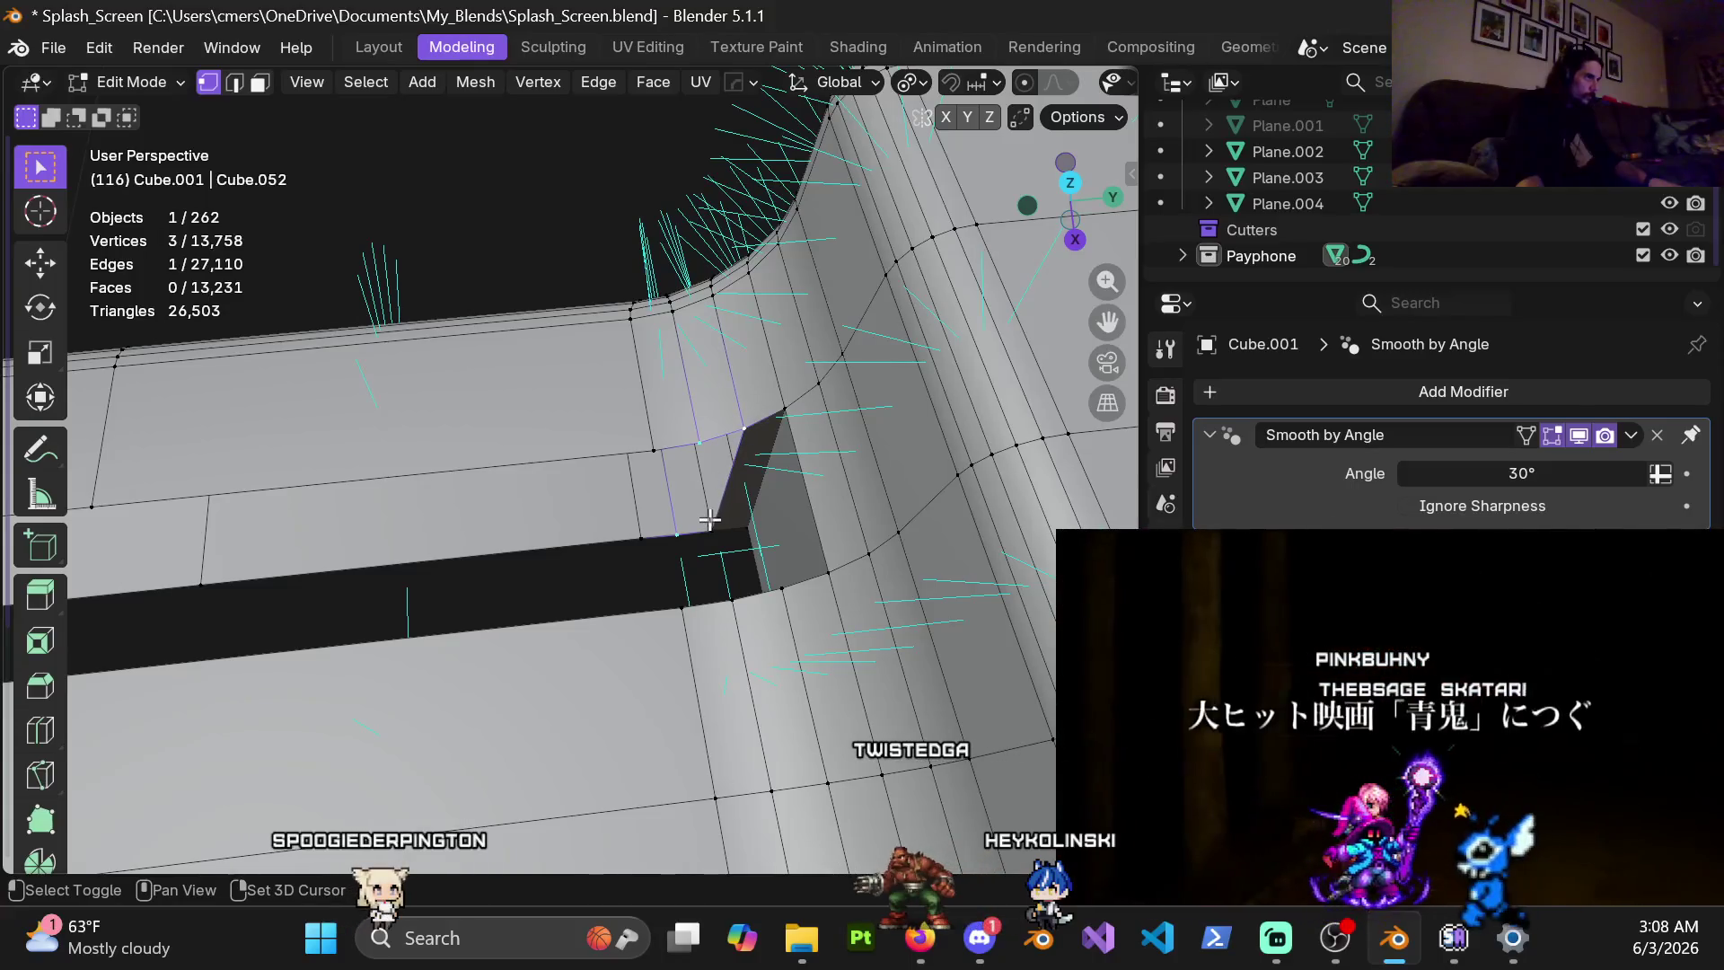
pyautogui.press('f')
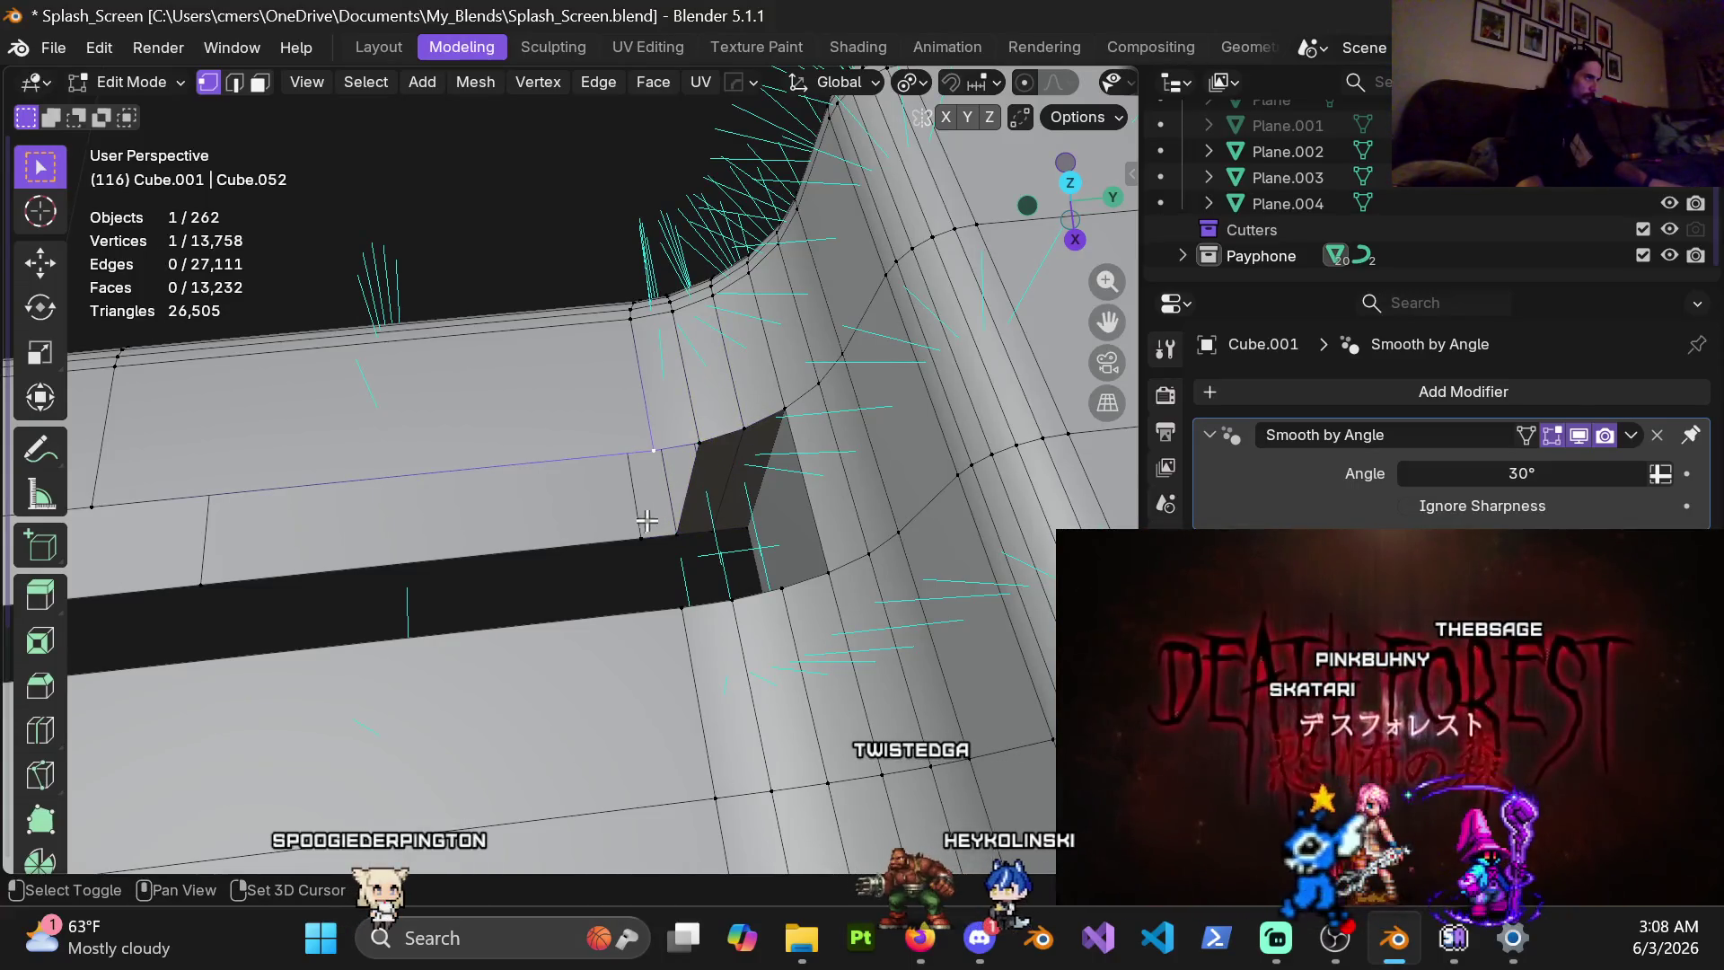
pyautogui.keyDown('shift'); pyautogui.click(700, 444); pyautogui.keyUp('shift')
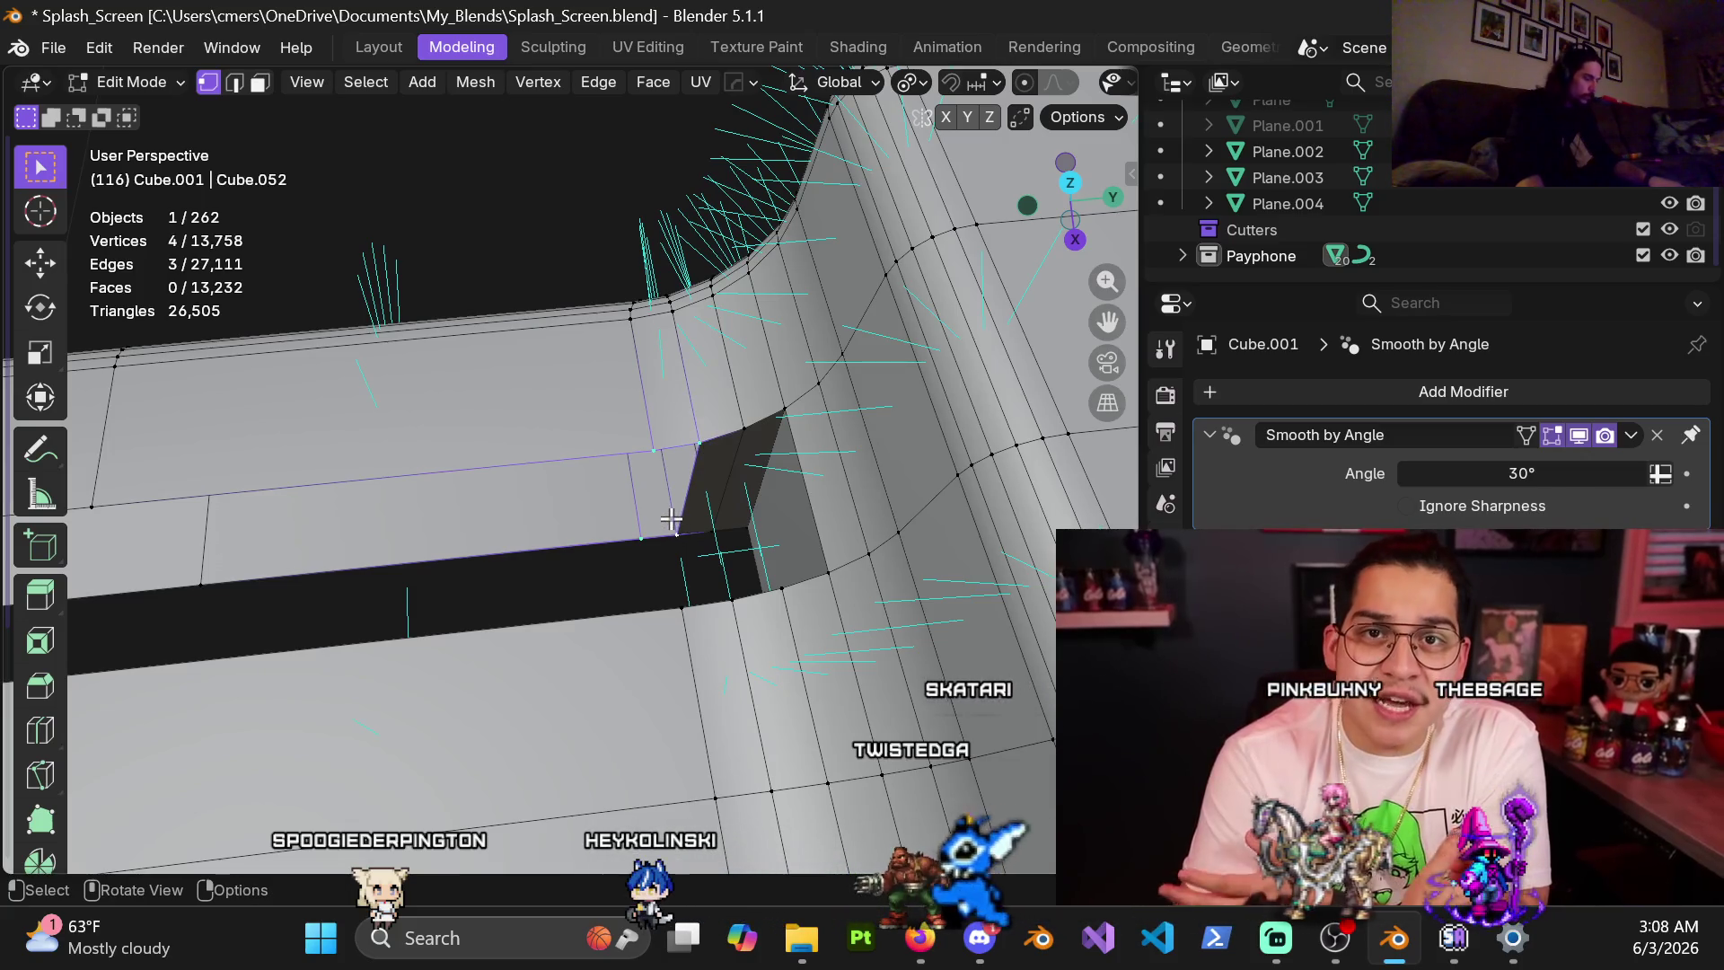
pyautogui.moveTo(637, 509); pyautogui.dragTo(623, 521, button='middle')
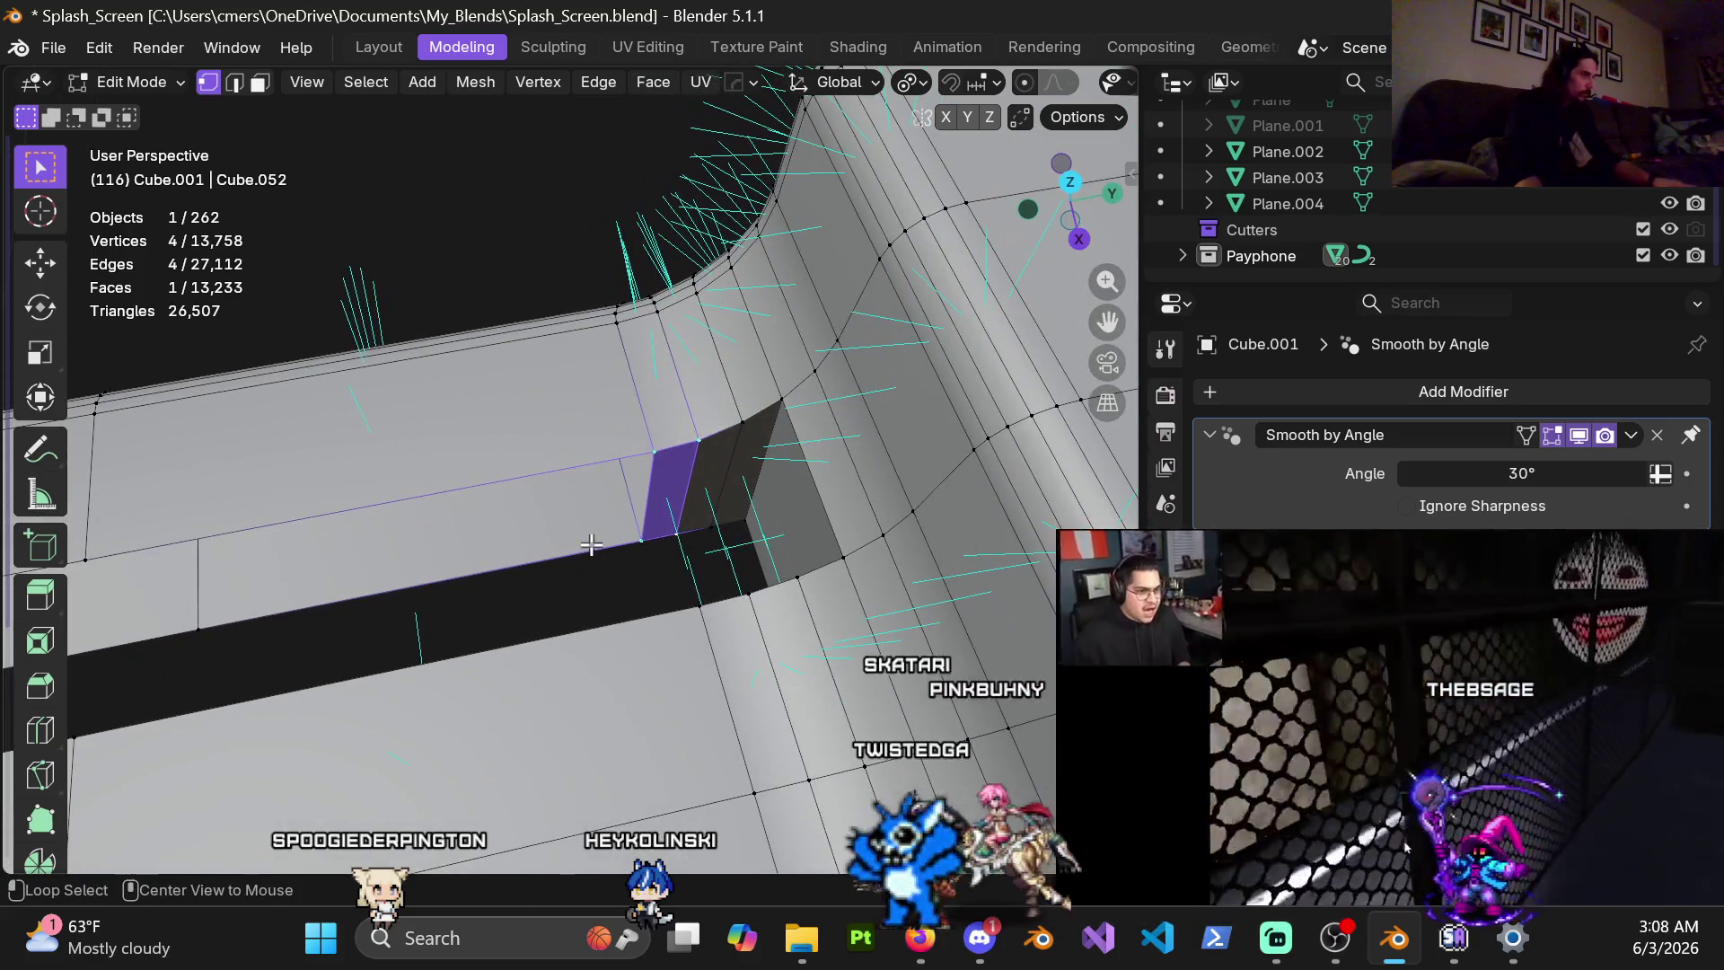
# Fill the slot's rim edge loop with faces and convert the triangles to quads
pyautogui.keyDown('alt'); pyautogui.click(578, 579); pyautogui.keyUp('alt')
pyautogui.moveTo(578, 579); pyautogui.dragTo(651, 476, button='middle')
pyautogui.scroll(2, 651, 476)
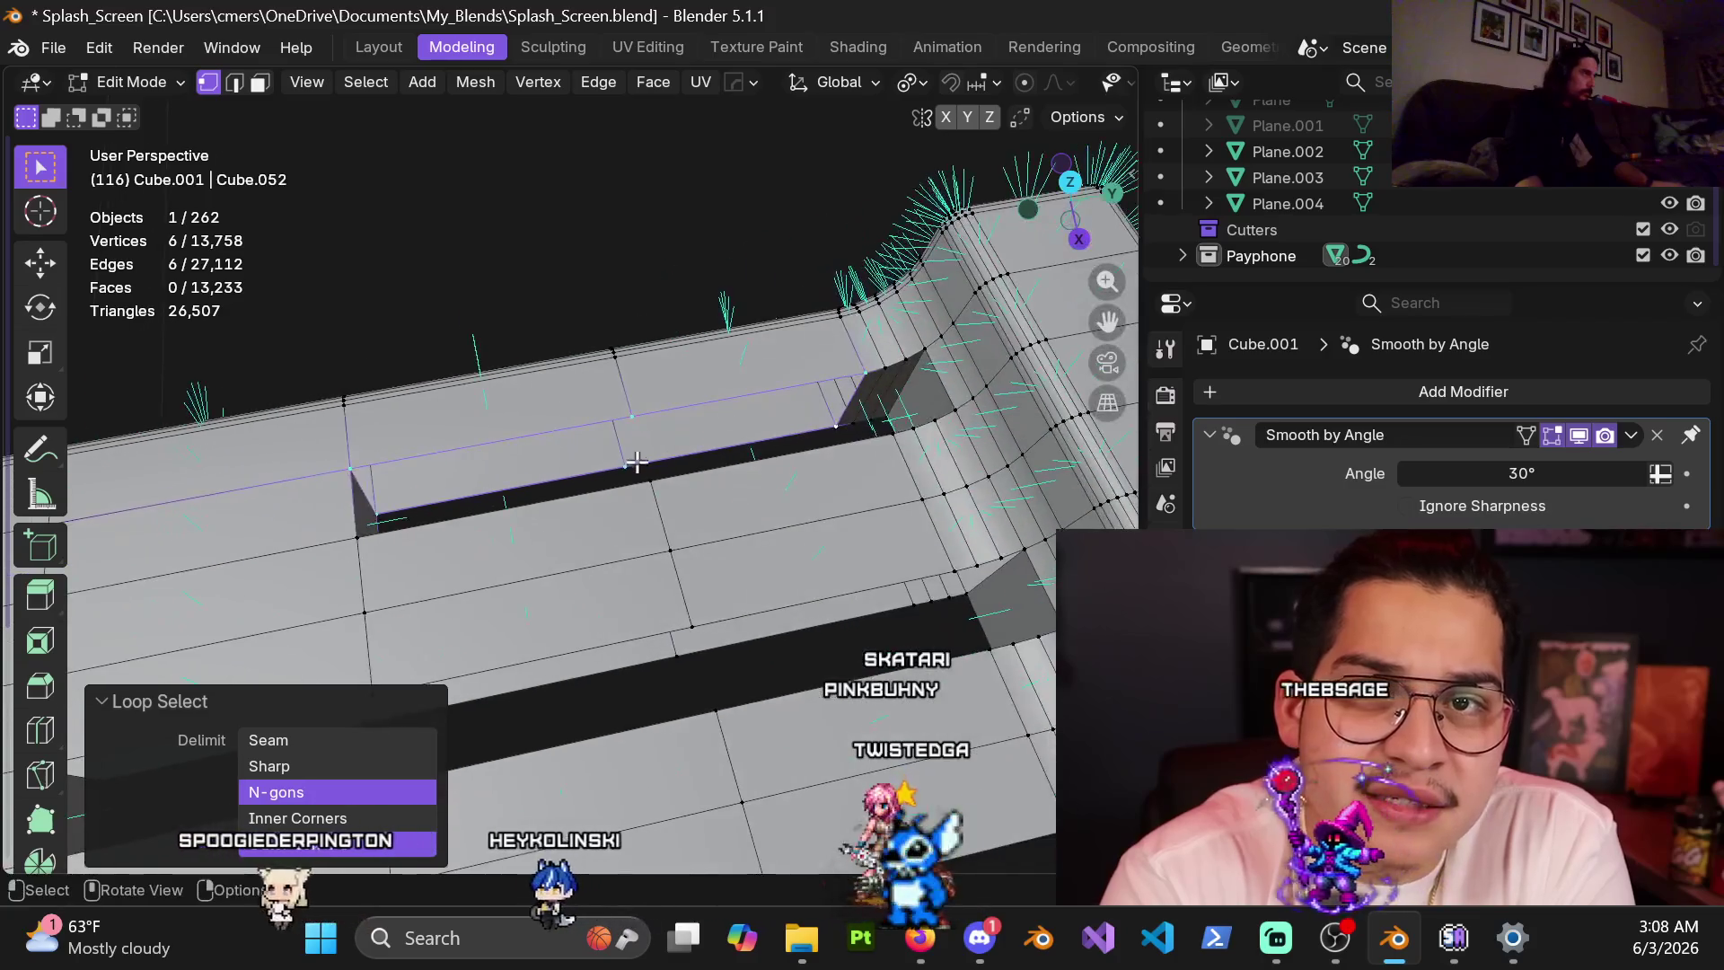
pyautogui.scroll(2, 642, 462)
pyautogui.hotkey('alt', 'j')
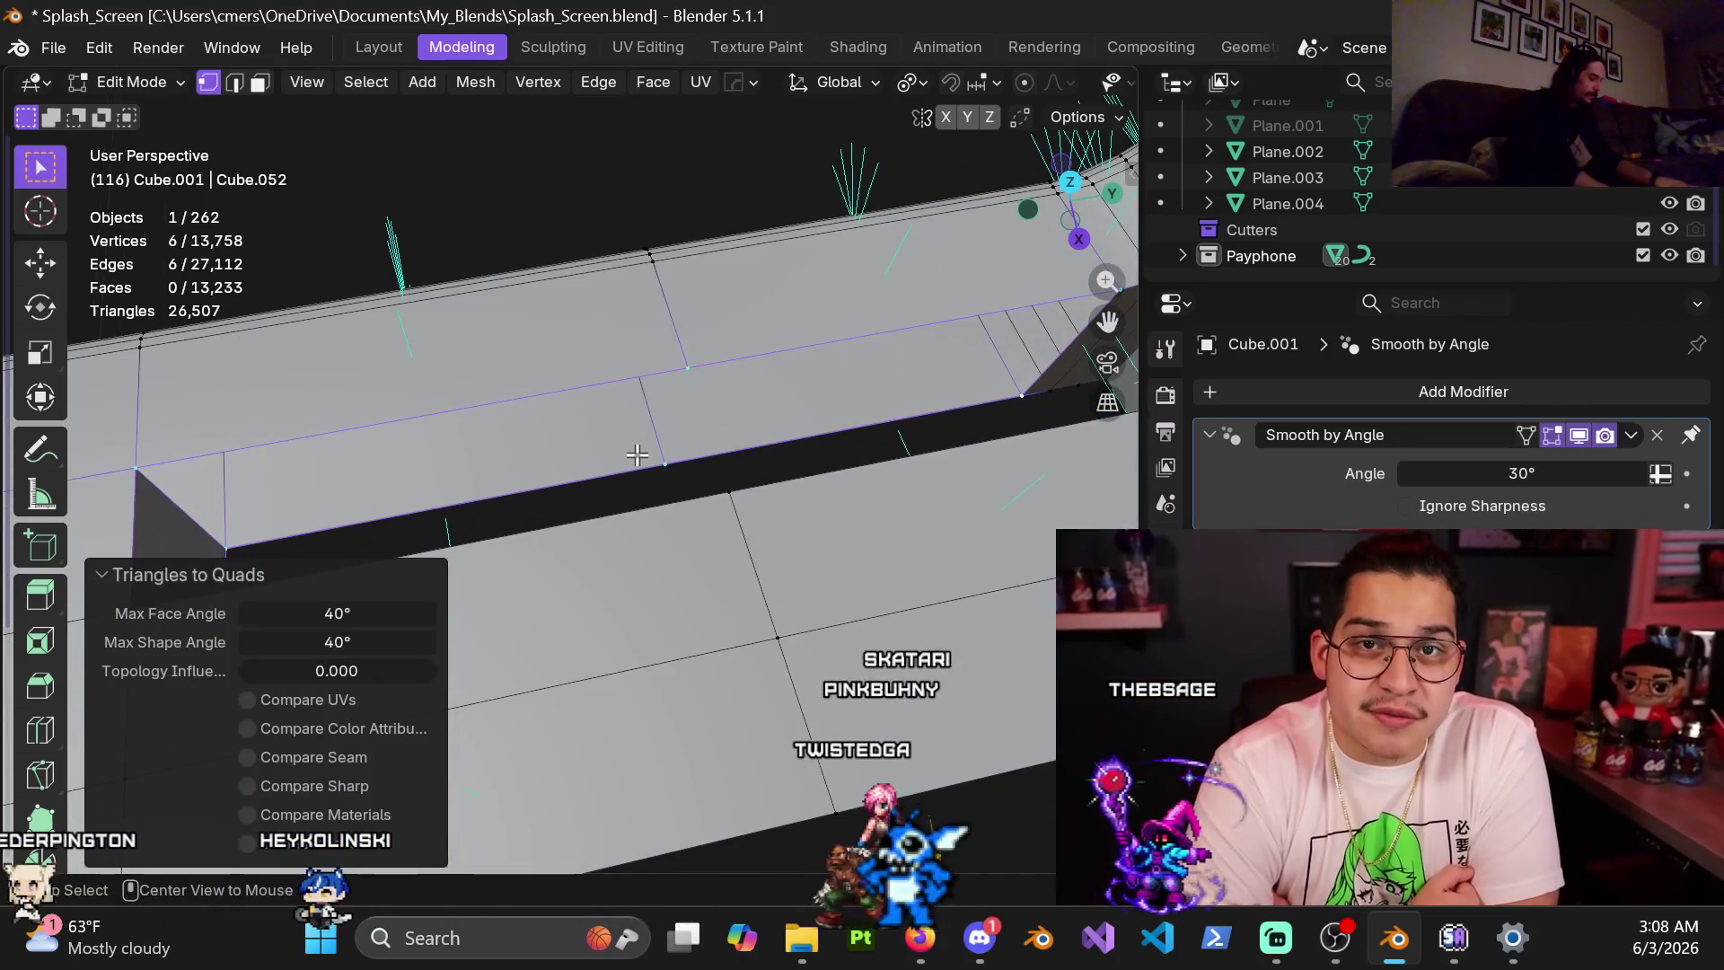
pyautogui.hotkey('ctrl', 'z')
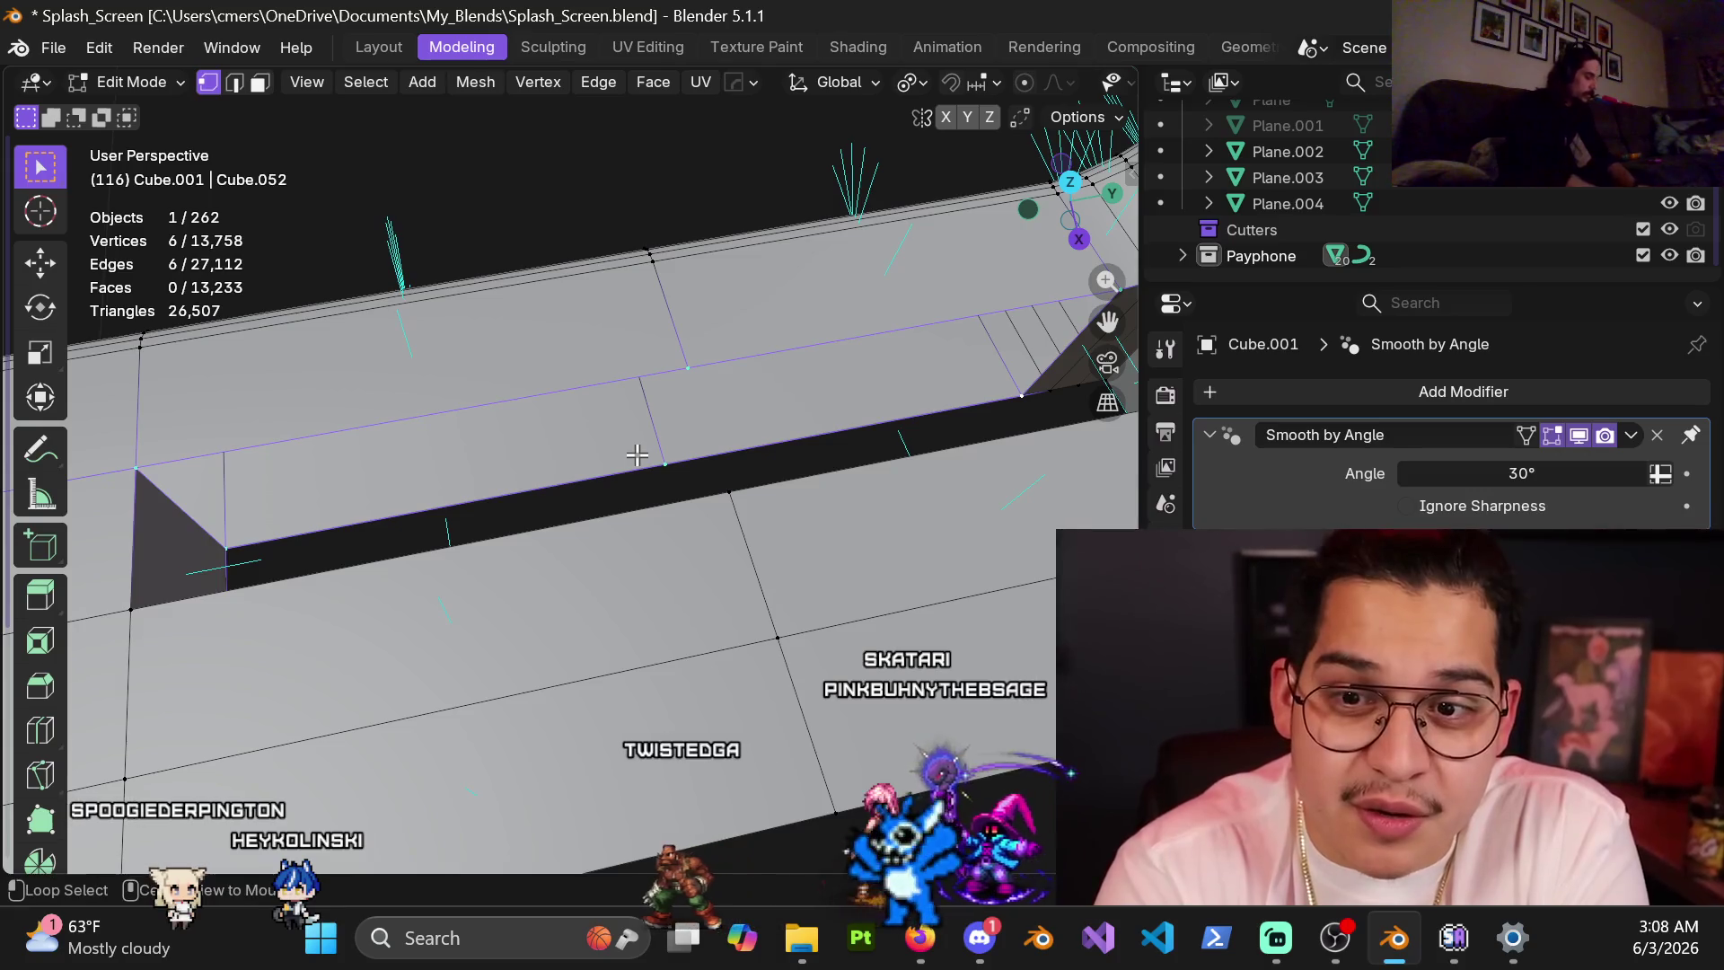
pyautogui.hotkey('alt', 'f')
pyautogui.hotkey('alt', 'j')
pyautogui.moveTo(636, 456); pyautogui.dragTo(689, 449, button='middle')
pyautogui.moveTo(518, 436)
pyautogui.mouseDown(button='middle')
pyautogui.moveTo(768, 399)
pyautogui.moveTo(627, 442)
pyautogui.moveTo(858, 356)
pyautogui.mouseUp(button='middle')
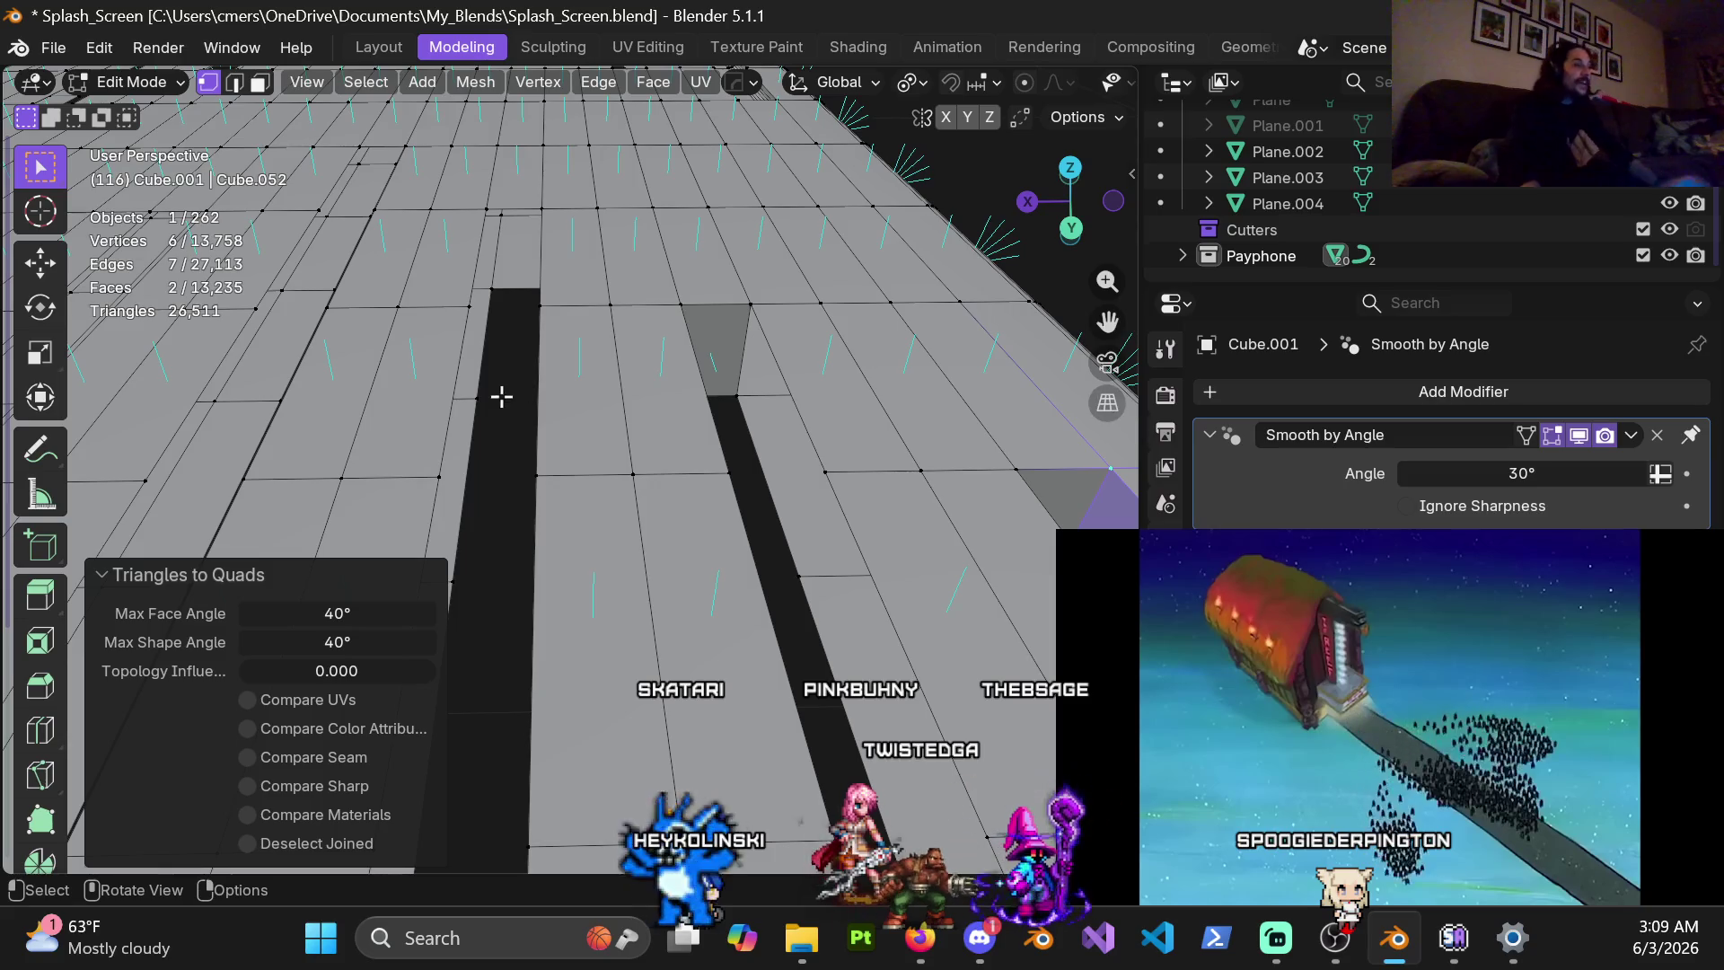
# Insert a new vertex on the edge at the slot corner
pyautogui.moveTo(797, 407)
pyautogui.mouseDown(button='middle')
pyautogui.moveTo(979, 740)
pyautogui.moveTo(723, 545)
pyautogui.moveTo(879, 368)
pyautogui.moveTo(653, 565)
pyautogui.moveTo(663, 525)
pyautogui.mouseUp(button='middle')
pyautogui.scroll(3, 652, 565)
pyautogui.scroll(3, 653, 565)
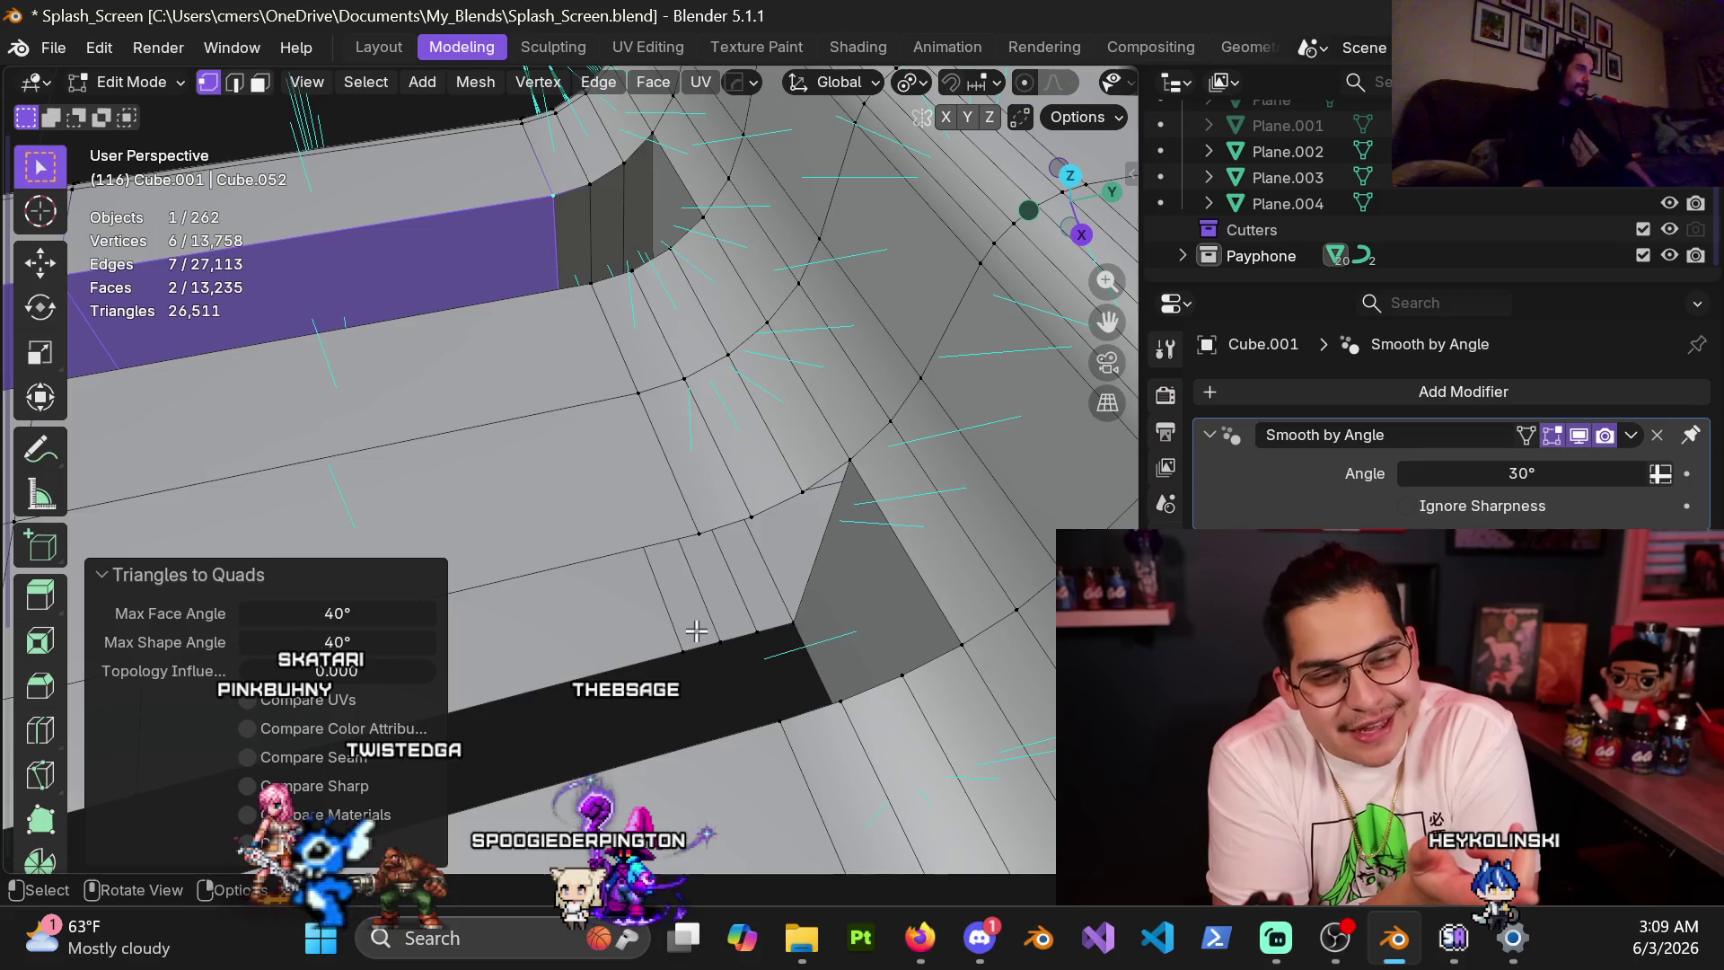
pyautogui.press('2')
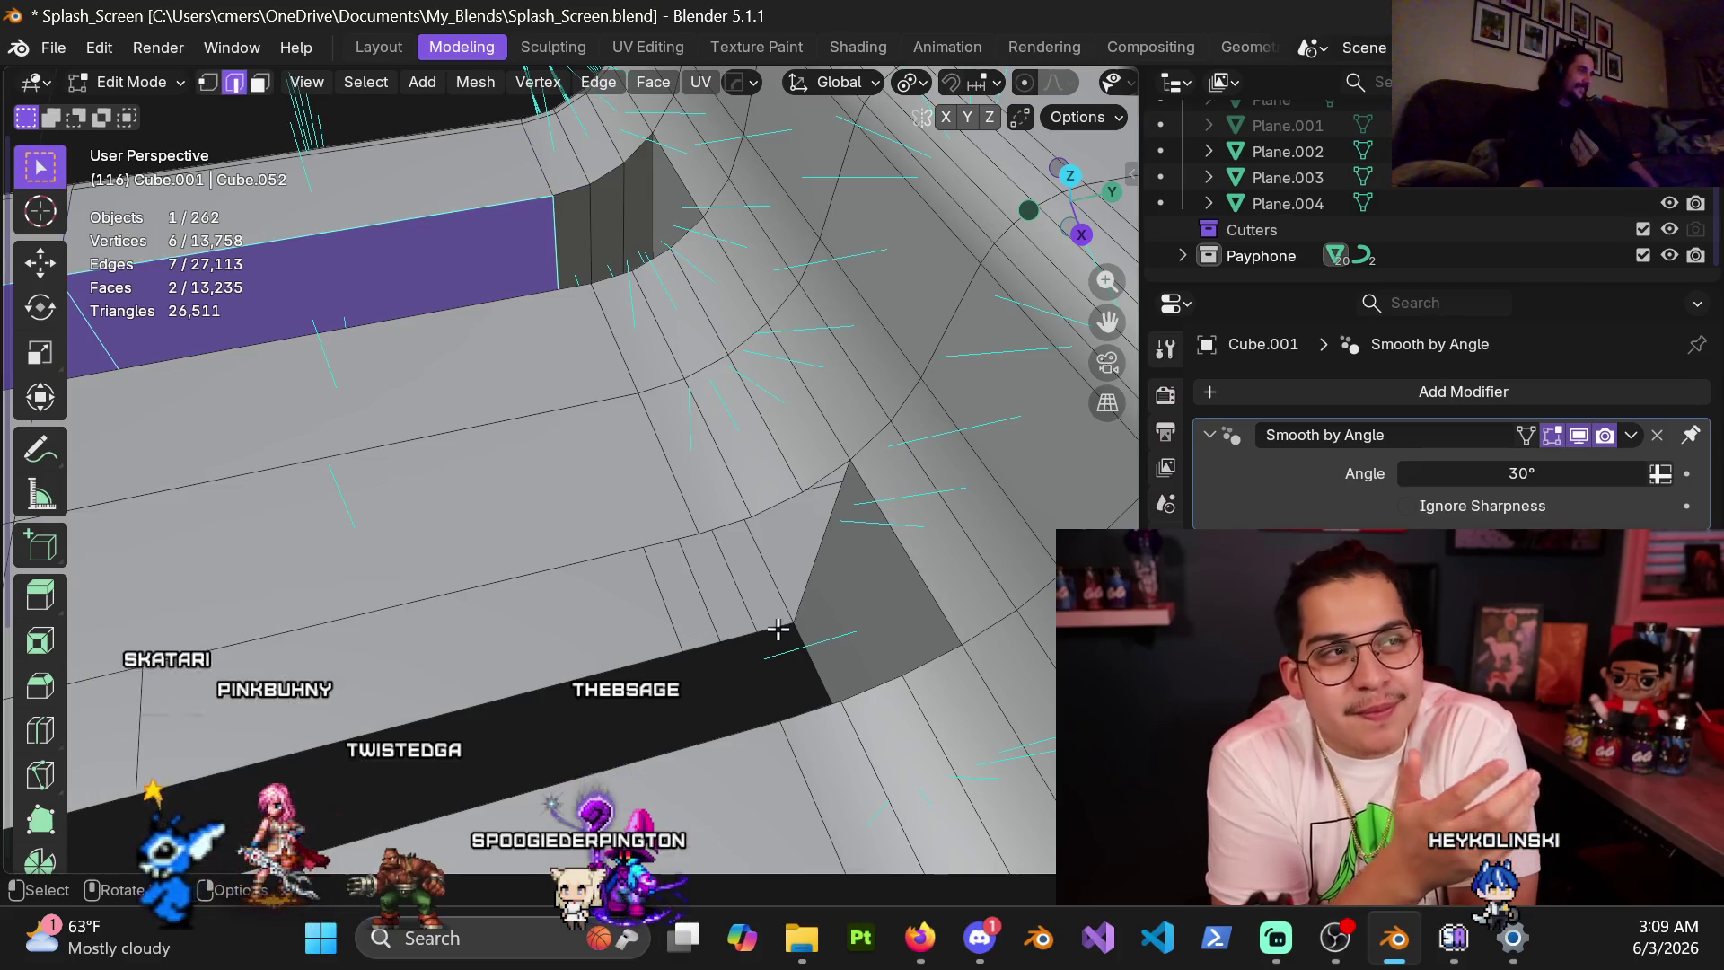
pyautogui.click(779, 629)
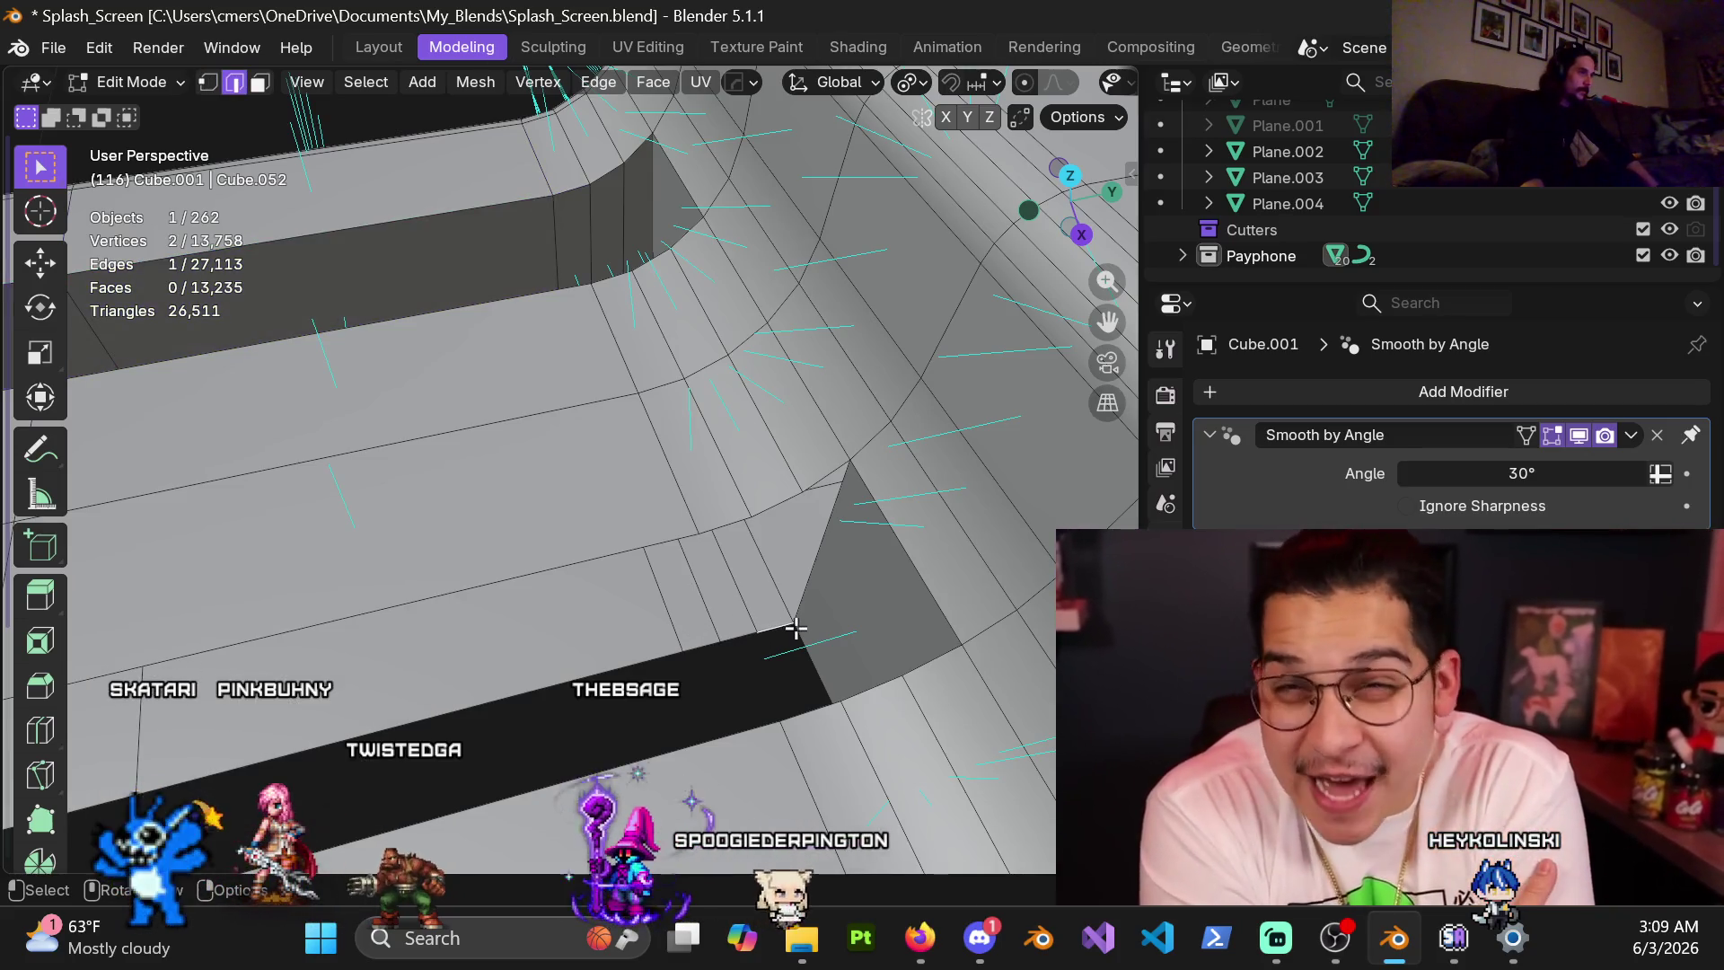
pyautogui.hotkey('alt', 'v')
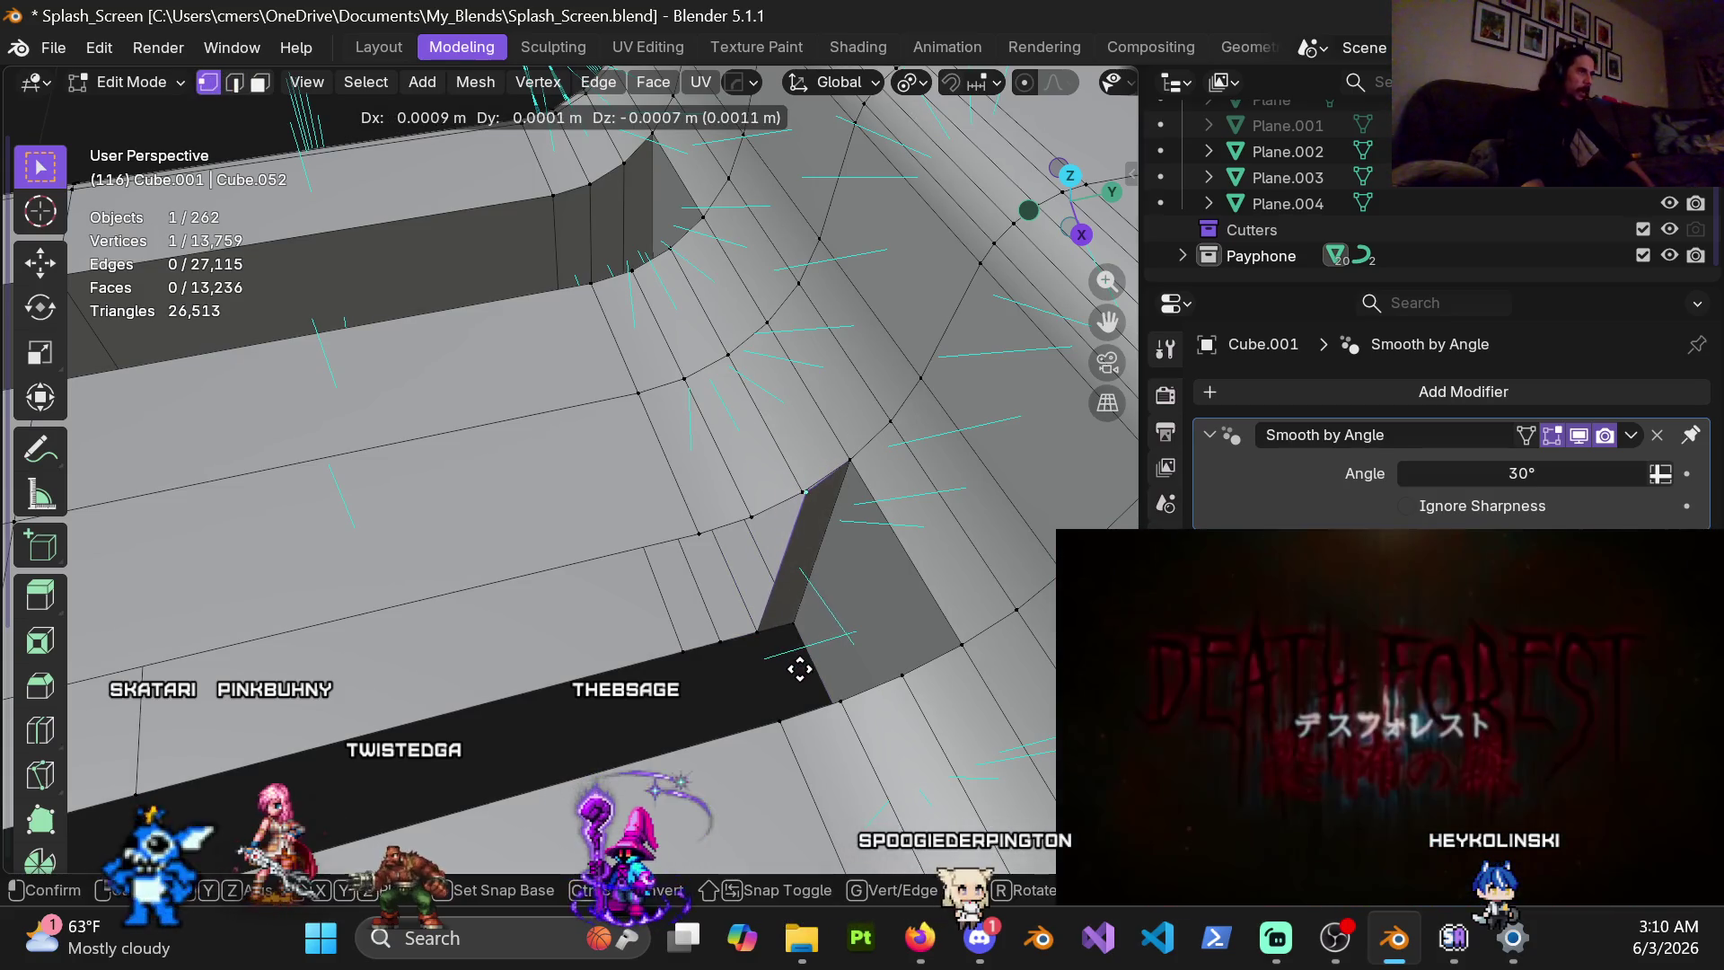
pyautogui.click(807, 644)
# Fill the missing faces on the slot's end wall
pyautogui.moveTo(829, 511); pyautogui.dragTo(924, 412, button='middle')
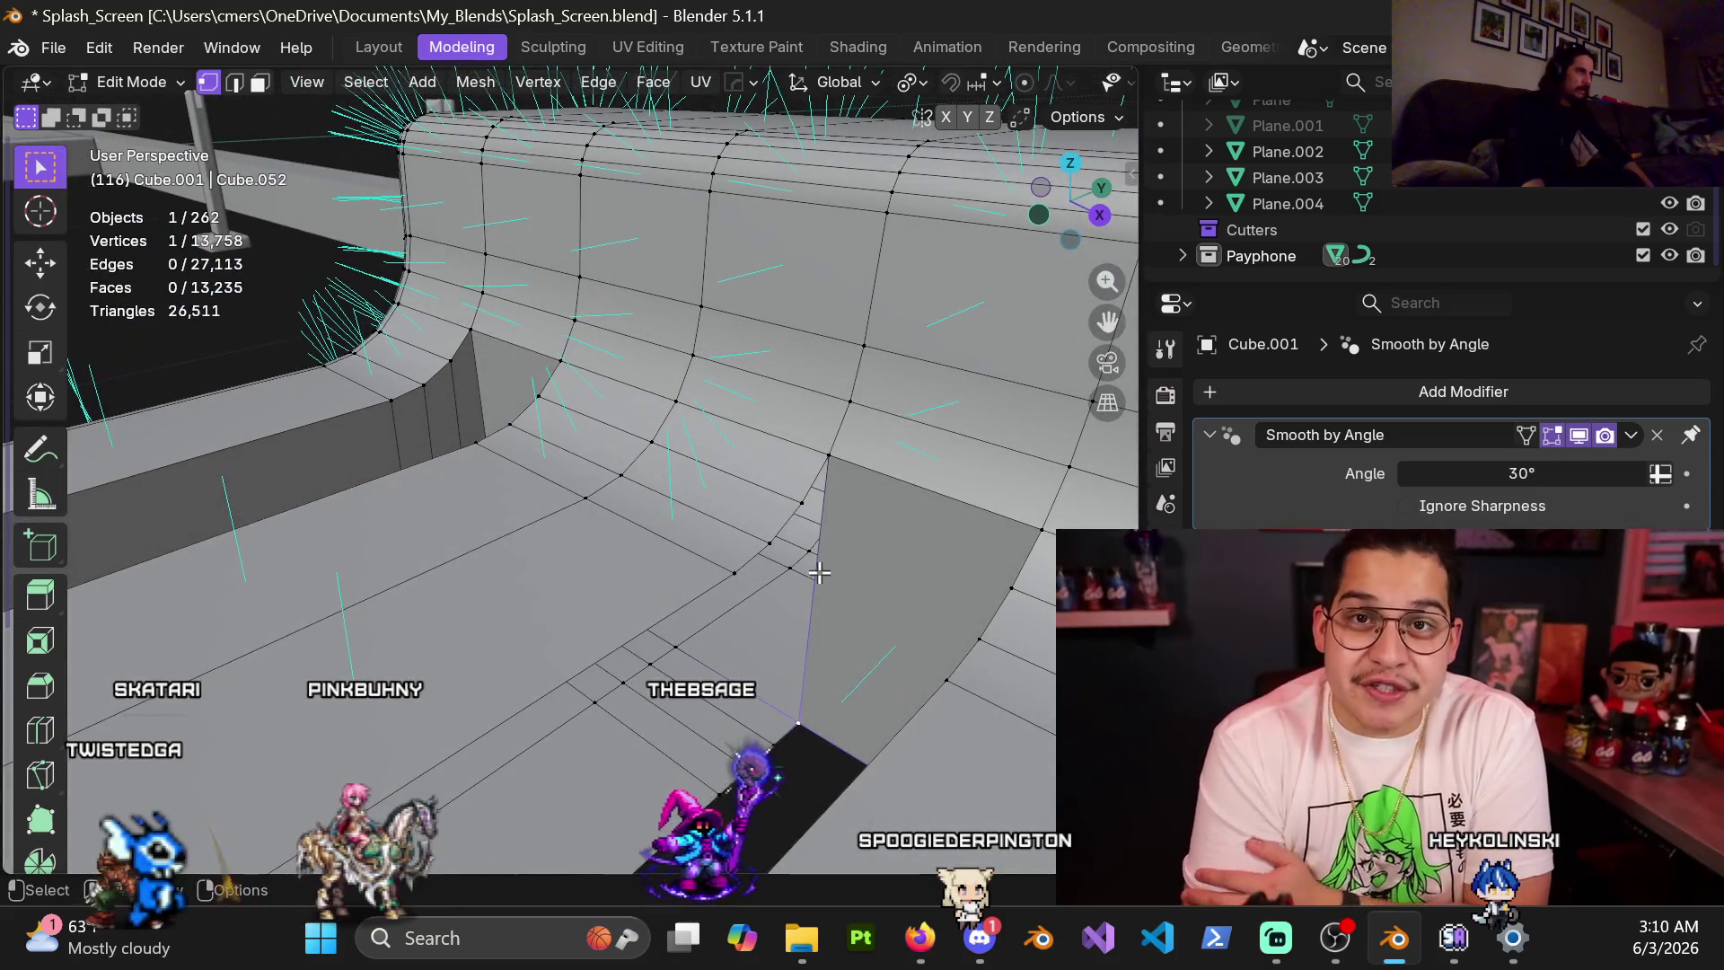
pyautogui.press('2')
pyautogui.click(813, 620)
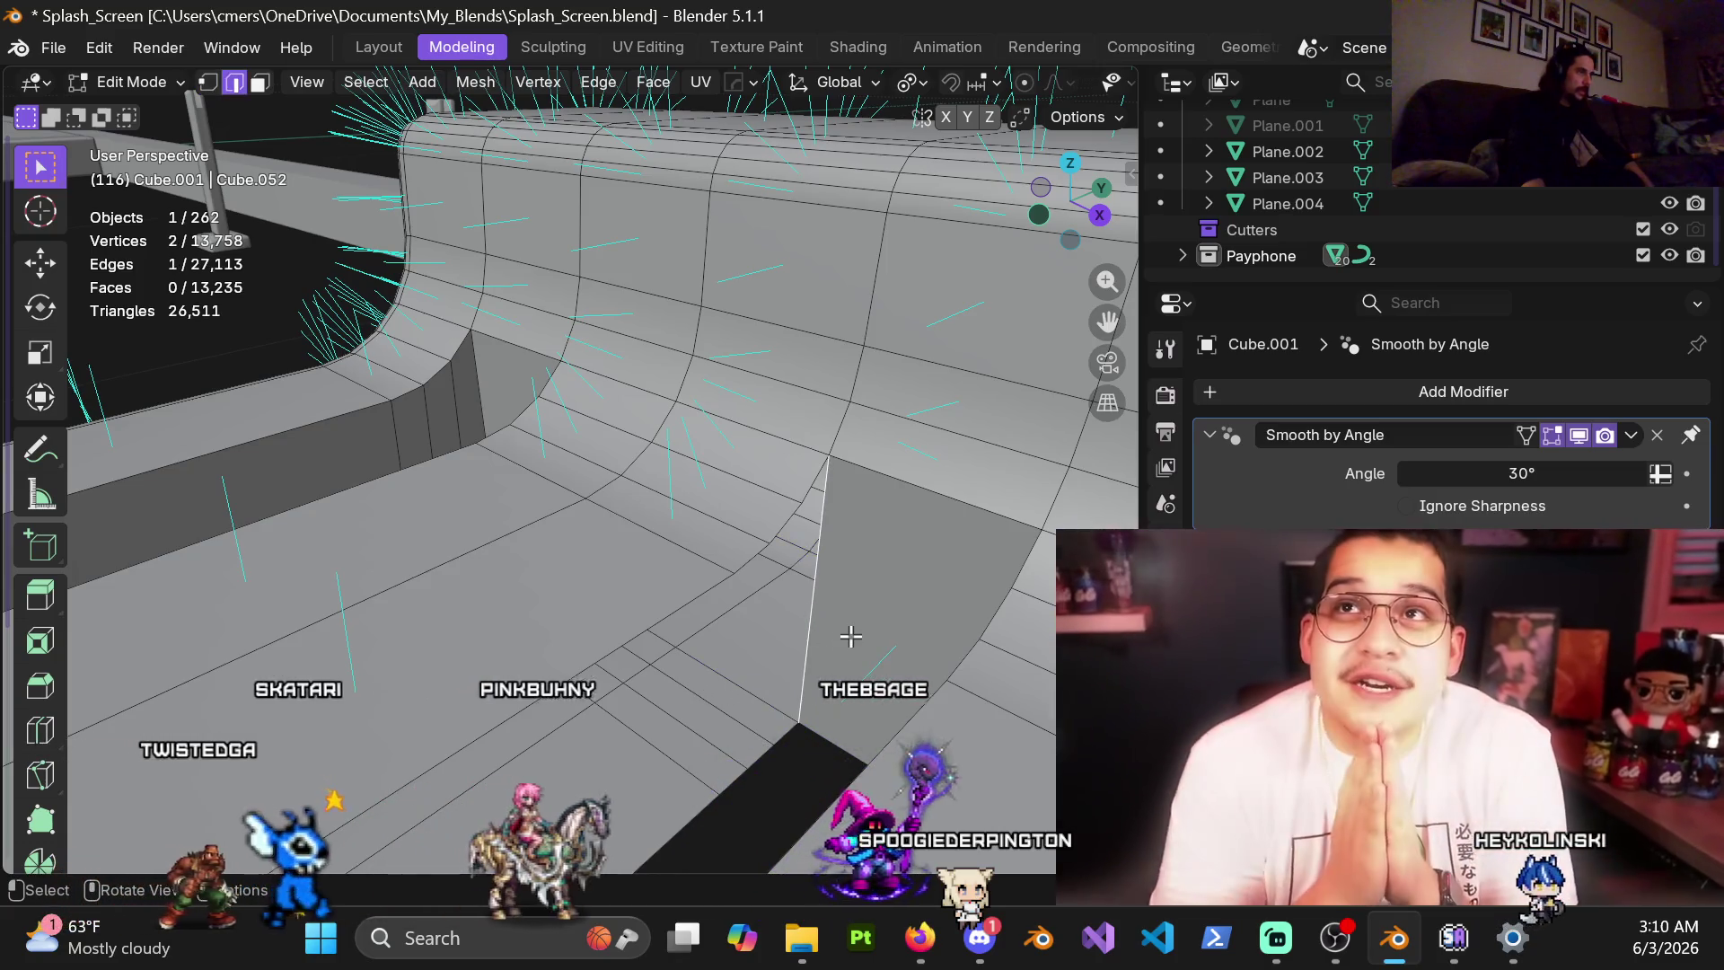
pyautogui.press('f')
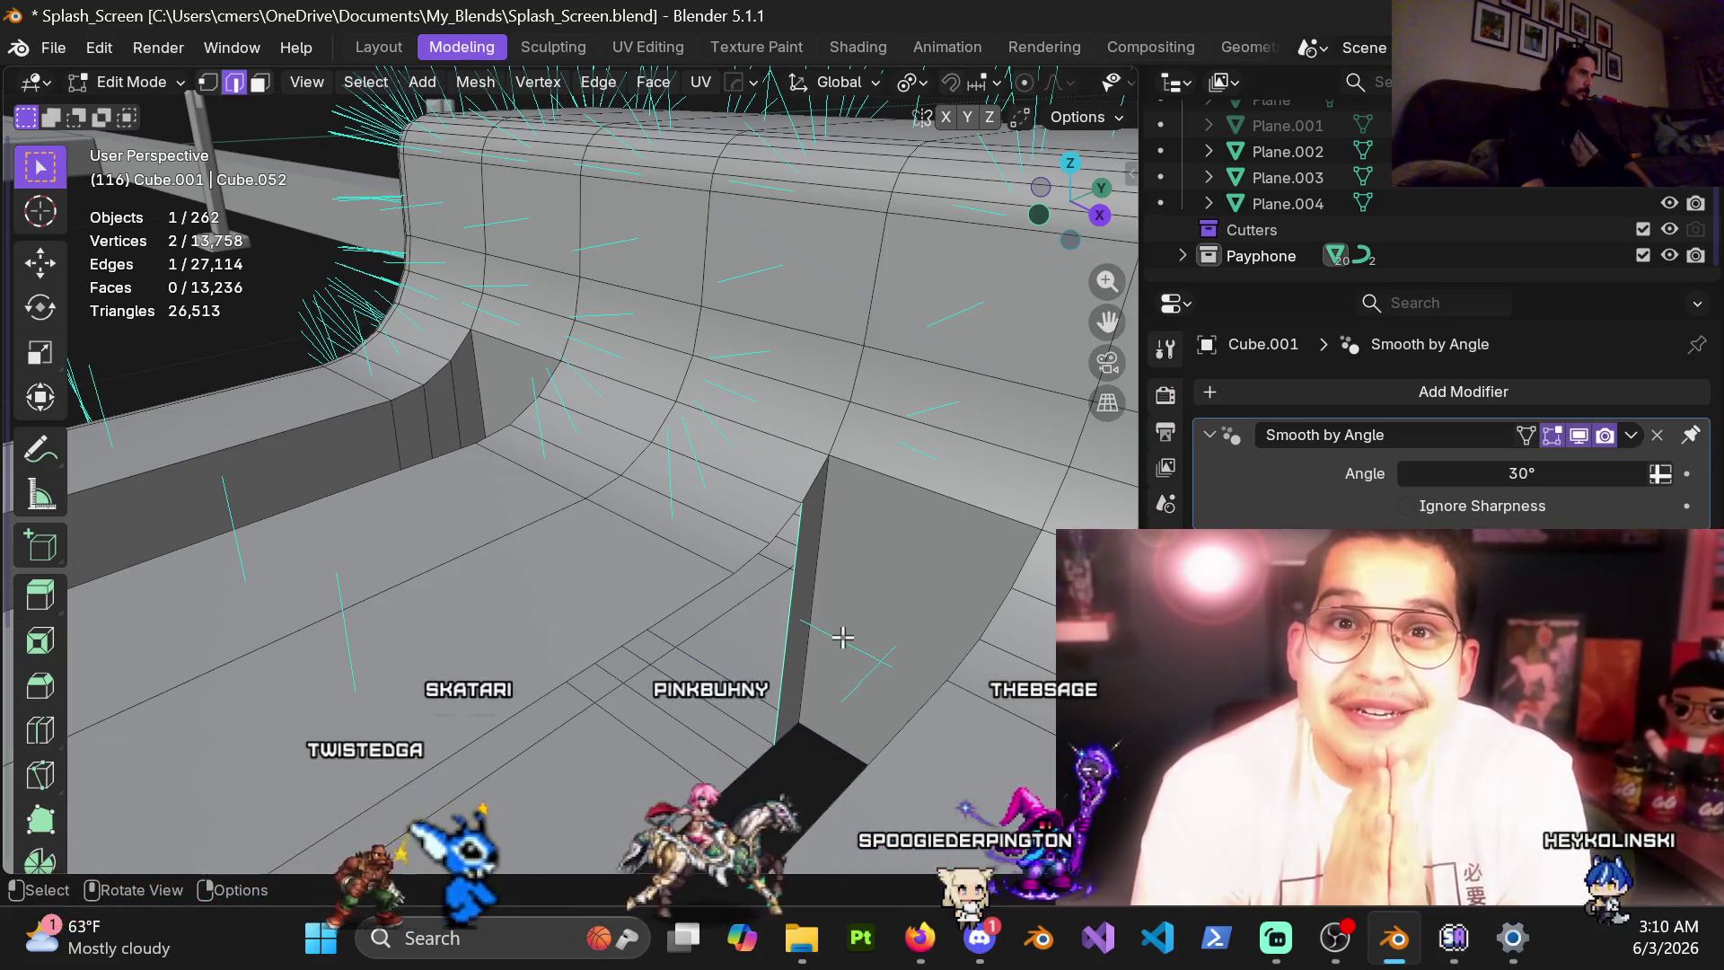
pyautogui.press('f')
pyautogui.press('f')
pyautogui.press('f')
pyautogui.moveTo(842, 637)
pyautogui.mouseDown(button='middle')
pyautogui.moveTo(639, 494)
pyautogui.moveTo(513, 550)
pyautogui.moveTo(770, 519)
pyautogui.moveTo(709, 493)
pyautogui.moveTo(780, 473)
pyautogui.moveTo(720, 396)
pyautogui.mouseUp(button='middle')
pyautogui.press('f')
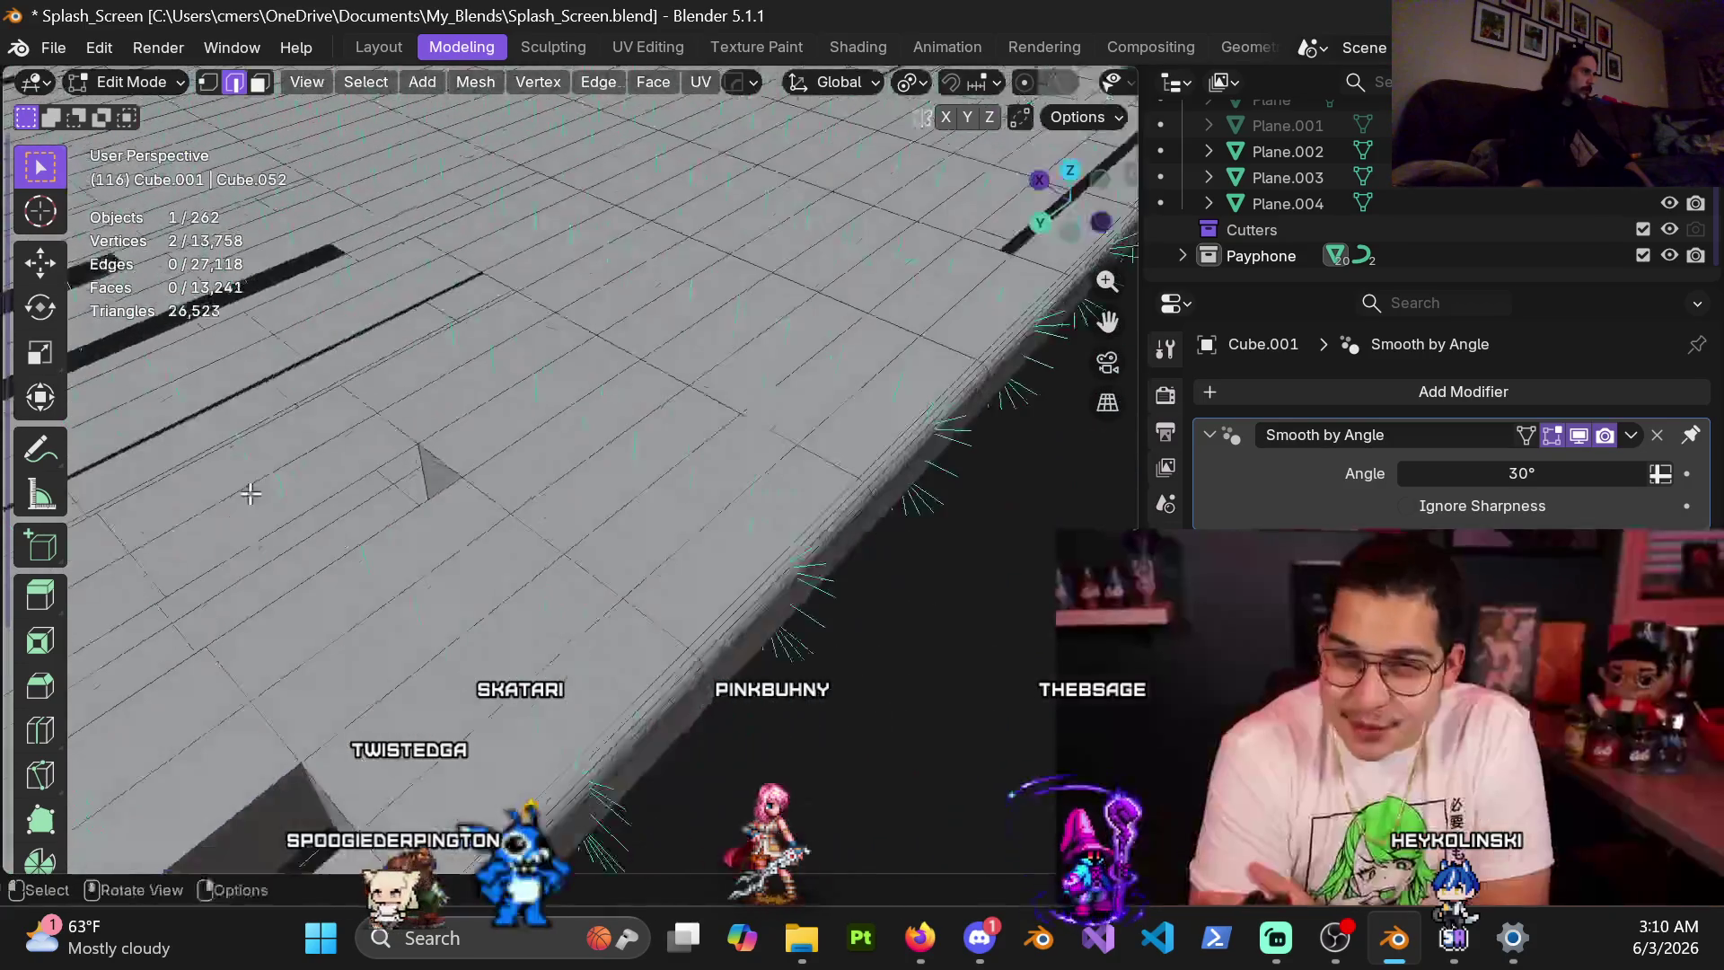
# Add a loop cut slid to 0.6 and a two-cut loop across the next slot panel
pyautogui.moveTo(410, 618)
pyautogui.keyDown('shift'); pyautogui.mouseDown(button='middle')
pyautogui.moveTo(693, 412)
pyautogui.moveTo(757, 428)
pyautogui.mouseUp(button='middle'); pyautogui.keyUp('shift')
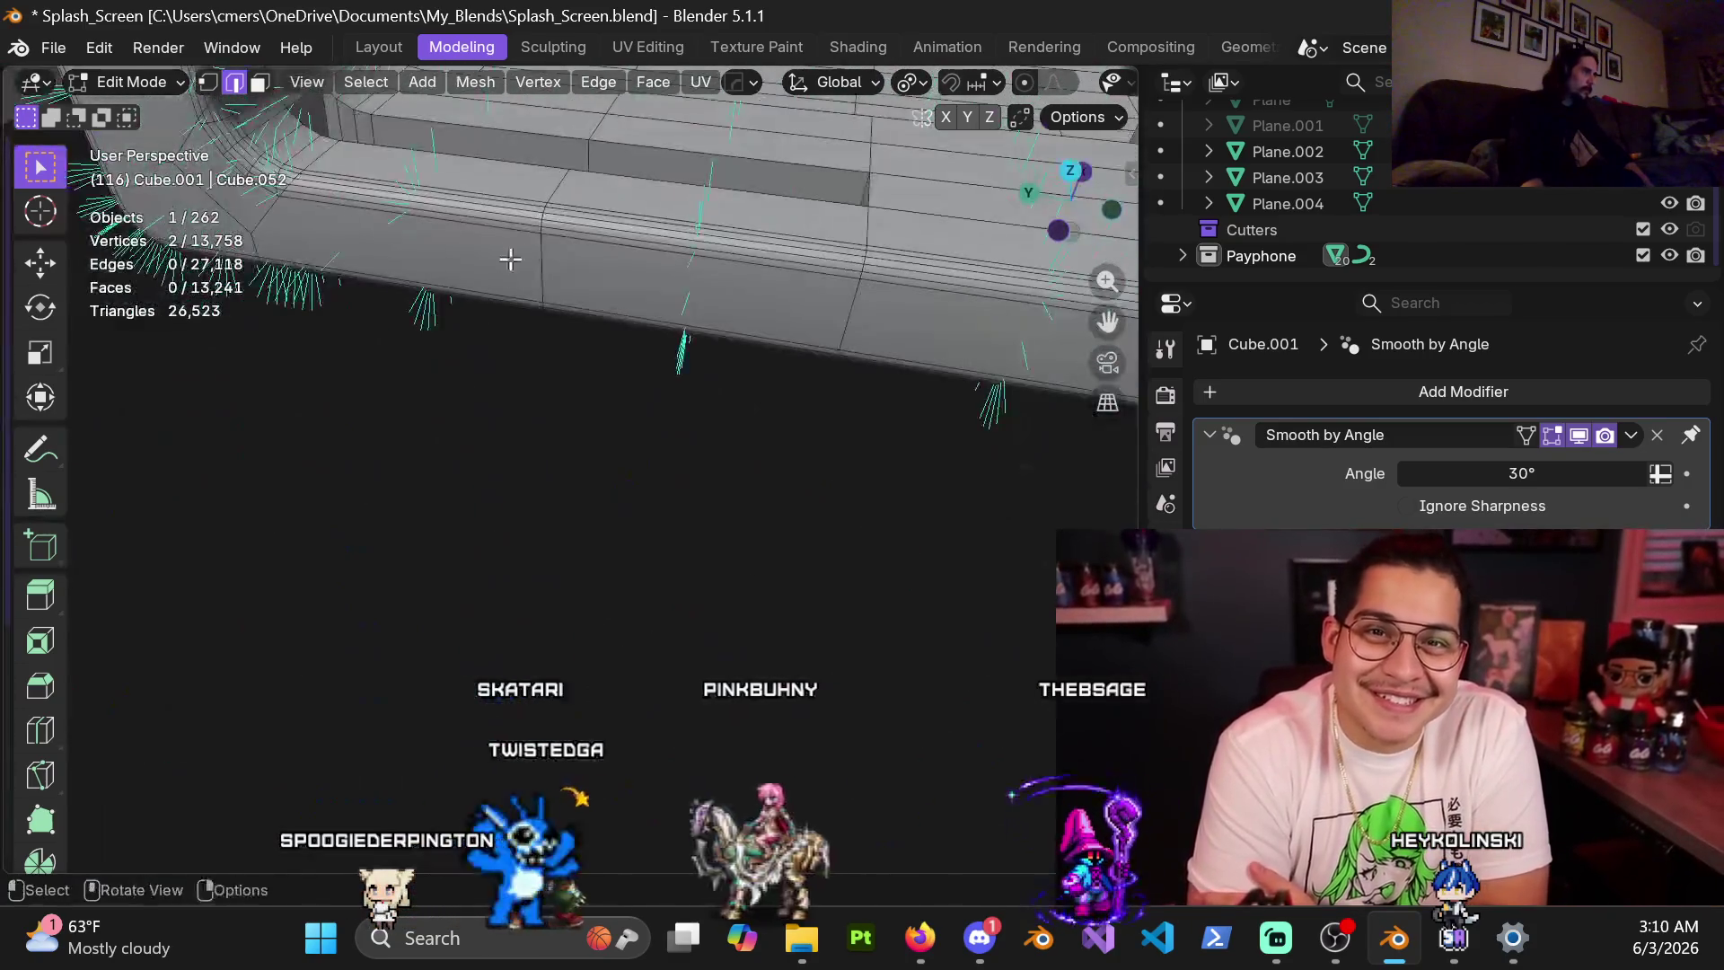
pyautogui.scroll(5, 628, 475)
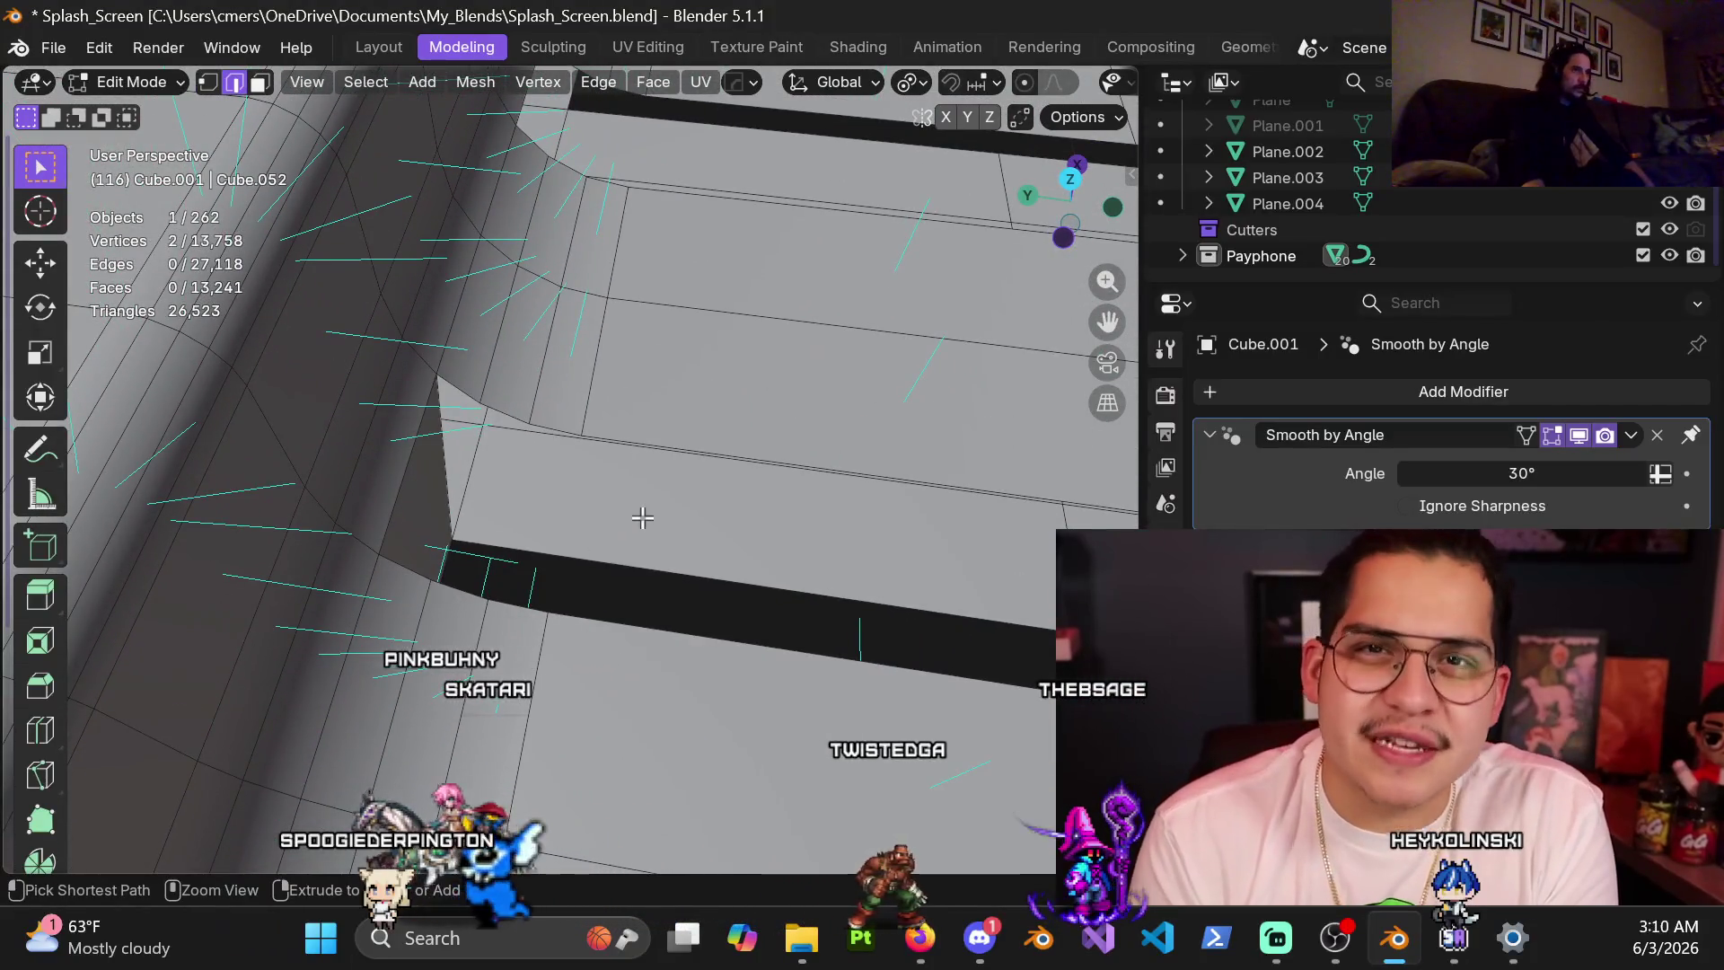
pyautogui.click(642, 533)
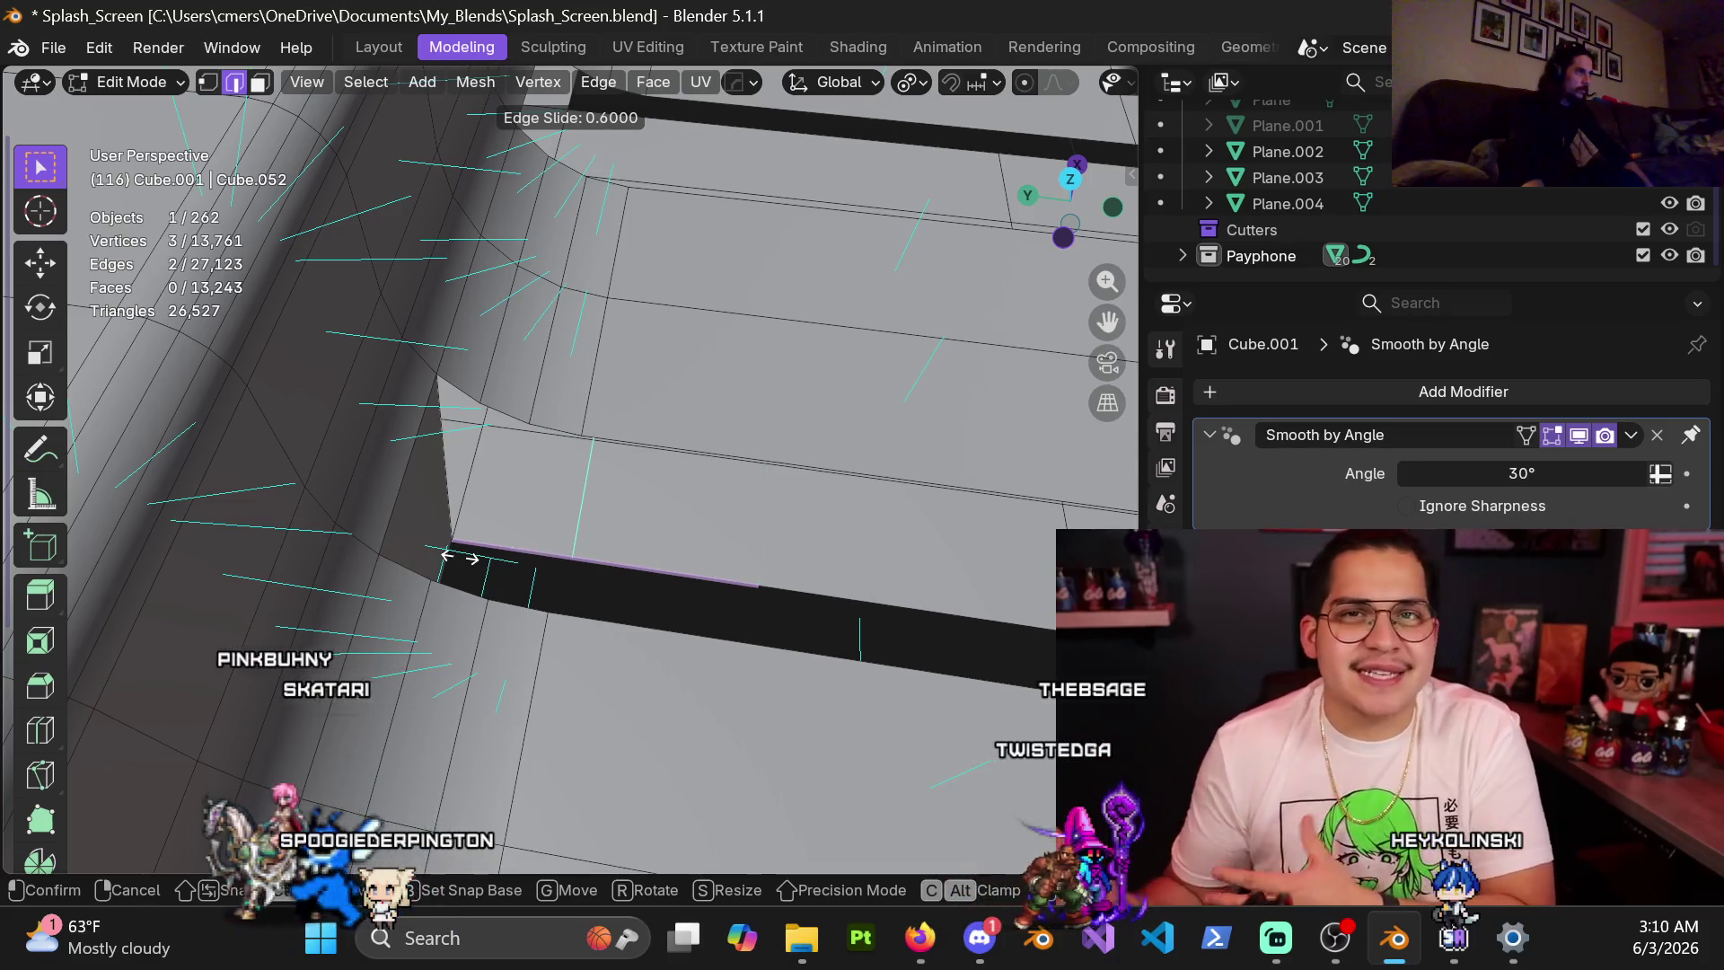
pyautogui.click(459, 556)
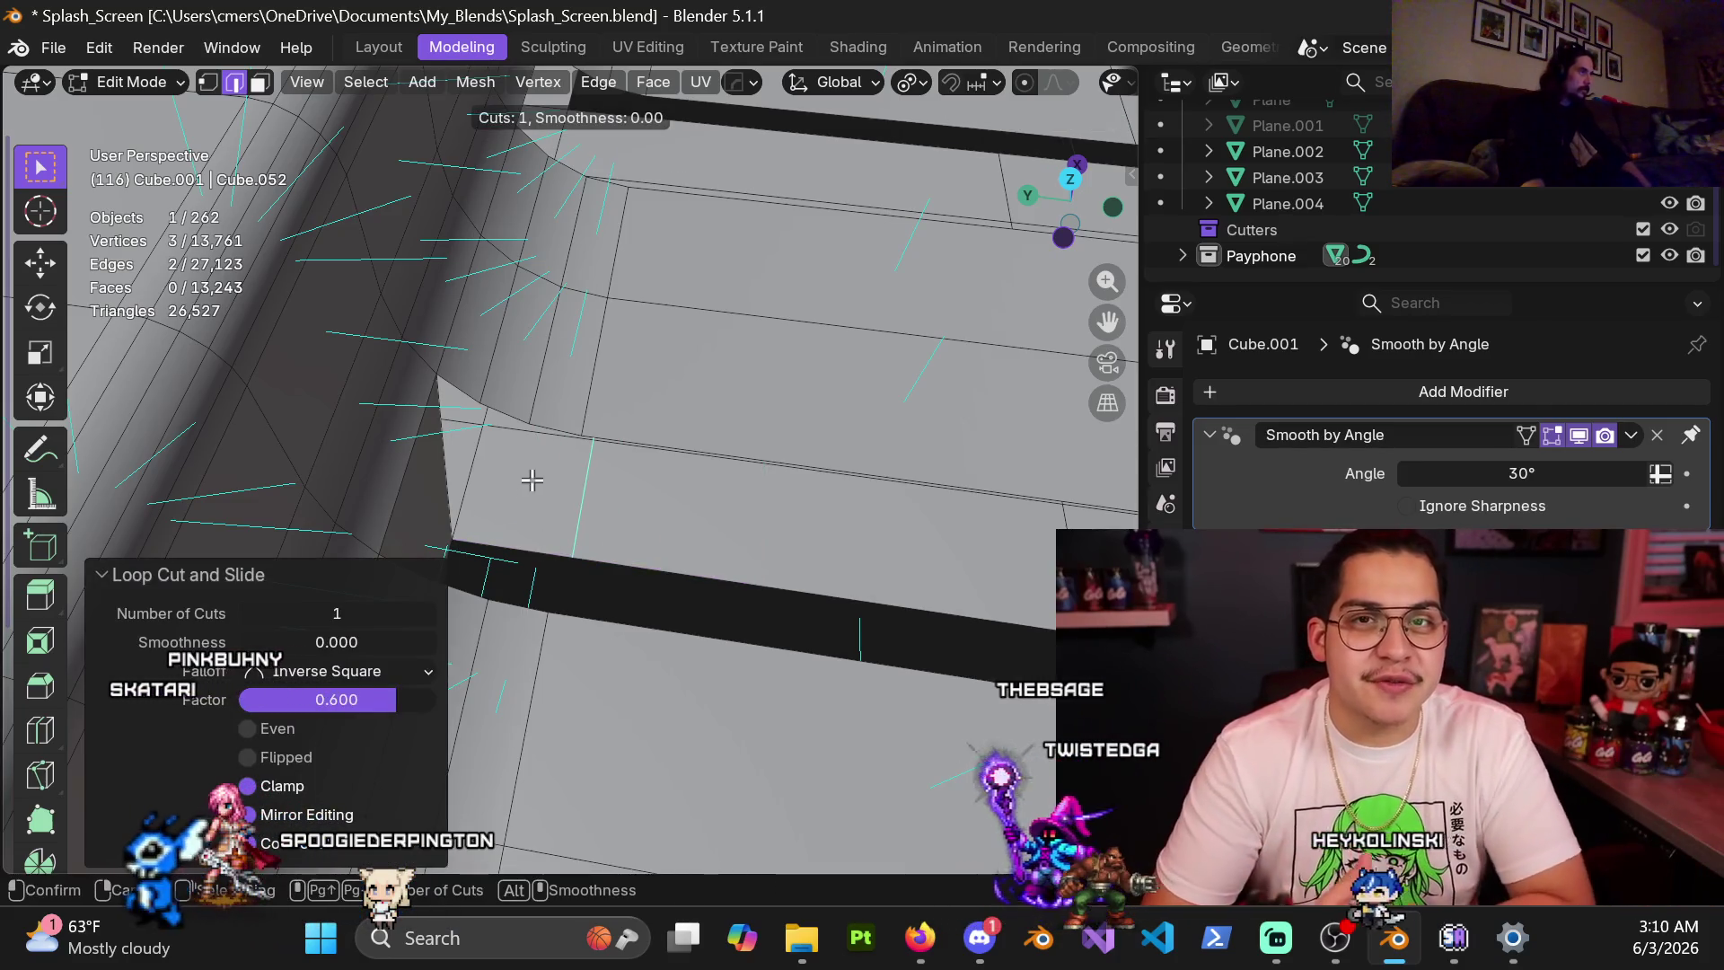
pyautogui.click(497, 562)
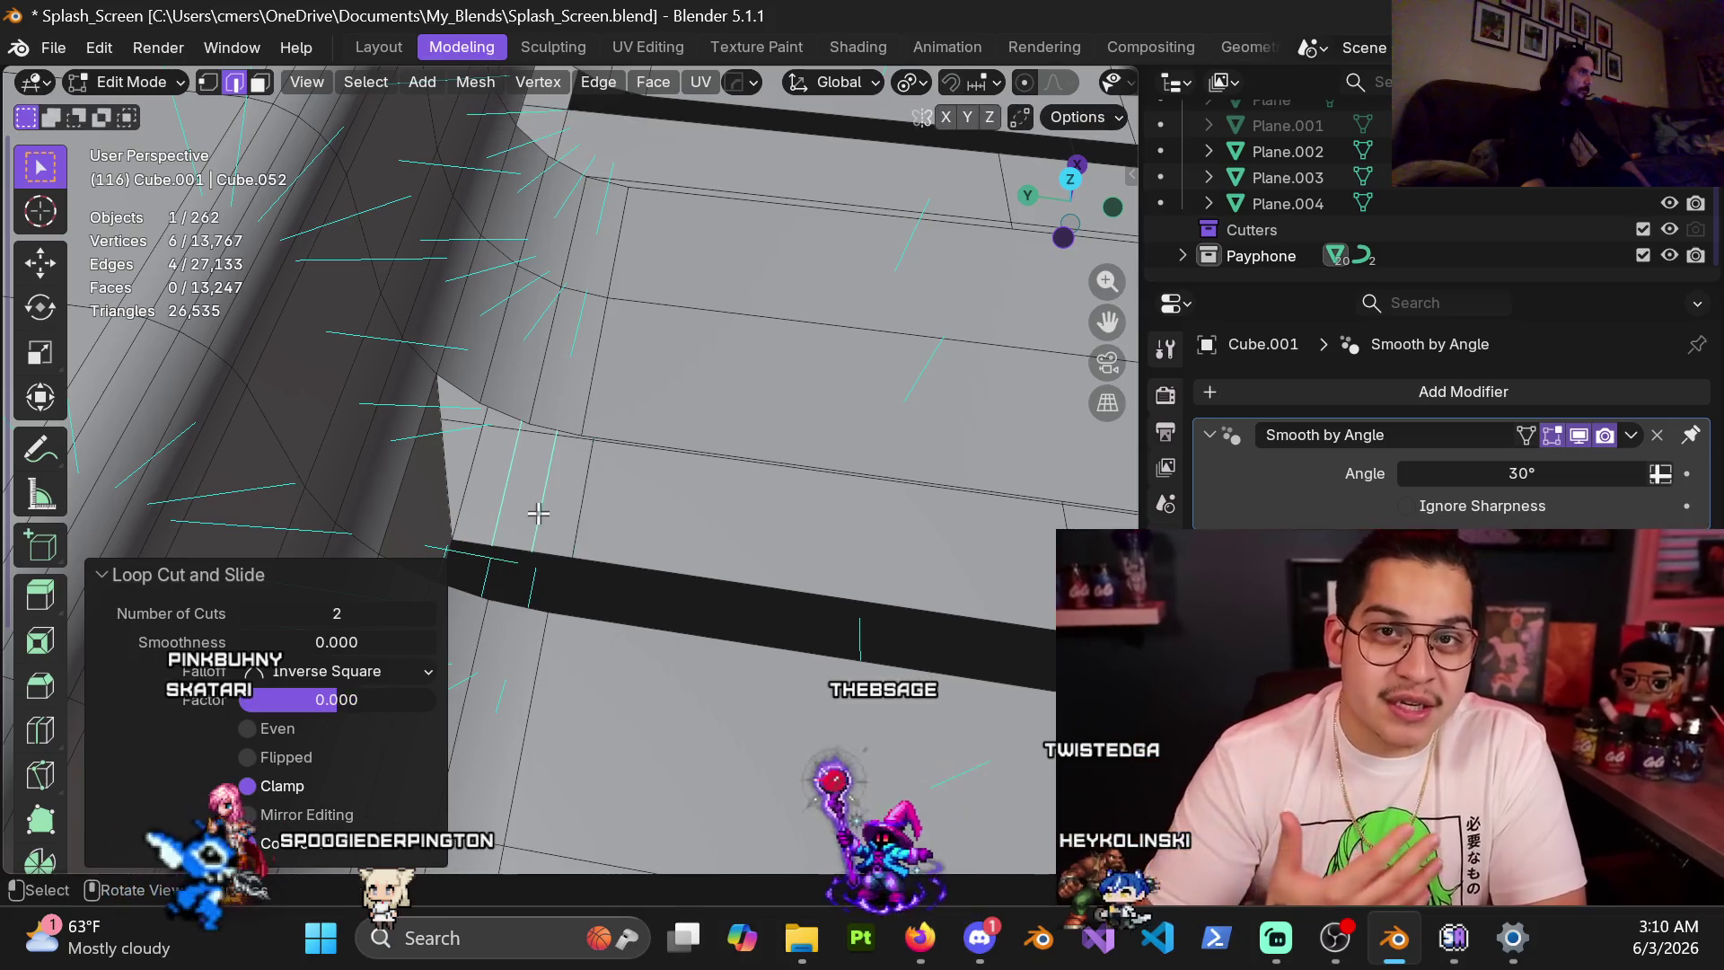
# Fill a face at the open edge beside the slot to close the hole
pyautogui.click(439, 485)
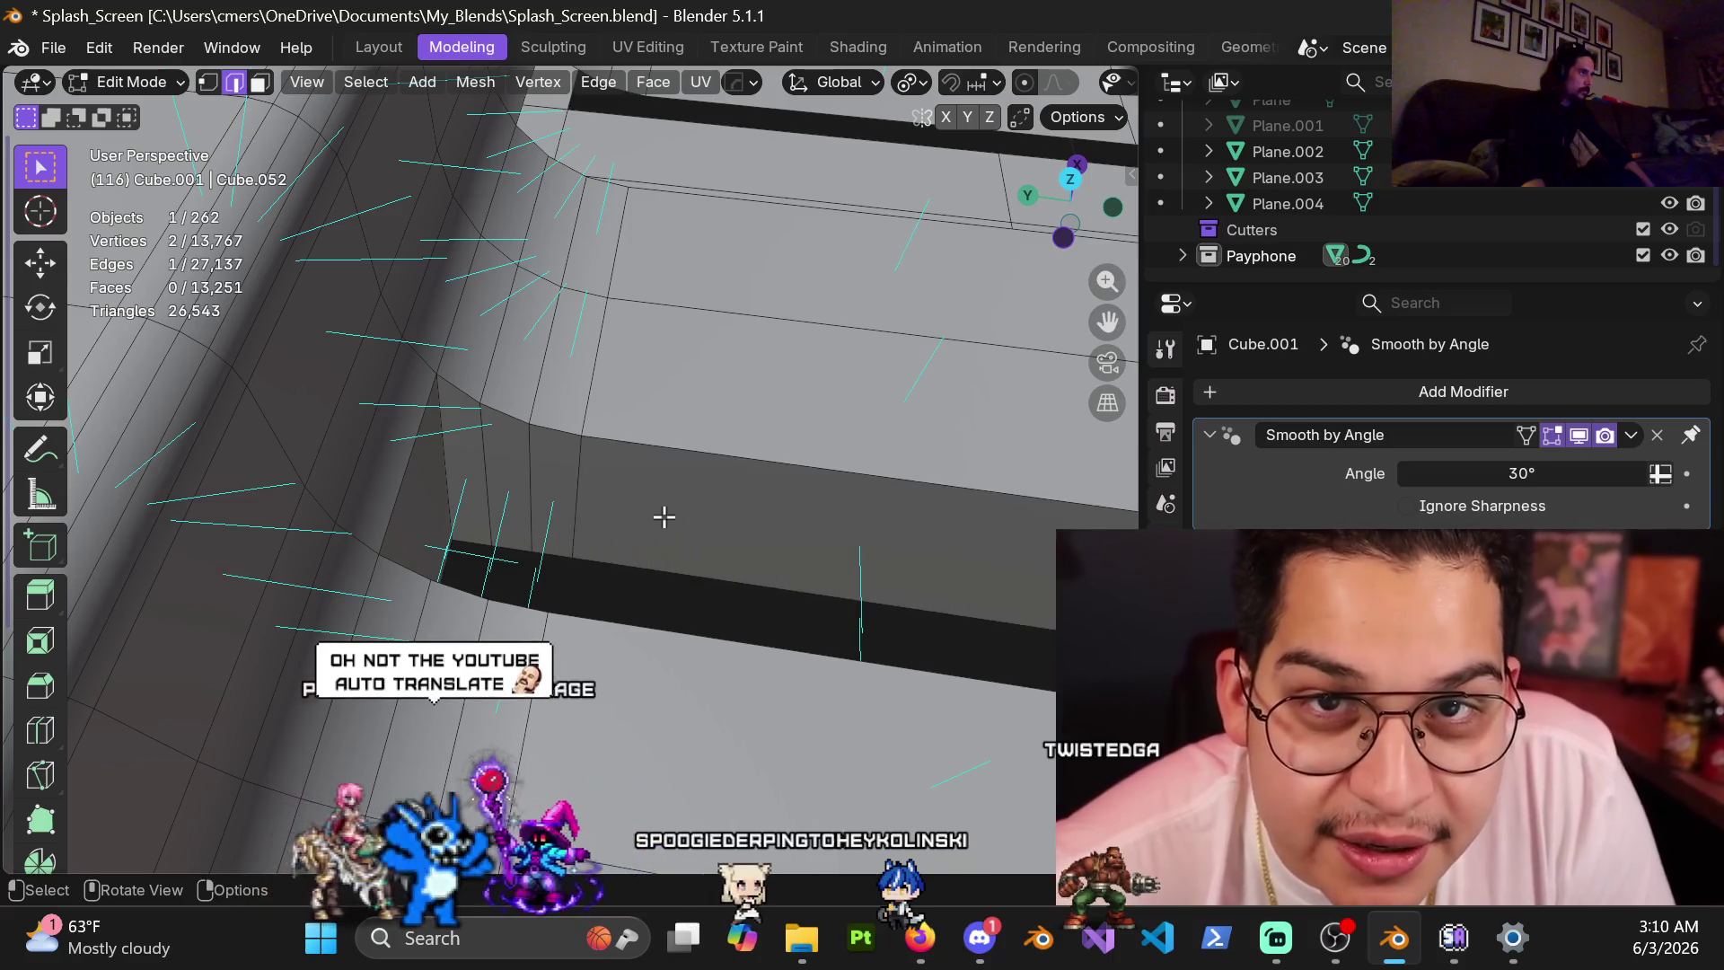
pyautogui.scroll(-3, 658, 512)
pyautogui.moveTo(658, 512)
pyautogui.mouseDown(button='middle')
pyautogui.moveTo(731, 471)
pyautogui.moveTo(787, 553)
pyautogui.mouseUp(button='middle')
pyautogui.press('f')
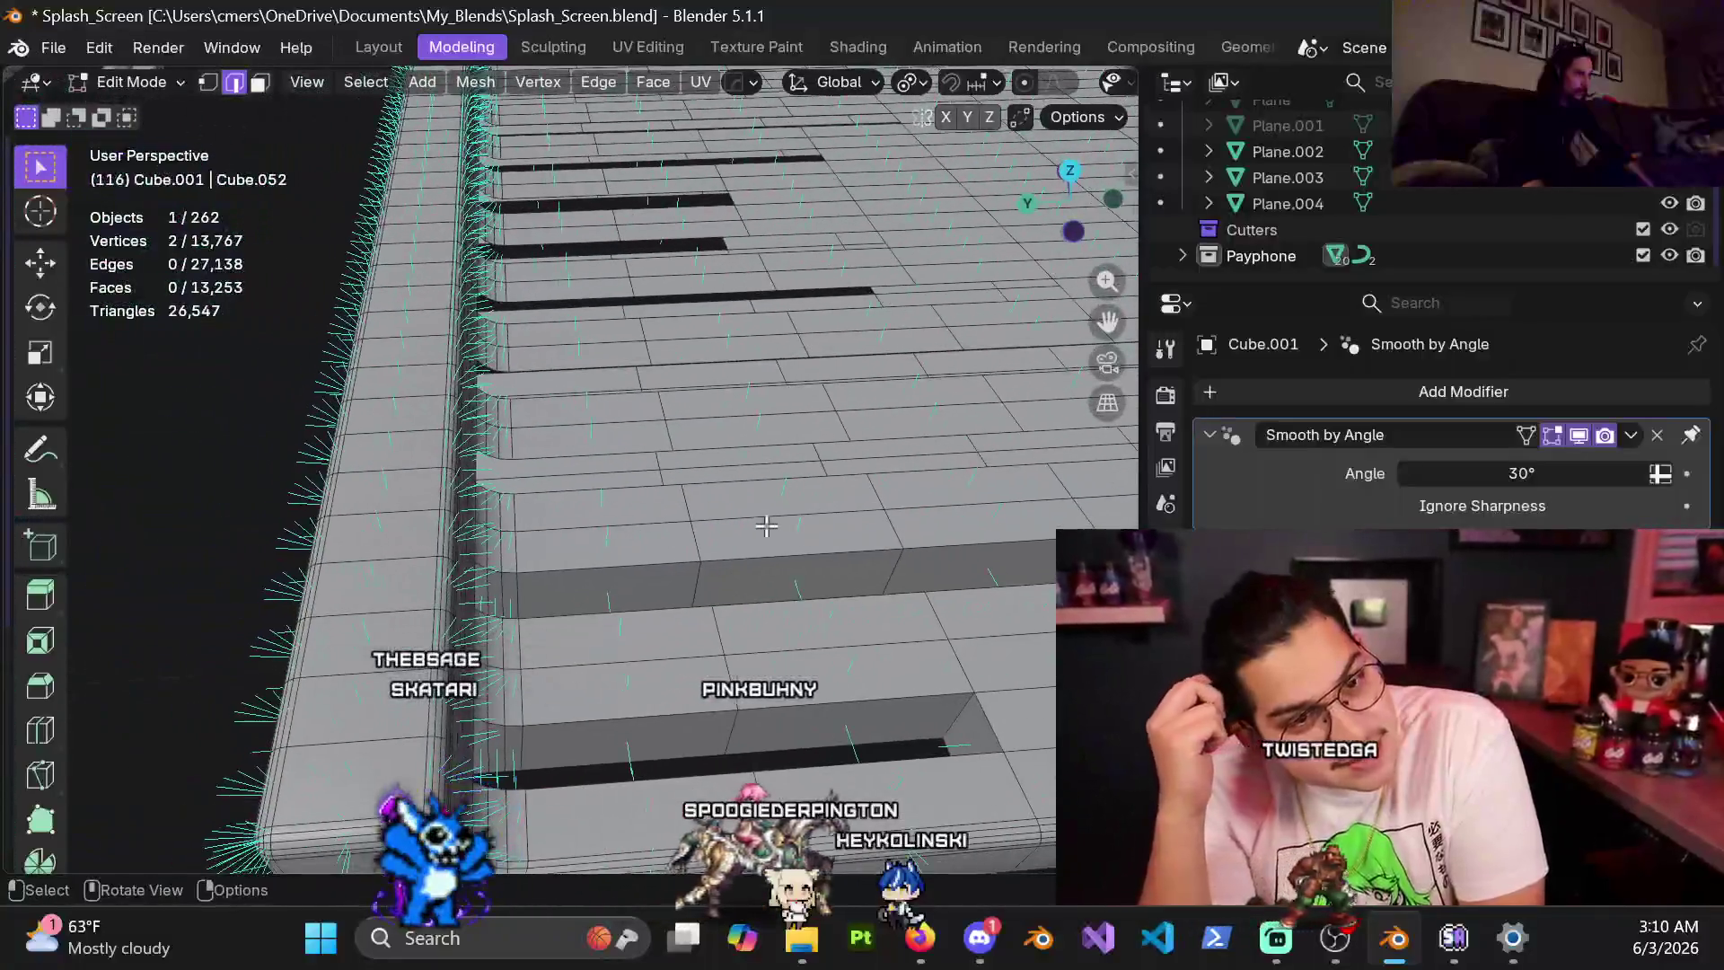
pyautogui.moveTo(787, 553)
pyautogui.mouseDown(button='middle')
pyautogui.moveTo(741, 556)
pyautogui.moveTo(662, 616)
pyautogui.moveTo(600, 547)
pyautogui.mouseUp(button='middle')
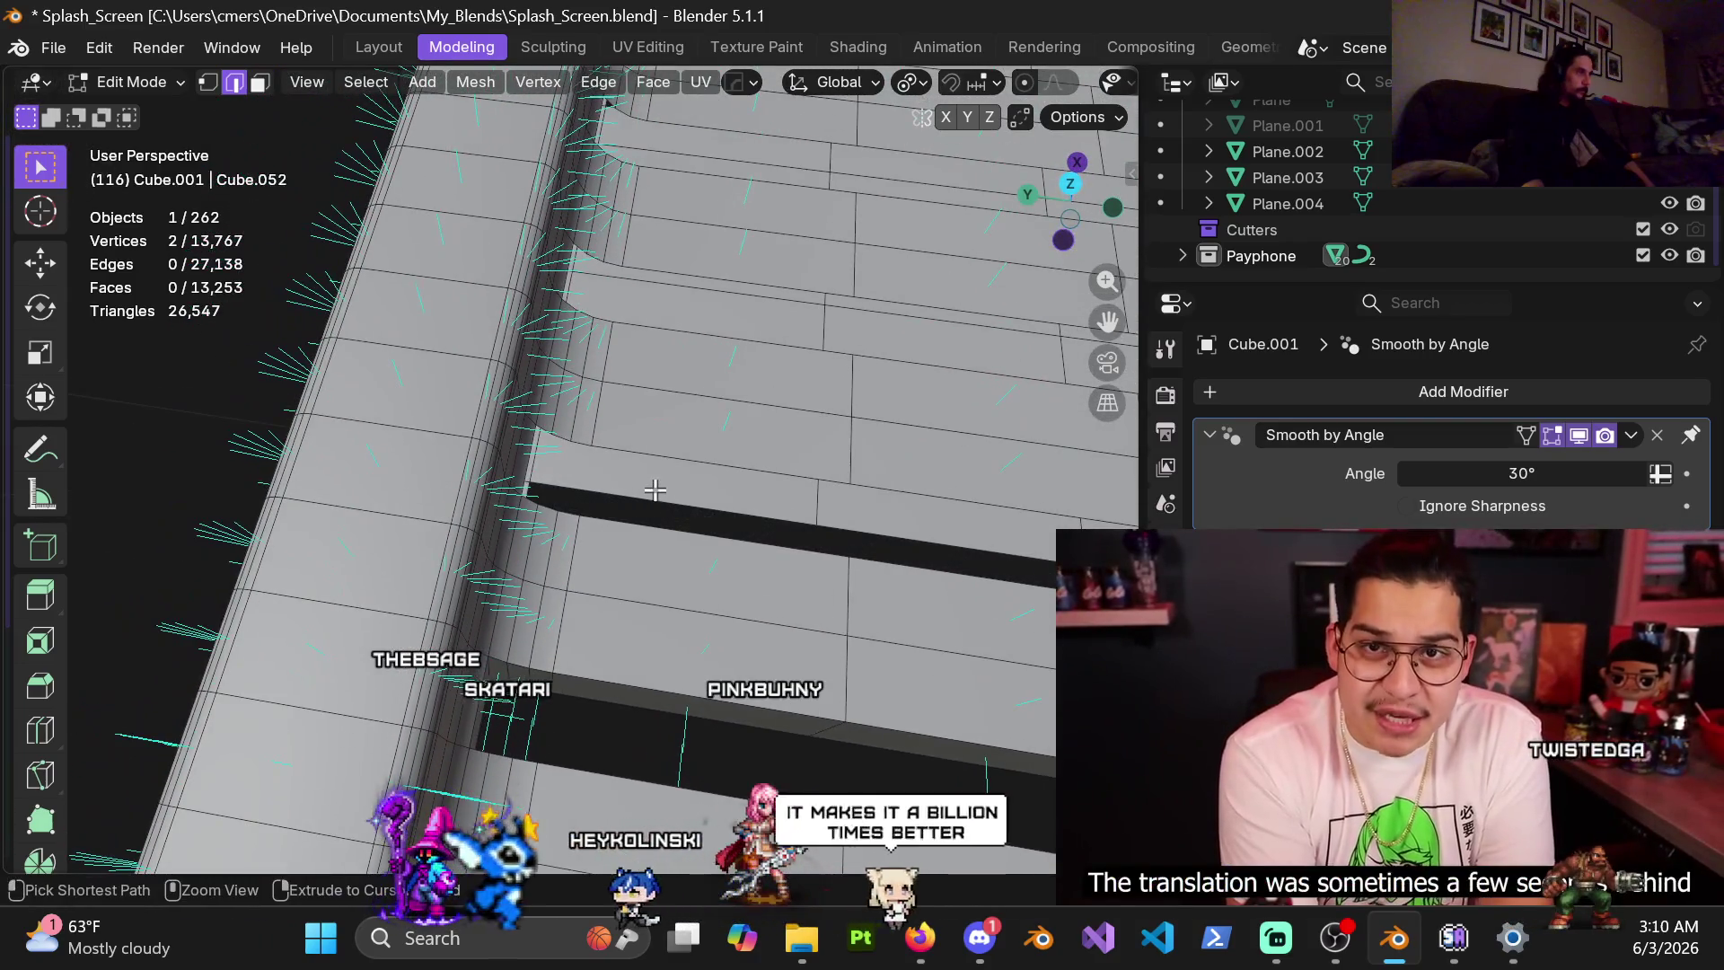
# Add a slid single loop and a two-cut loop across the next slot panel
pyautogui.hotkey('ctrl', 'r')
pyautogui.click(654, 489)
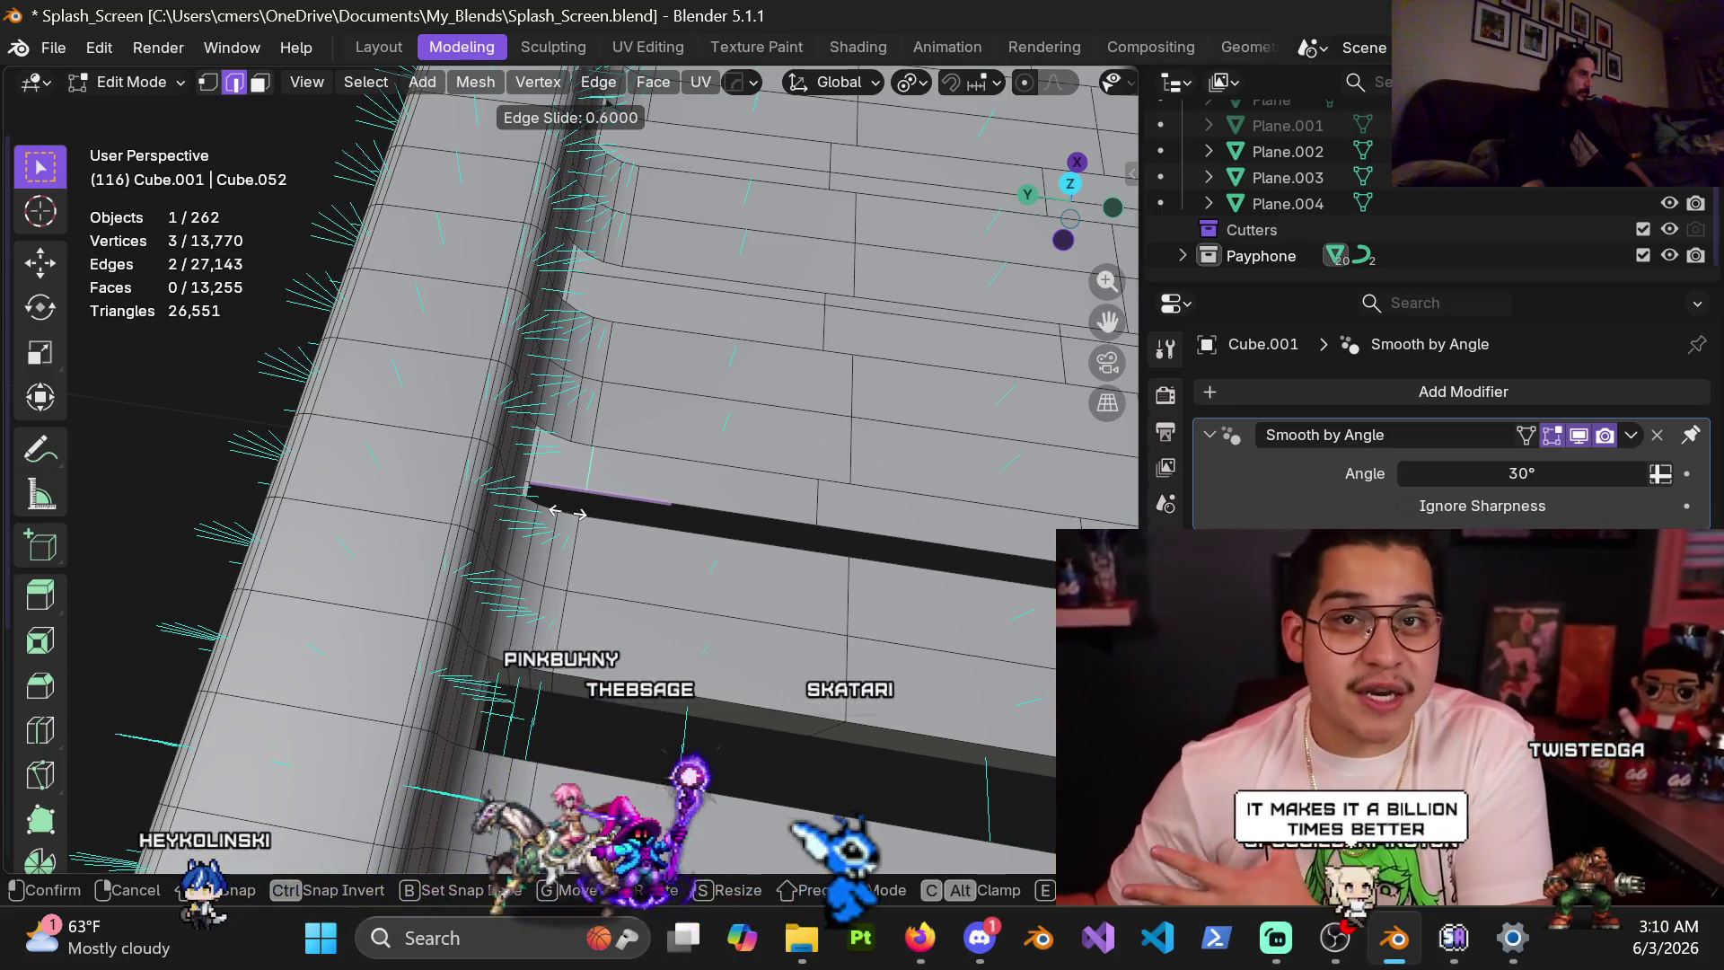
pyautogui.click(565, 512)
pyautogui.hotkey('ctrl', 'r')
pyautogui.scroll(1, 562, 482)
pyautogui.click(562, 482)
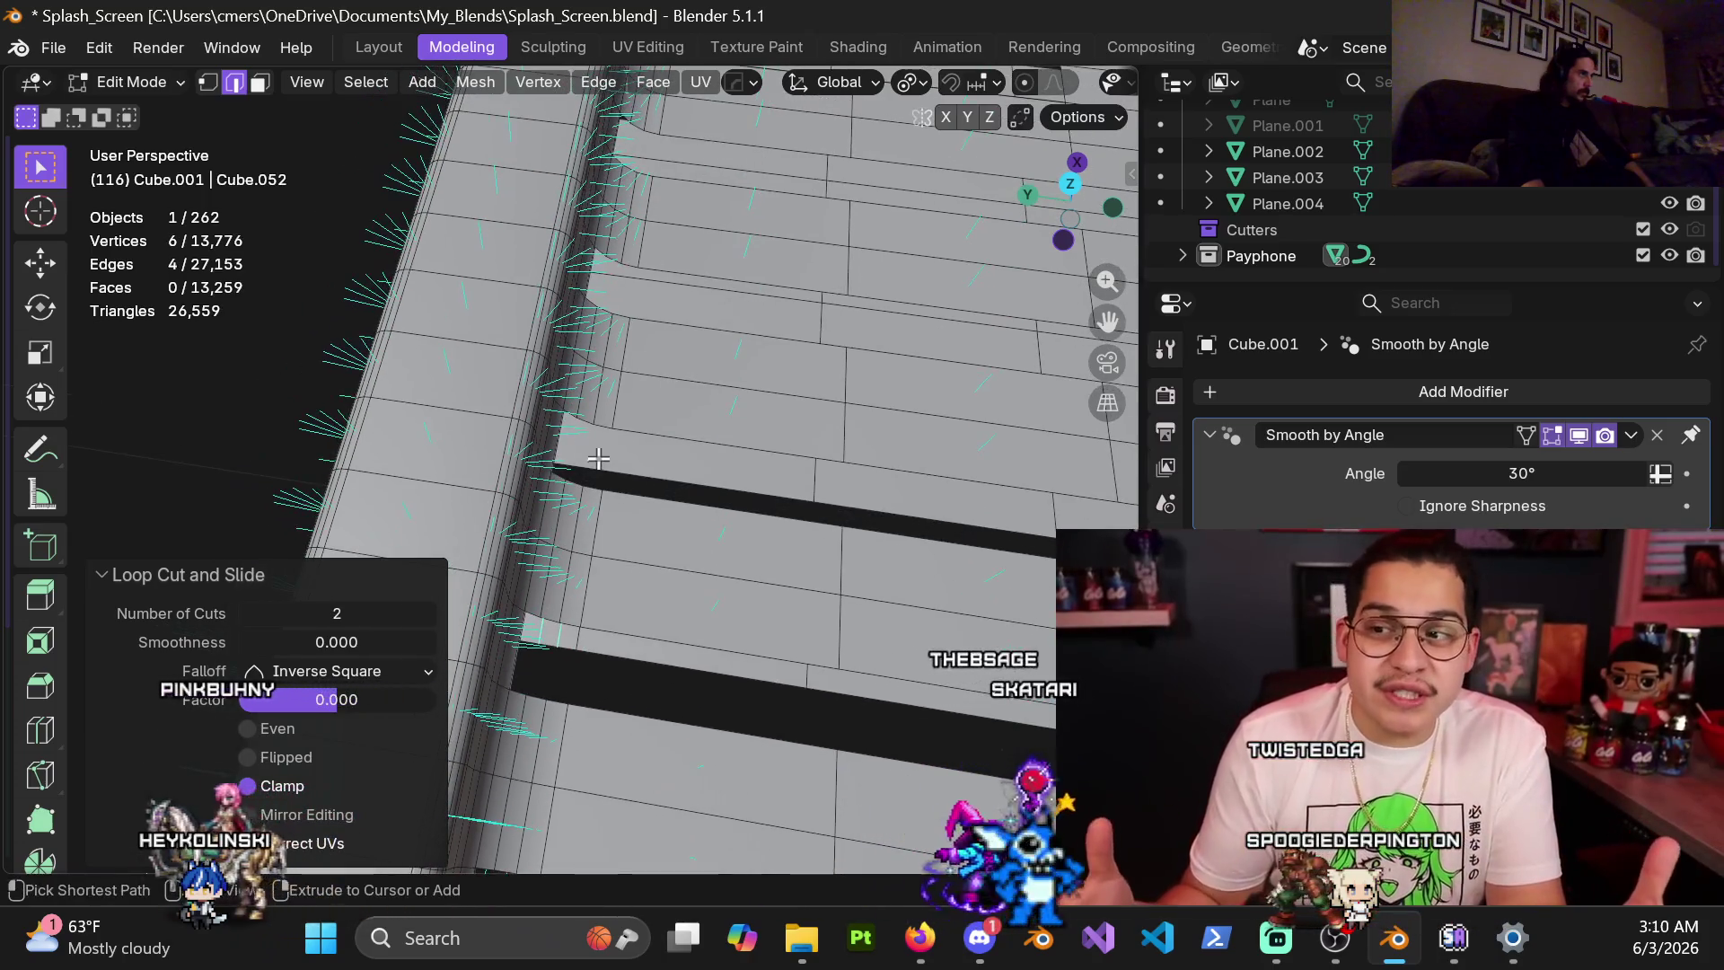
# Add more unslid double loops and a single loop slid to 0.6 beside the groove
pyautogui.hotkey('ctrl', 'r')
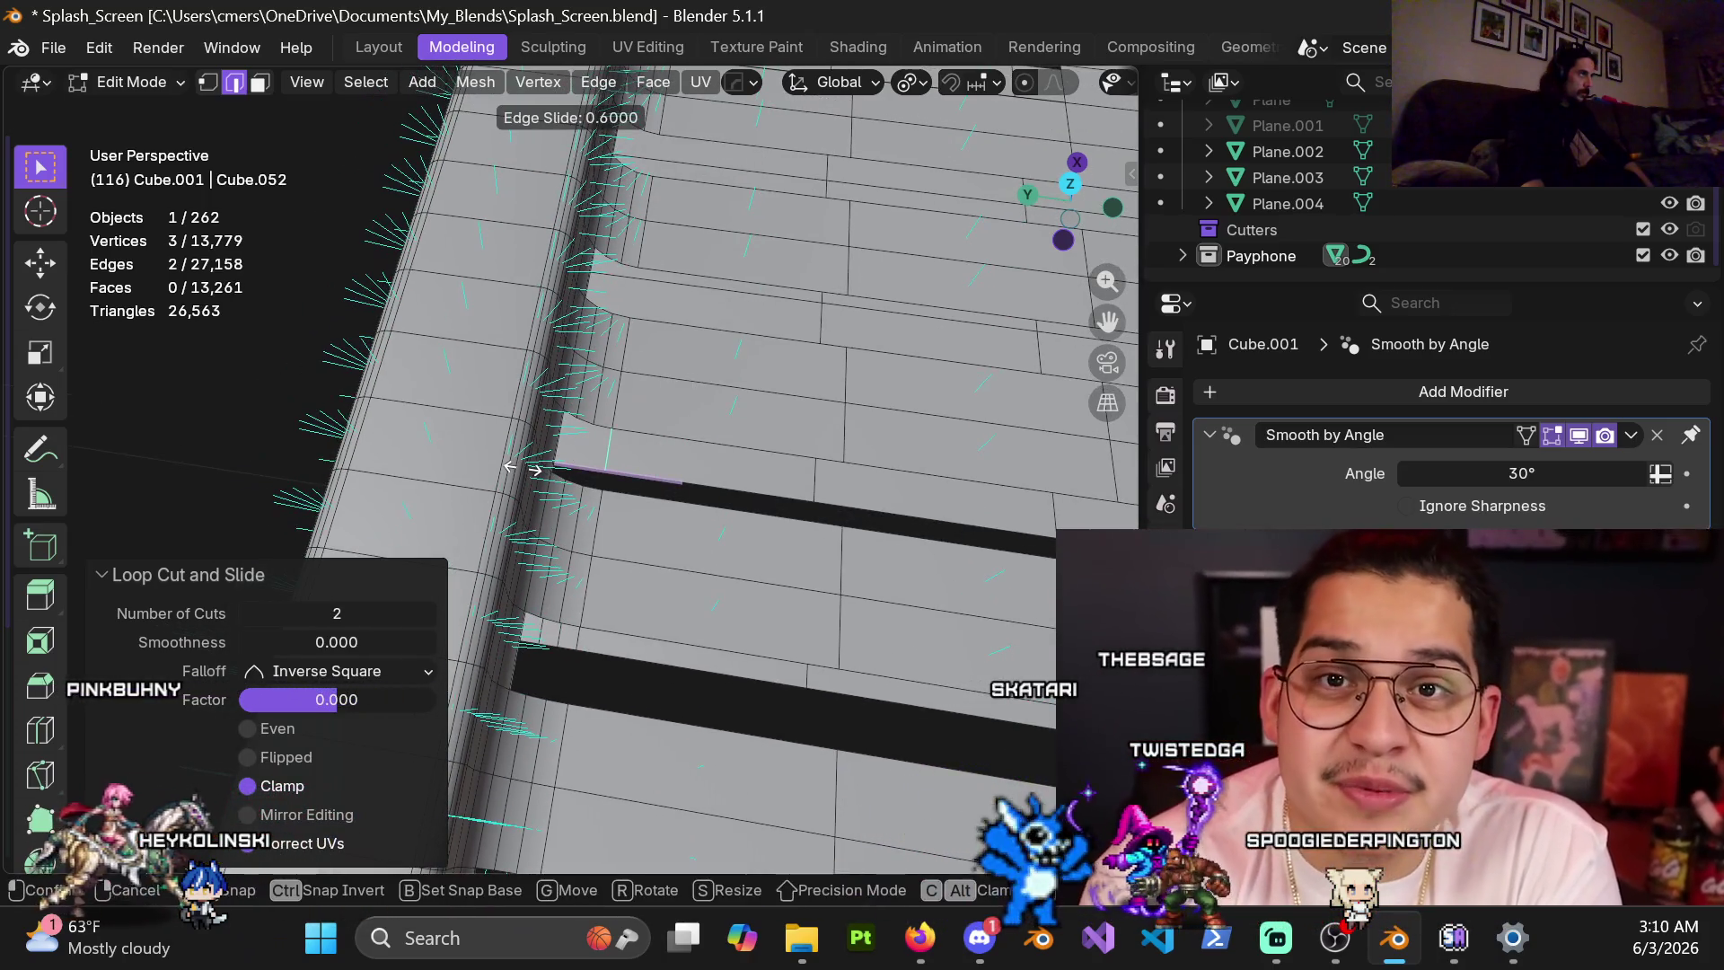
pyautogui.click(609, 432)
pyautogui.scroll(1, 574, 466)
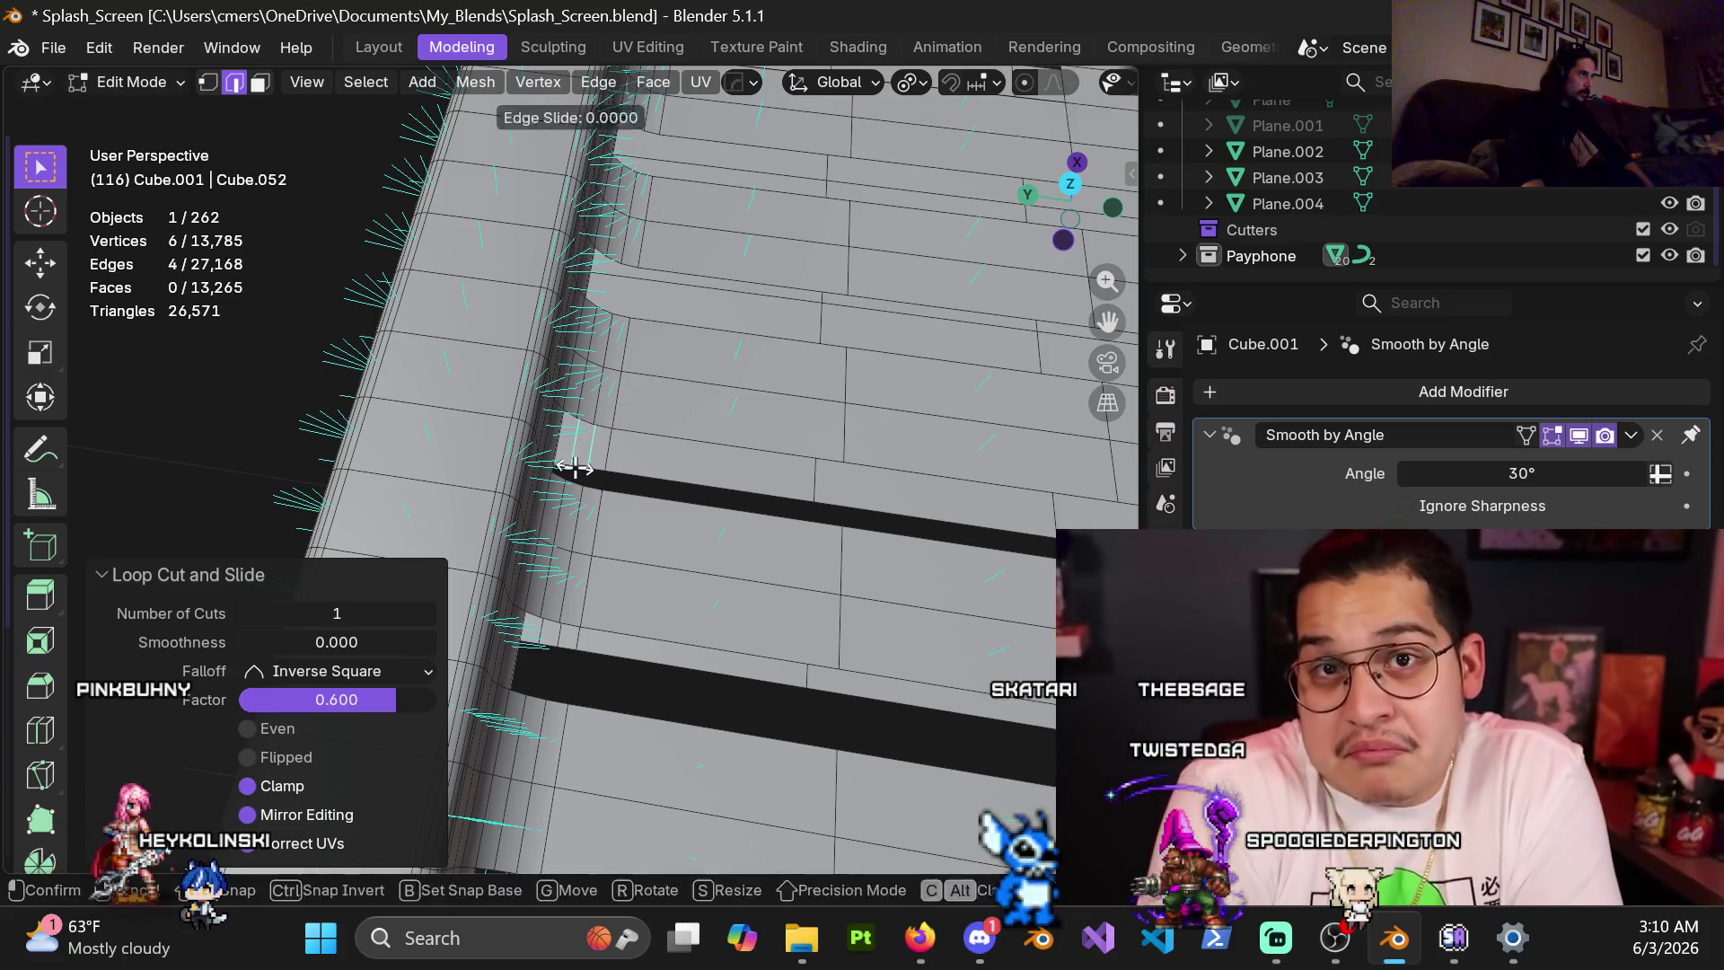
pyautogui.rightClick(587, 505)
pyautogui.click(607, 473)
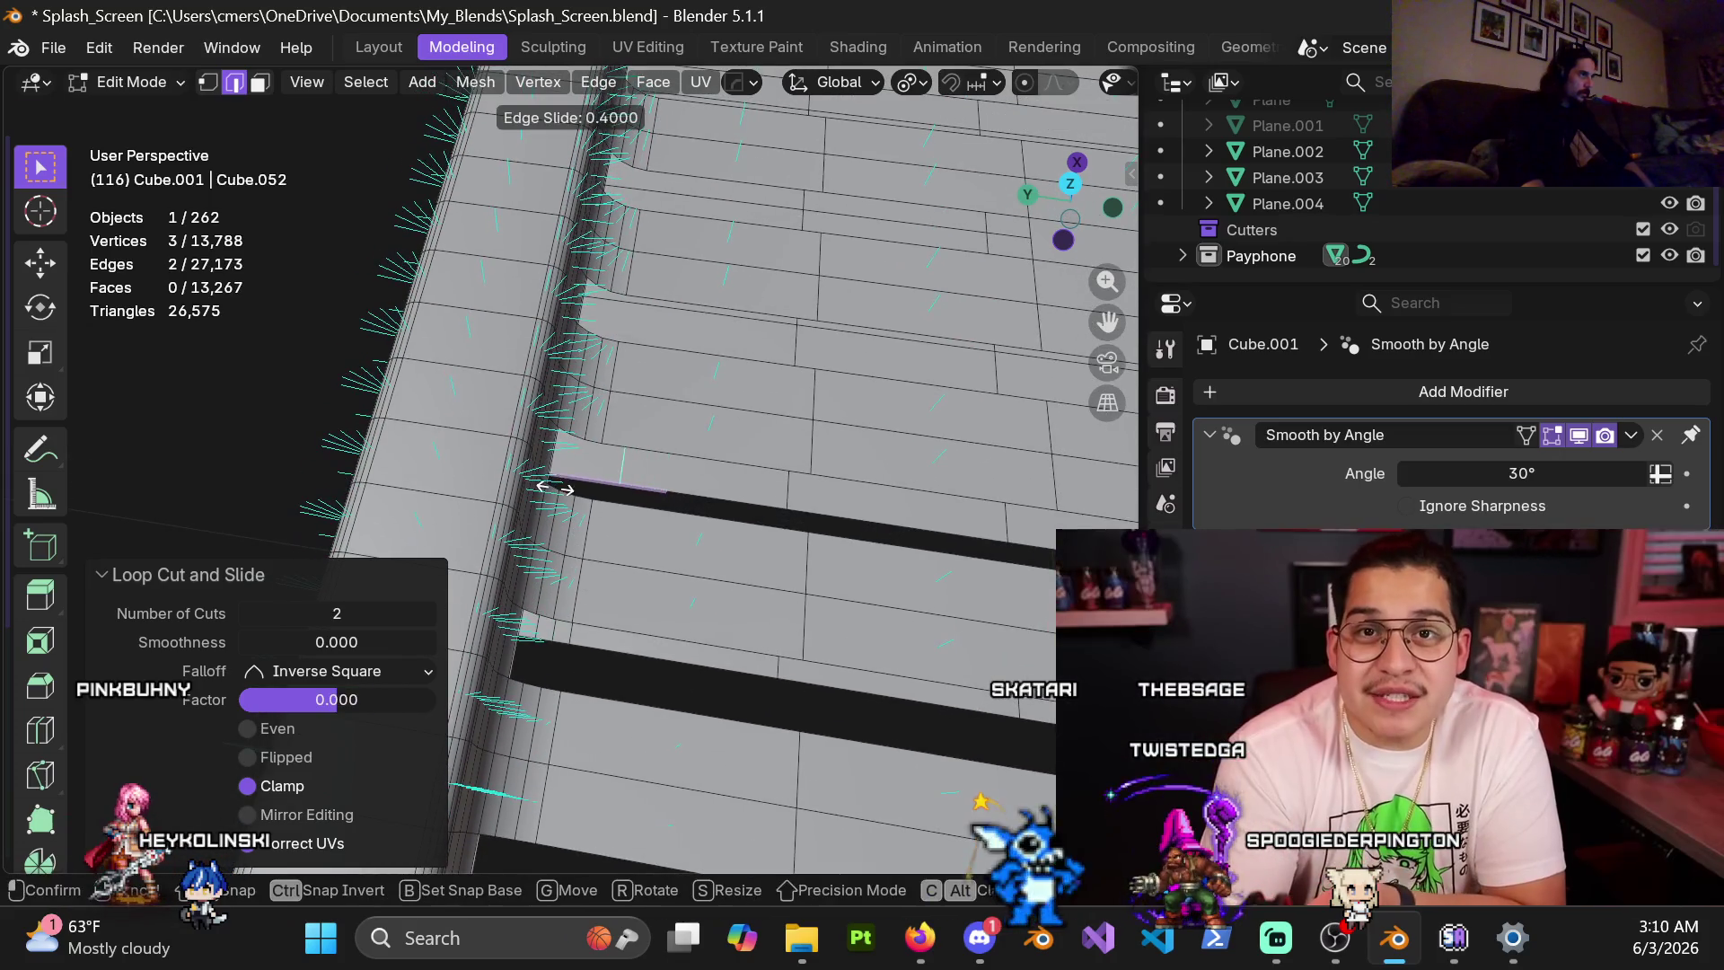
pyautogui.click(537, 494)
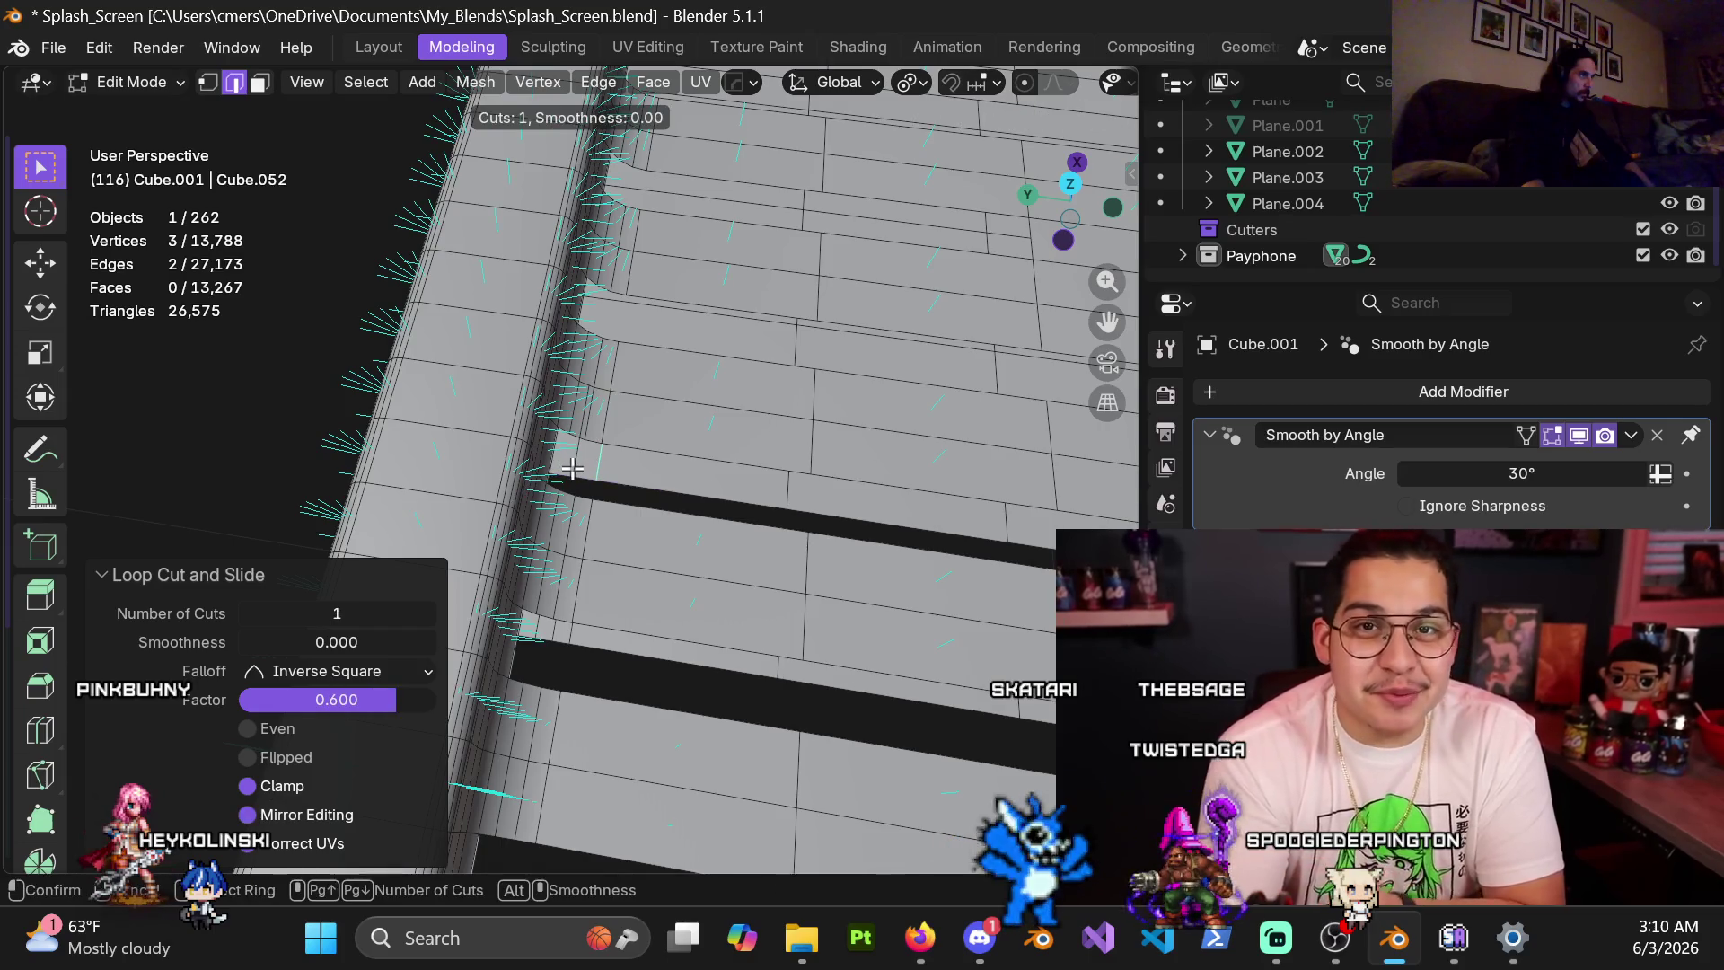
pyautogui.scroll(1, 572, 468)
pyautogui.click(572, 468)
pyautogui.rightClick(597, 550)
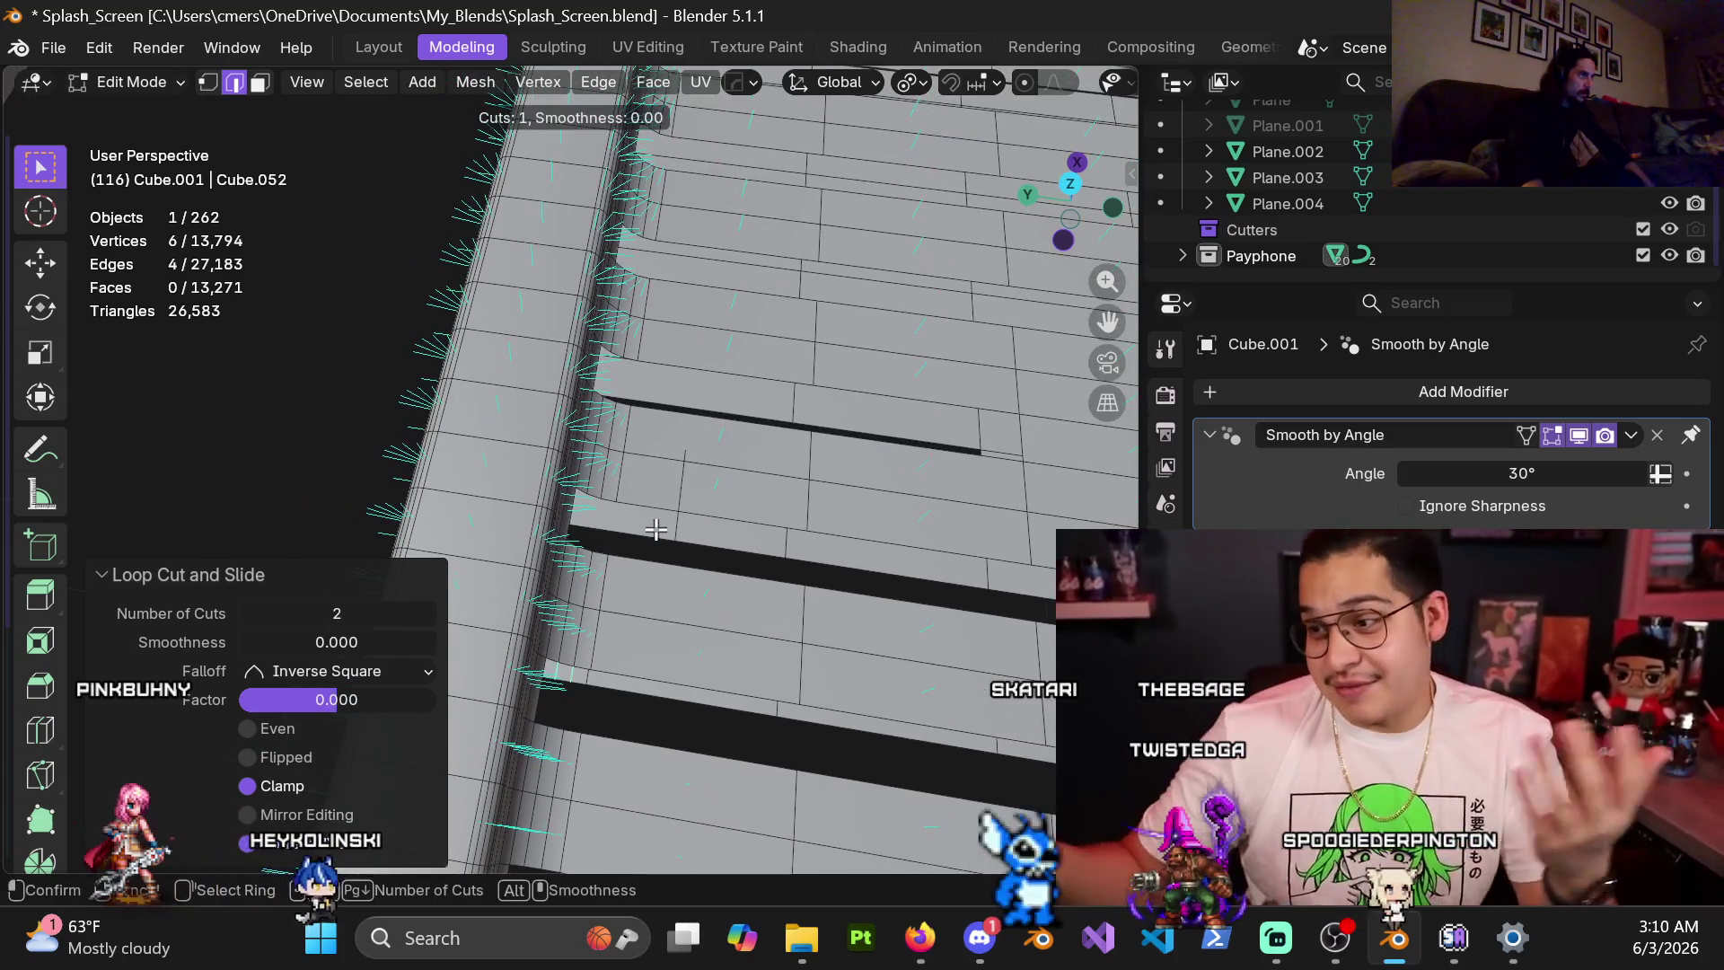
pyautogui.click(578, 545)
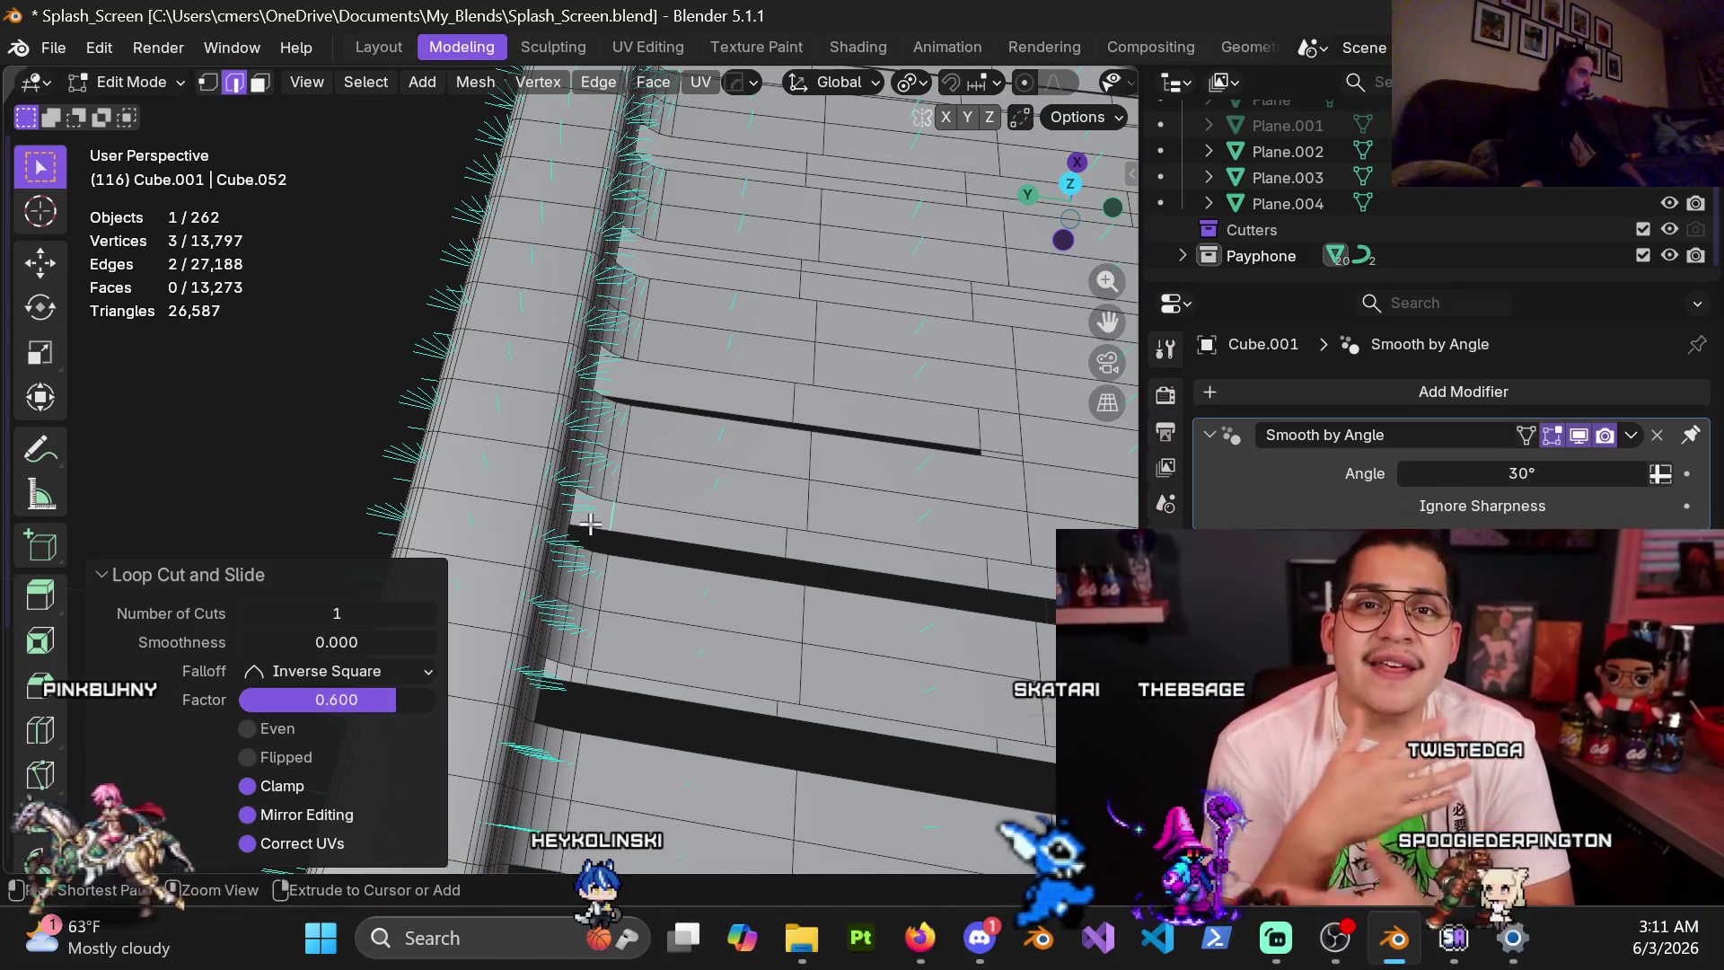
# Add an unslid double loop, then a single and a double loop beside the next slot
pyautogui.hotkey('ctrl', 'r')
pyautogui.click(590, 523)
pyautogui.rightClick(592, 529)
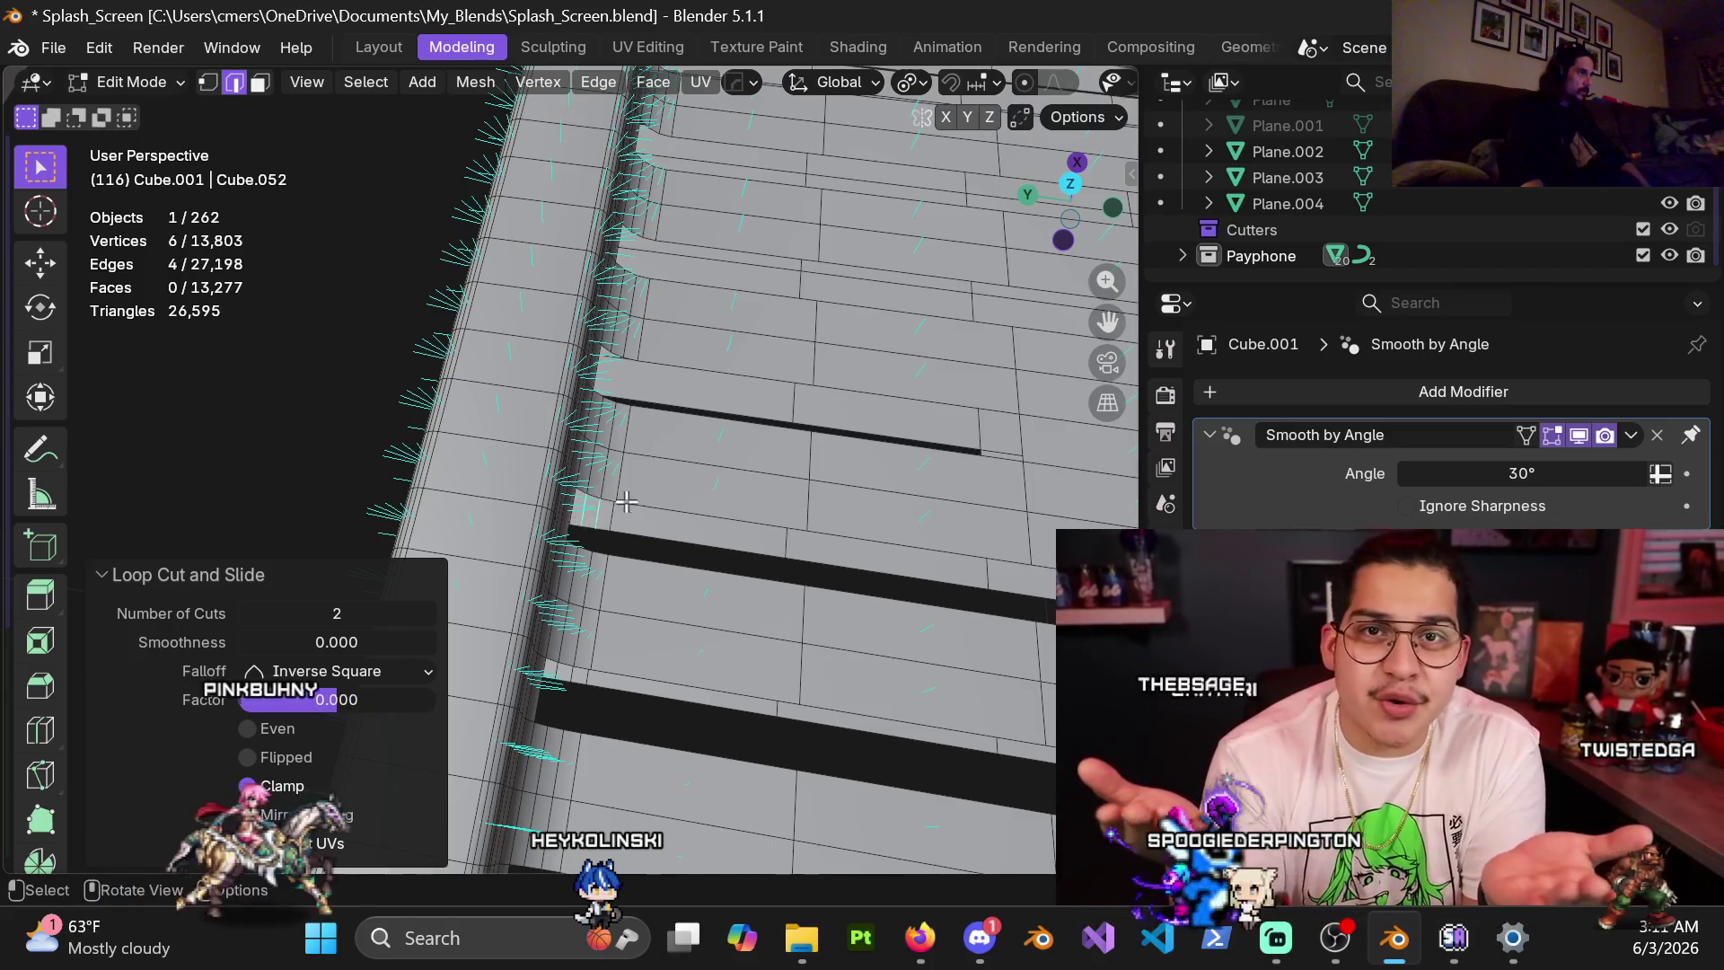
pyautogui.moveTo(593, 530); pyautogui.dragTo(619, 548, button='middle')
pyautogui.hotkey('ctrl', 'r')
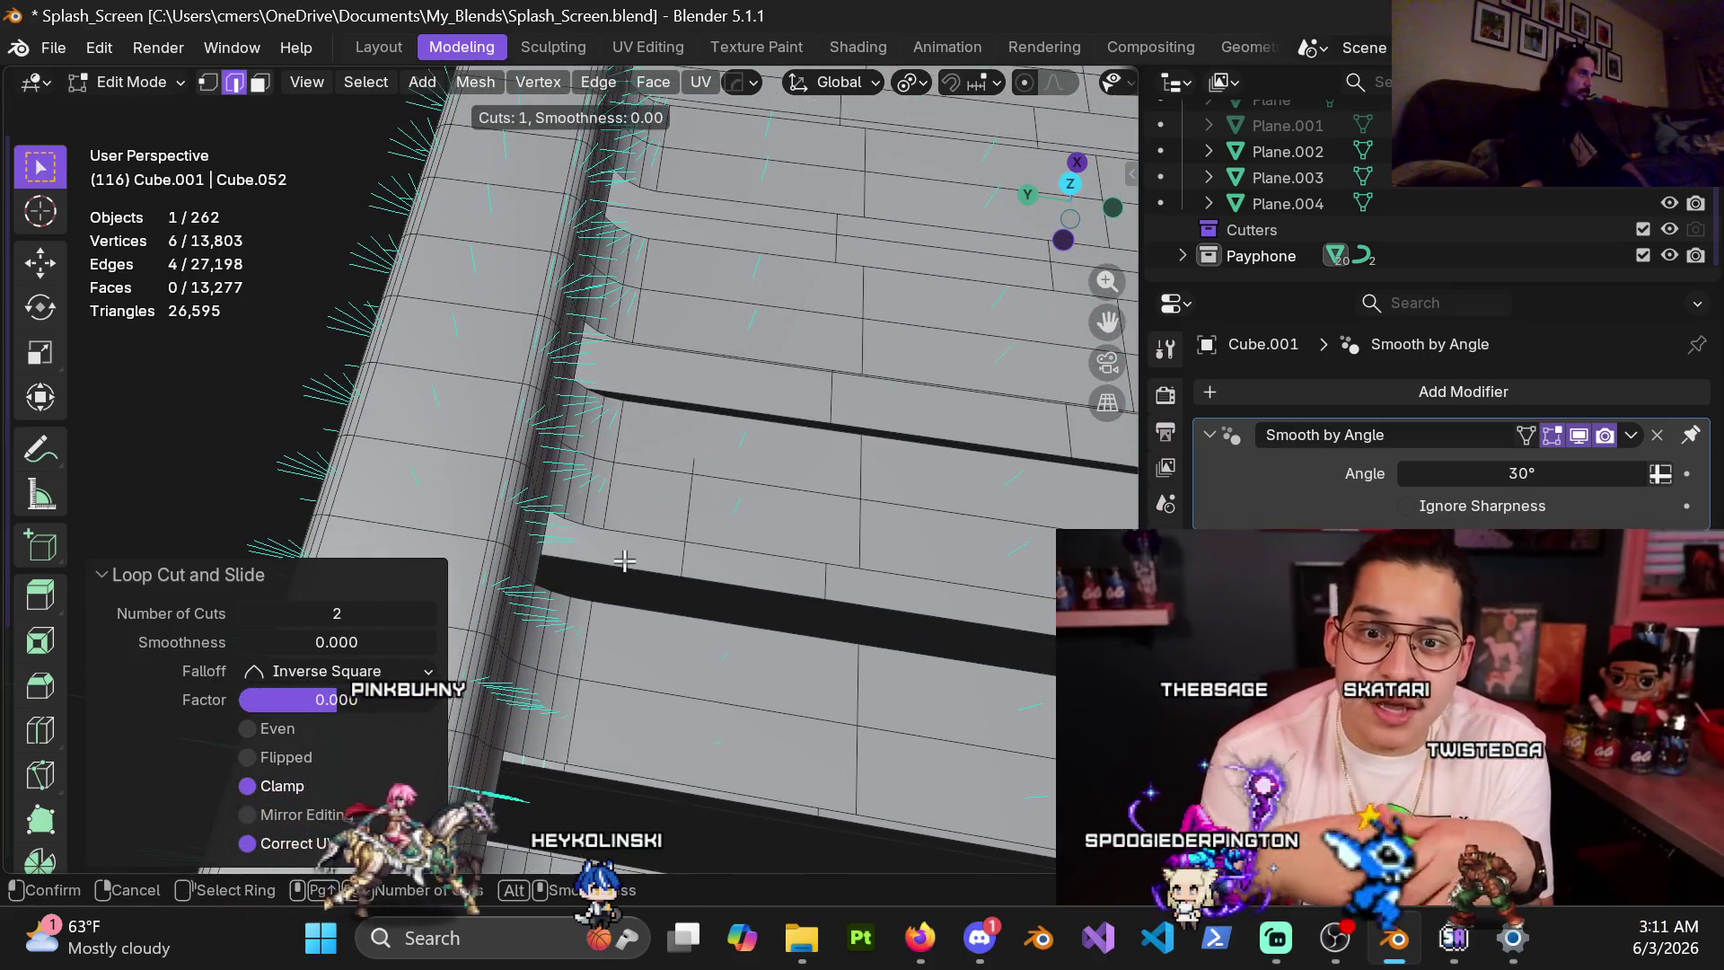
pyautogui.click(548, 571)
pyautogui.click(539, 573)
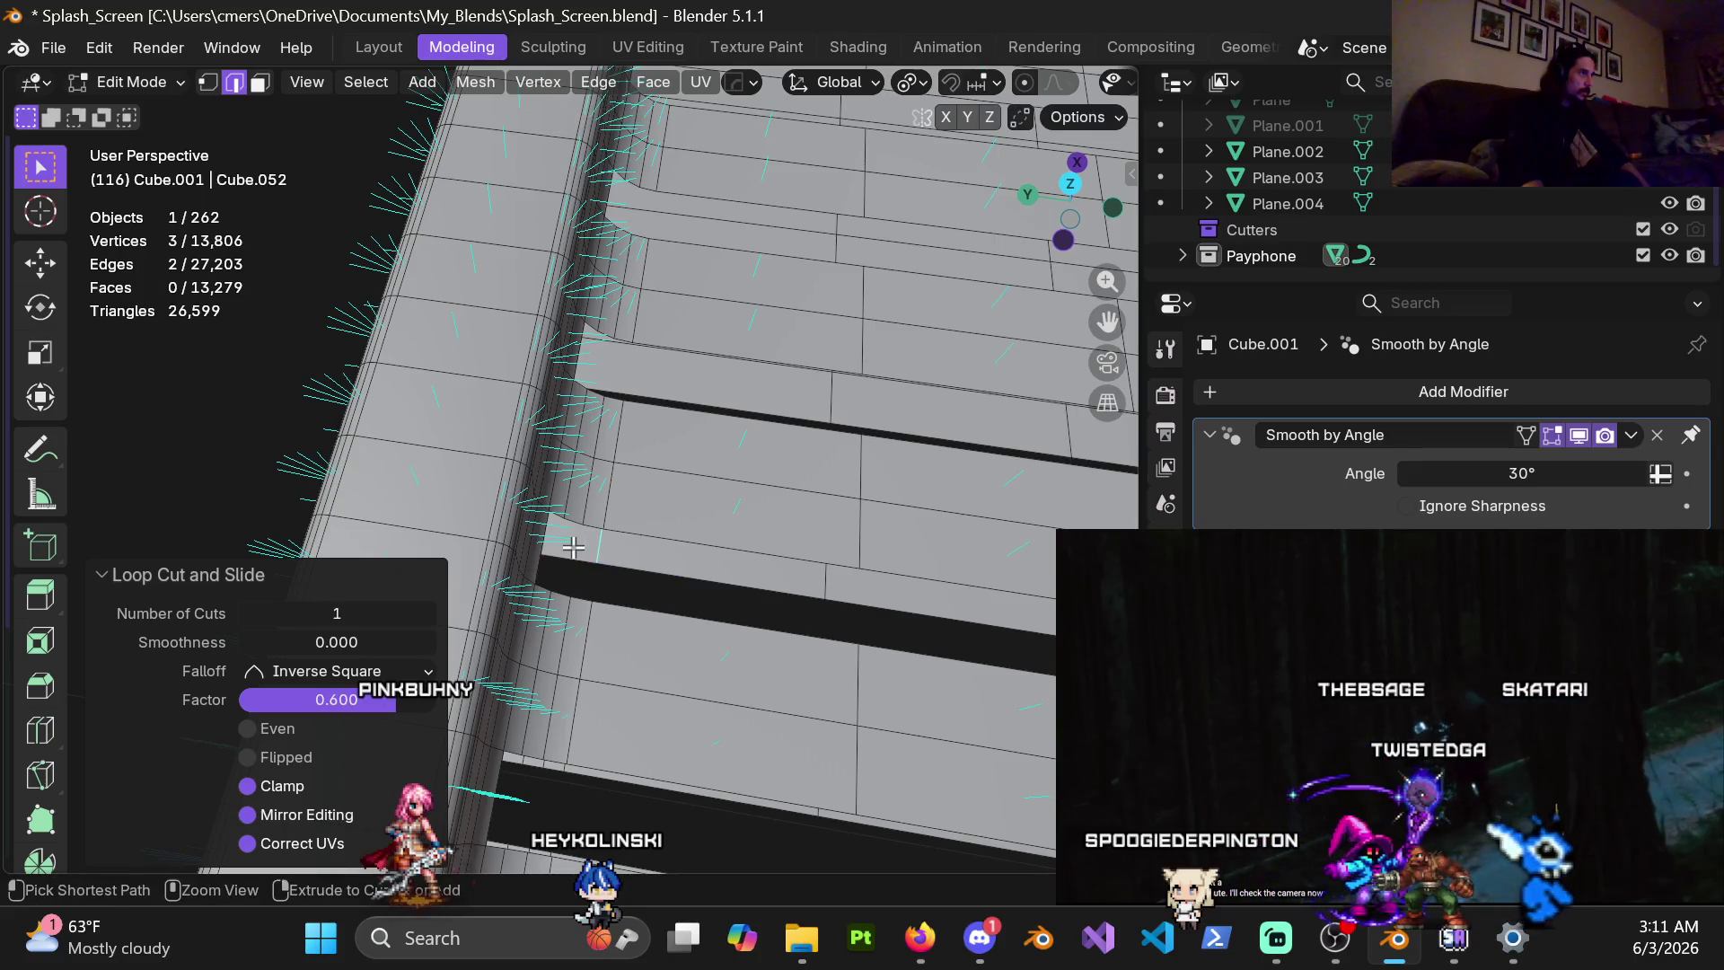
pyautogui.hotkey('ctrl', 'r')
pyautogui.click(573, 553)
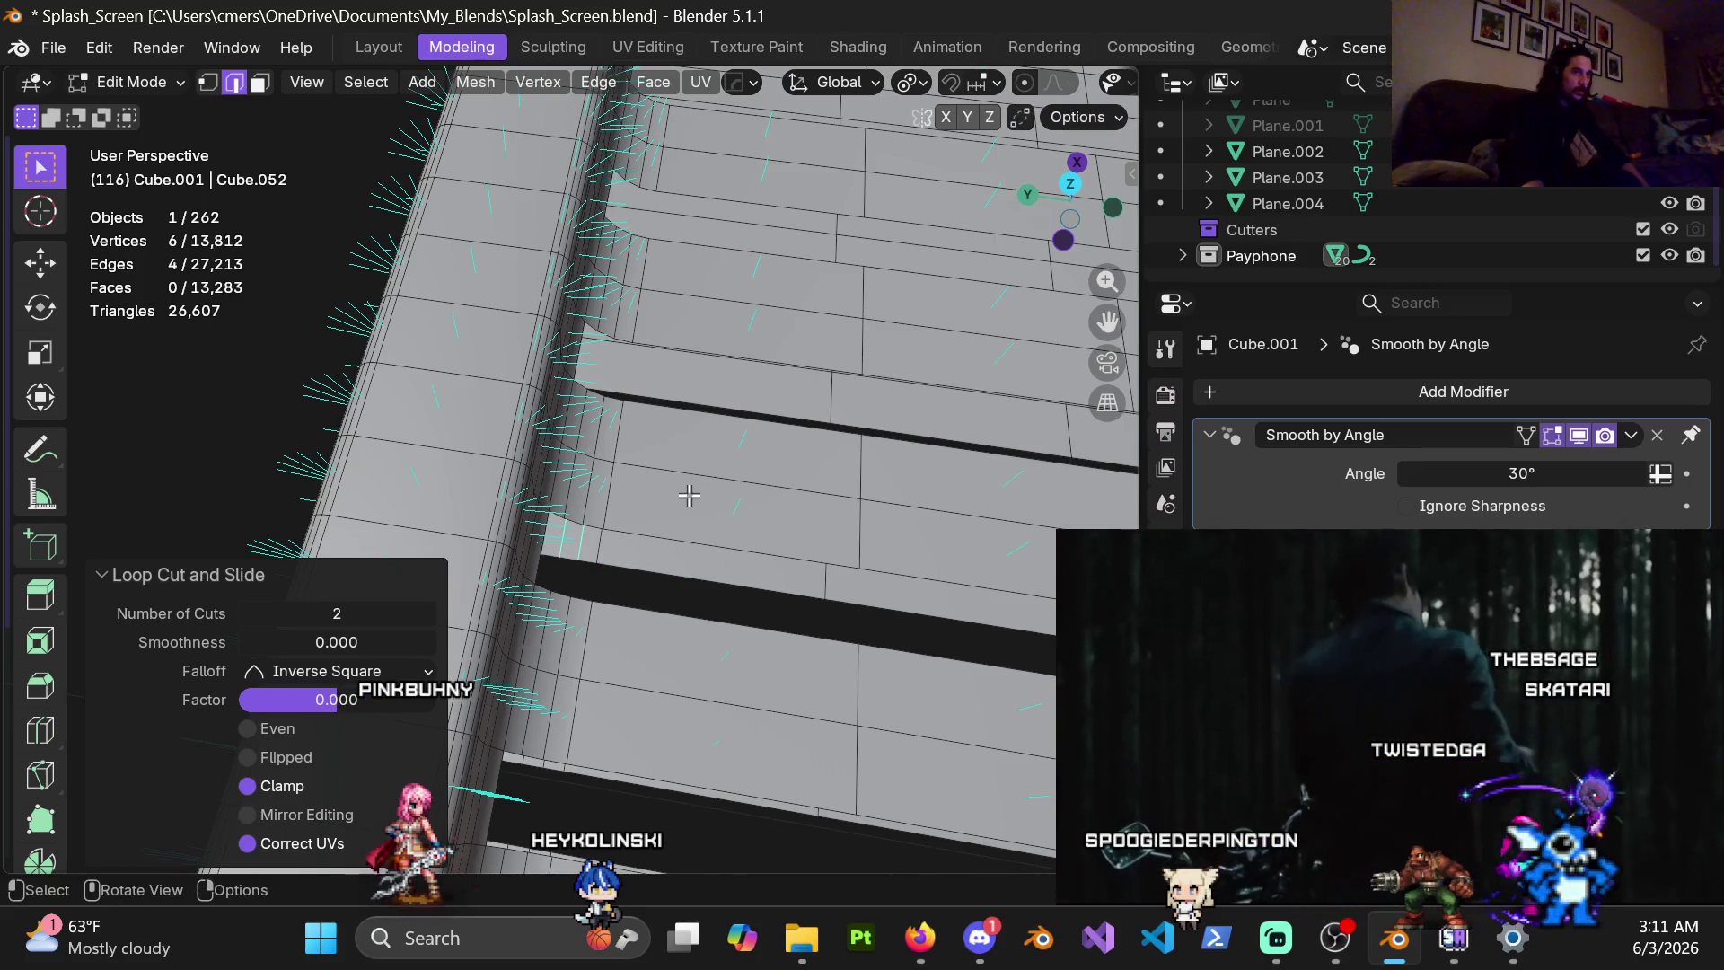
pyautogui.moveTo(689, 494); pyautogui.dragTo(658, 607, button='middle')
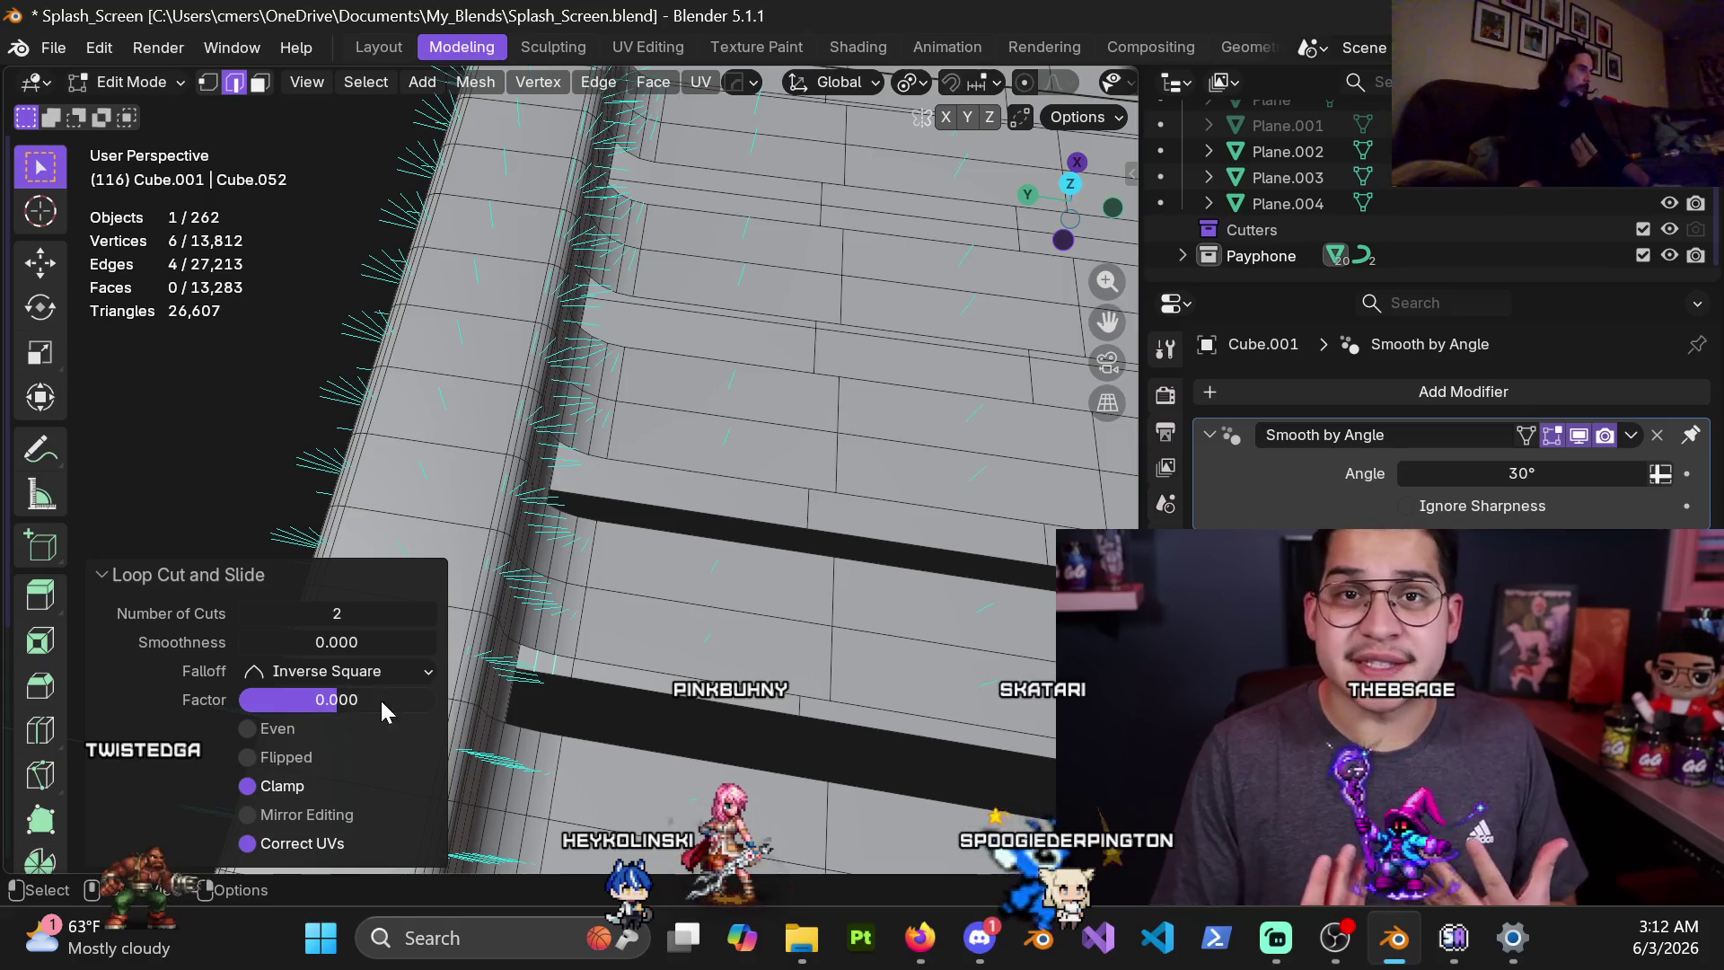
# At the slot's end, add a loop slid to 0.6 and an unslid double loop
pyautogui.moveTo(646, 588); pyautogui.dragTo(642, 507, button='middle')
pyautogui.scroll(3, 642, 507)
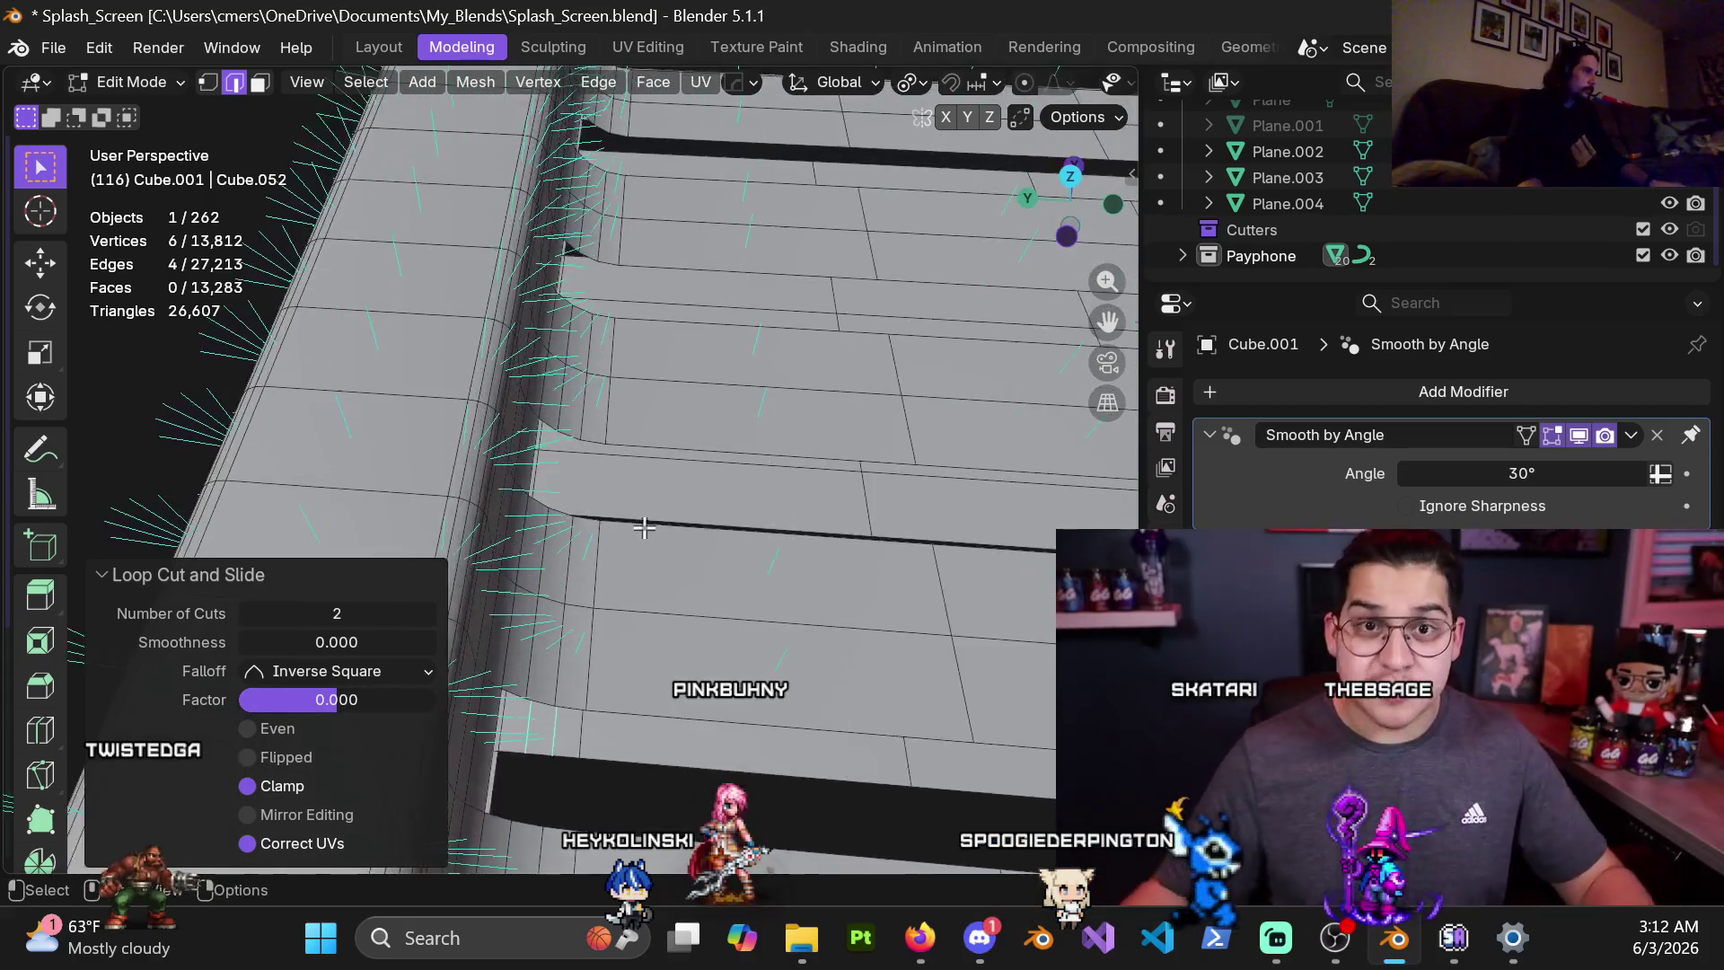
pyautogui.click(637, 499)
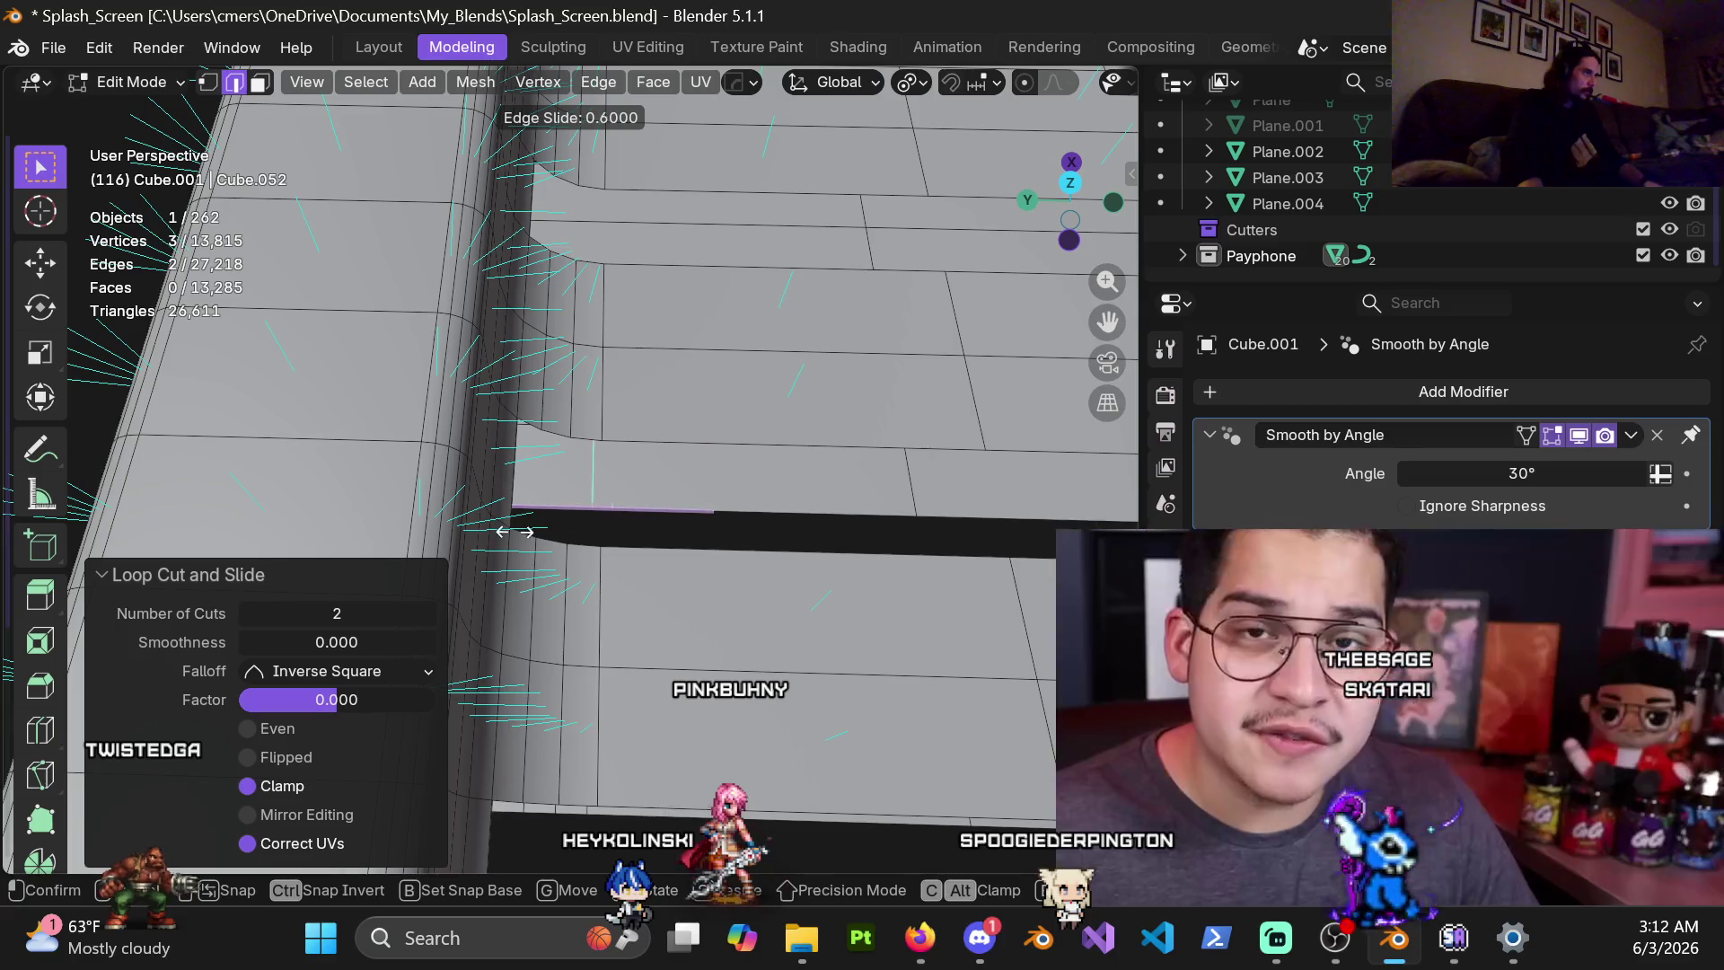
pyautogui.click(515, 532)
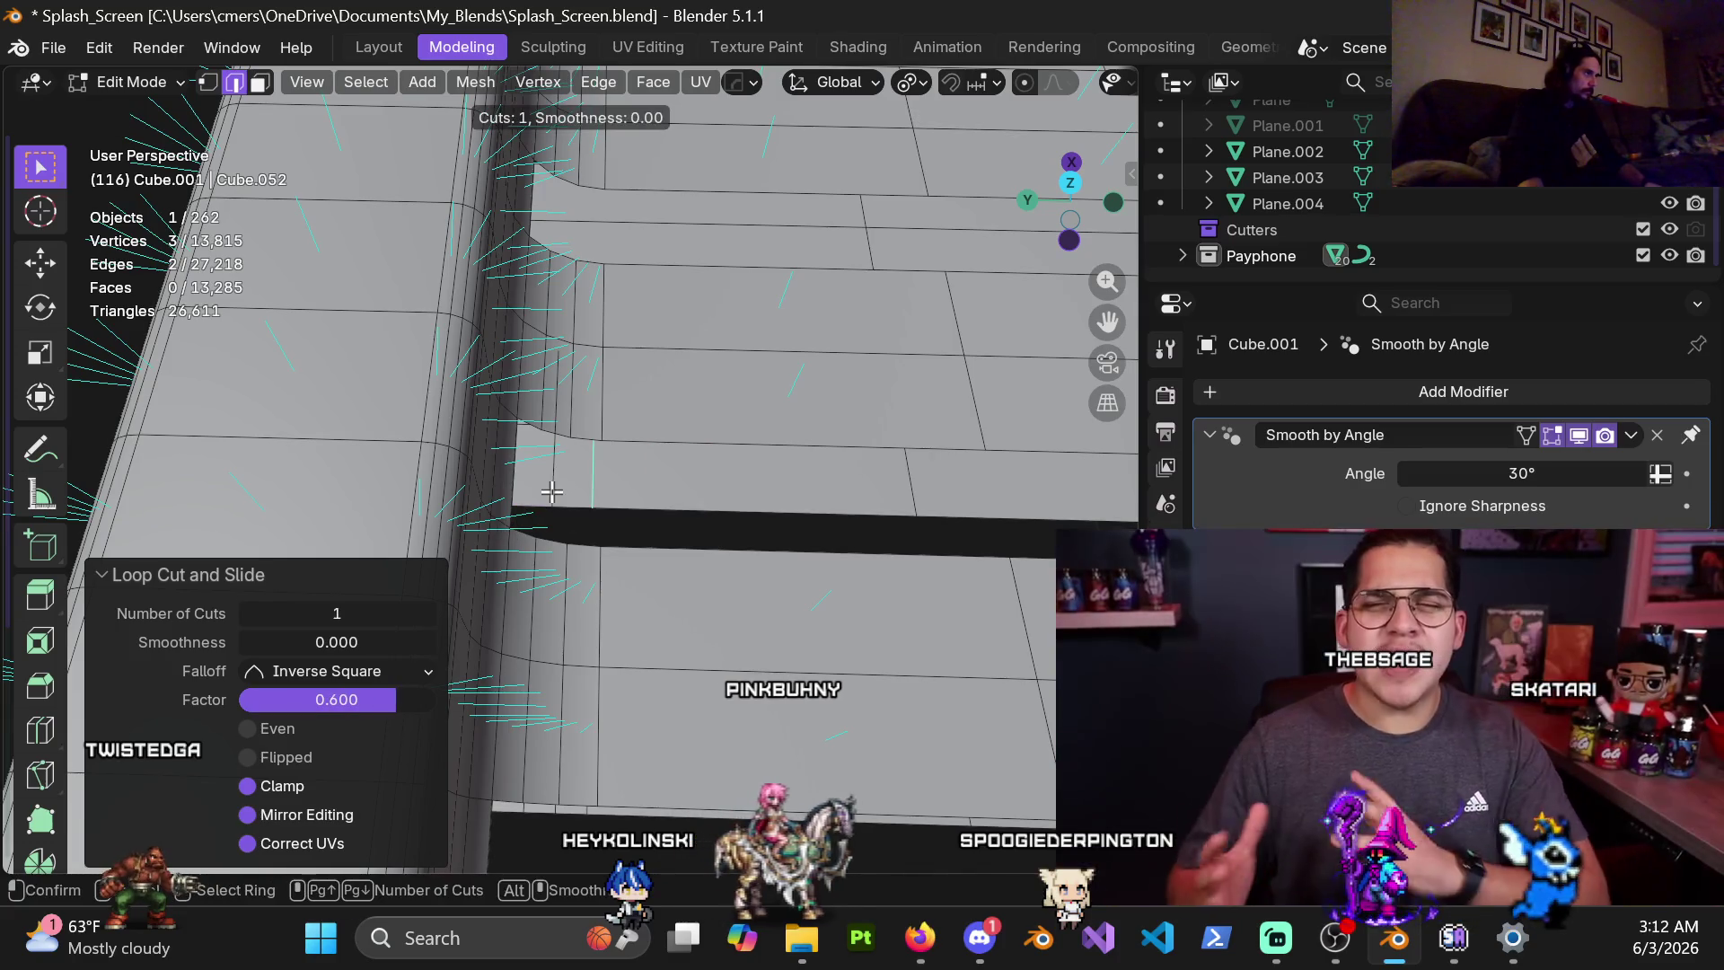
pyautogui.click(551, 491)
pyautogui.rightClick(575, 490)
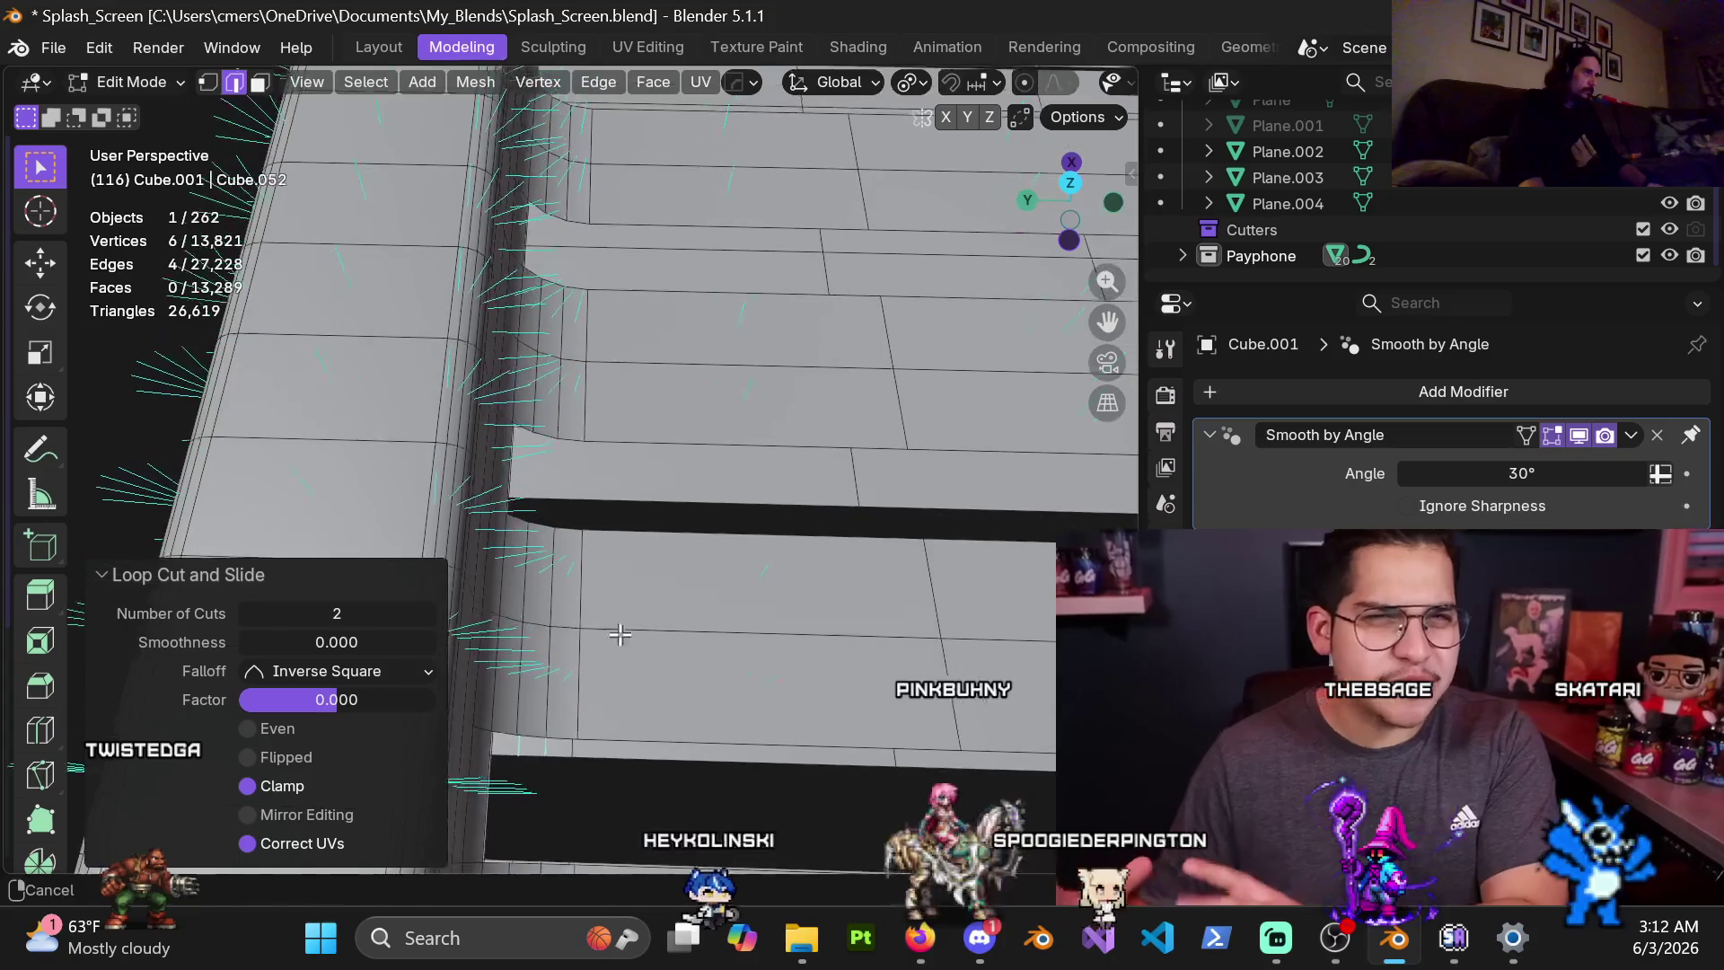
# Add another slid single loop and an unslid double loop near the groove
pyautogui.hotkey('ctrl', 'r')
pyautogui.click(615, 482)
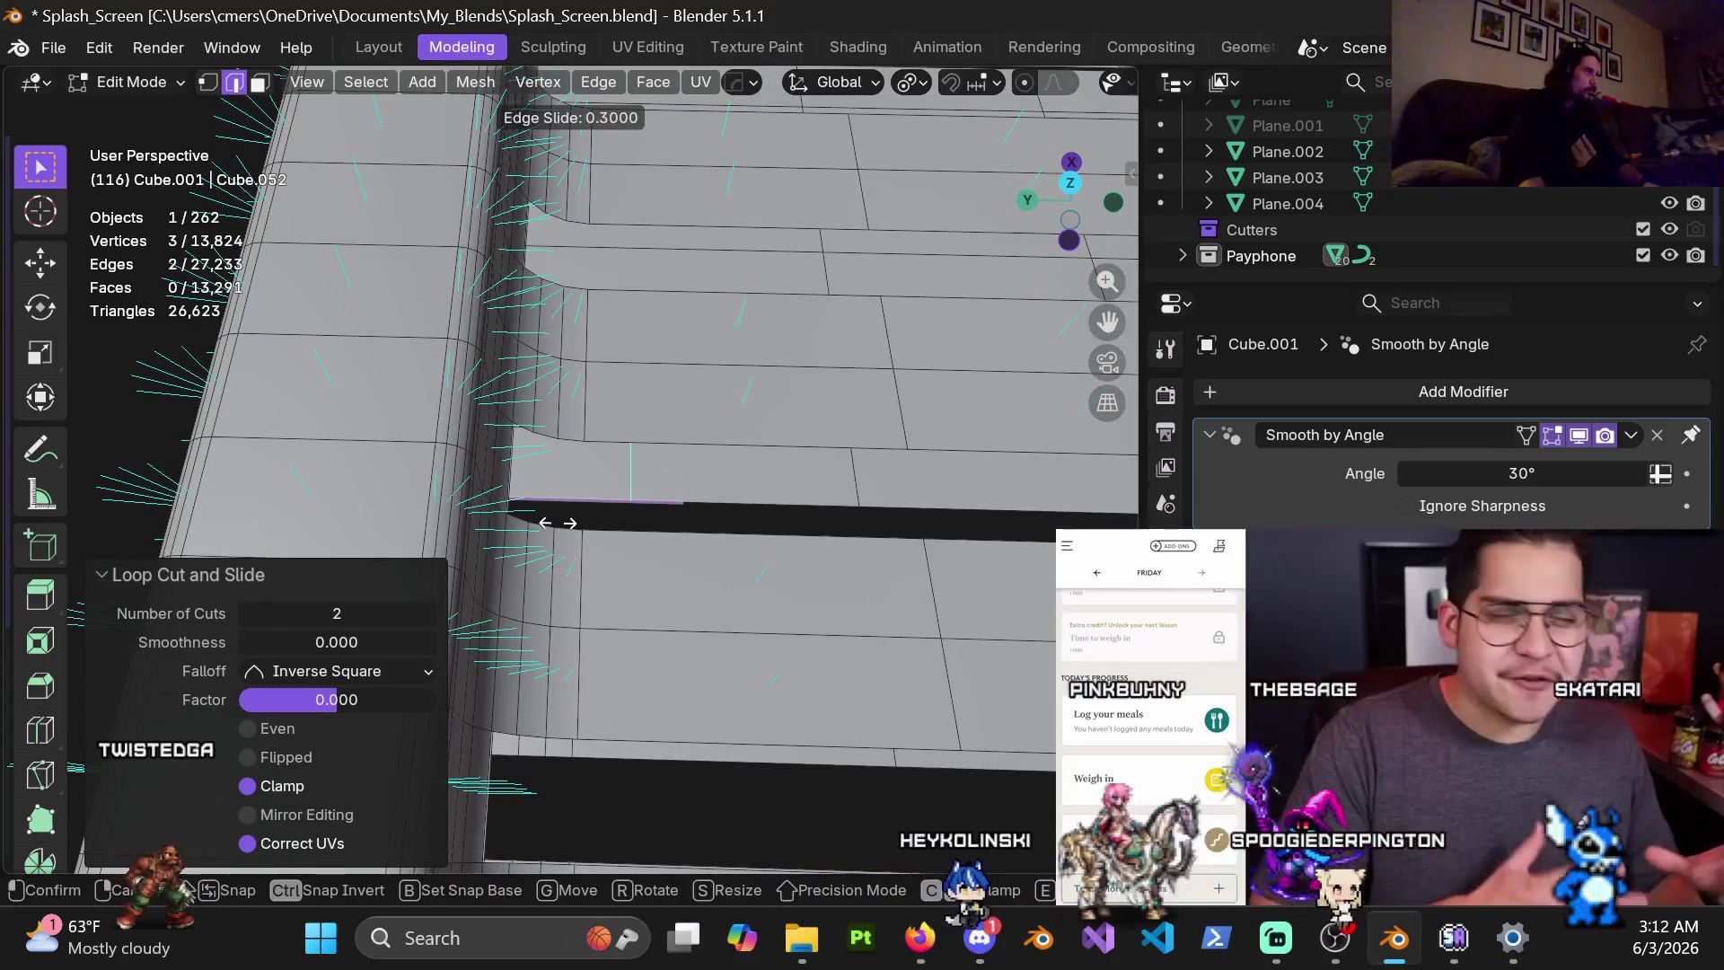
pyautogui.click(504, 560)
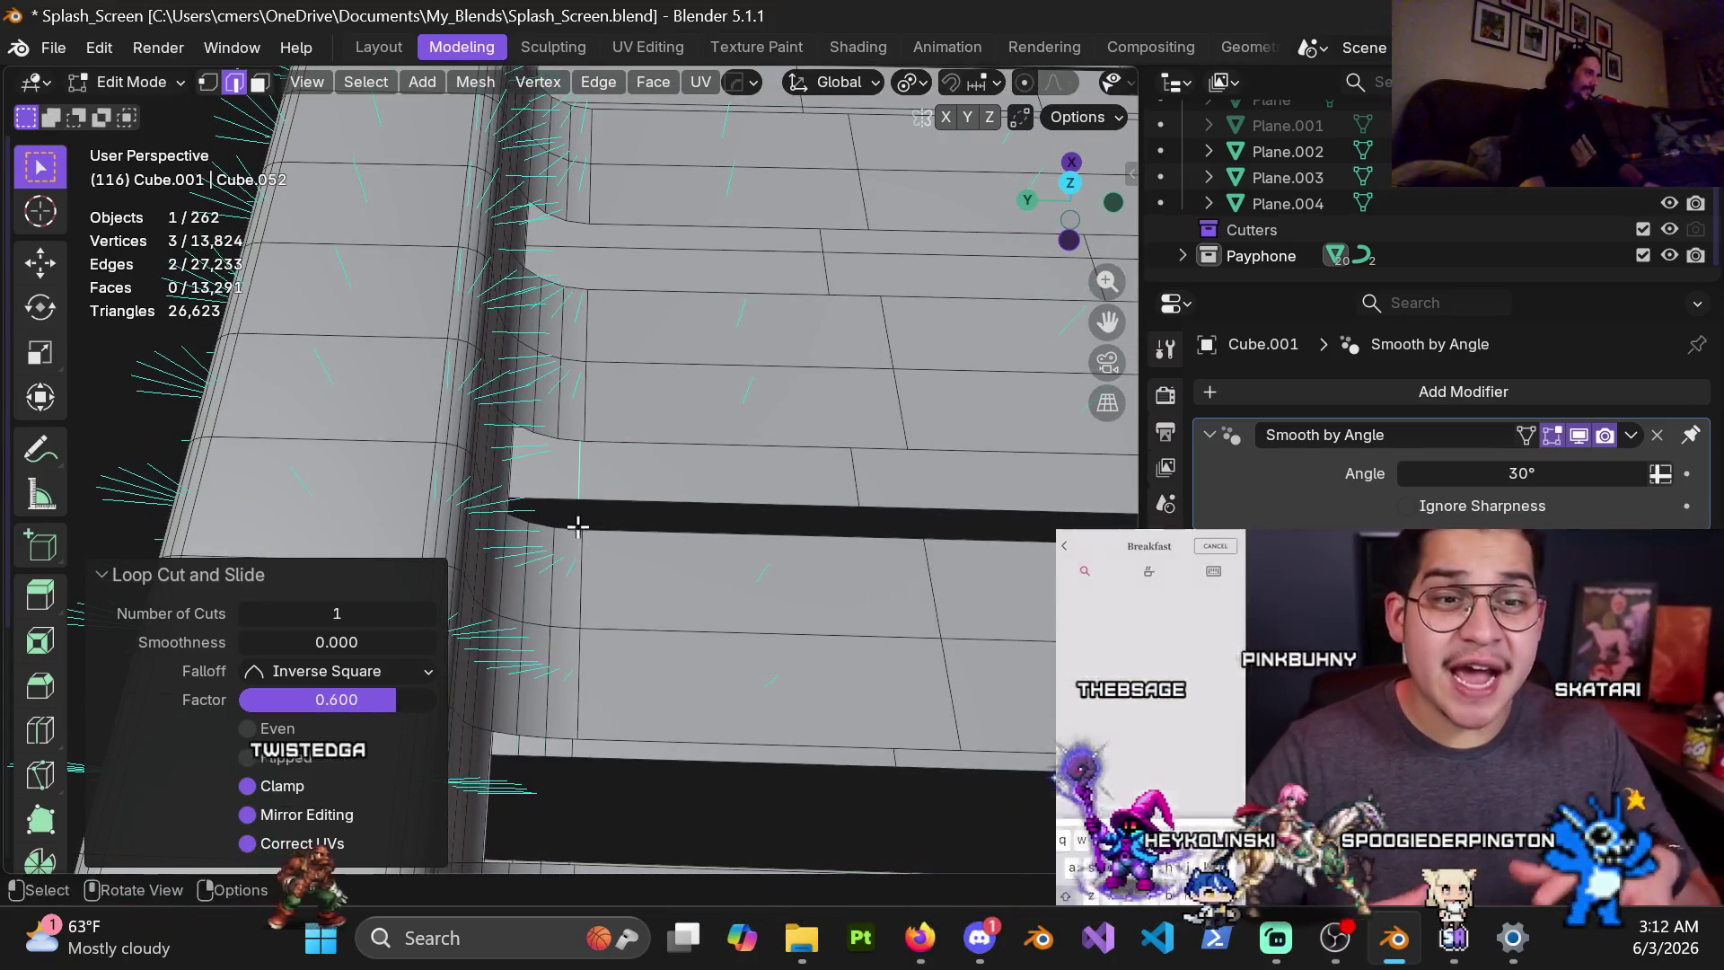
pyautogui.hotkey('ctrl', 'r')
pyautogui.click(547, 493)
pyautogui.rightClick(546, 493)
pyautogui.moveTo(546, 493); pyautogui.dragTo(610, 485, button='middle')
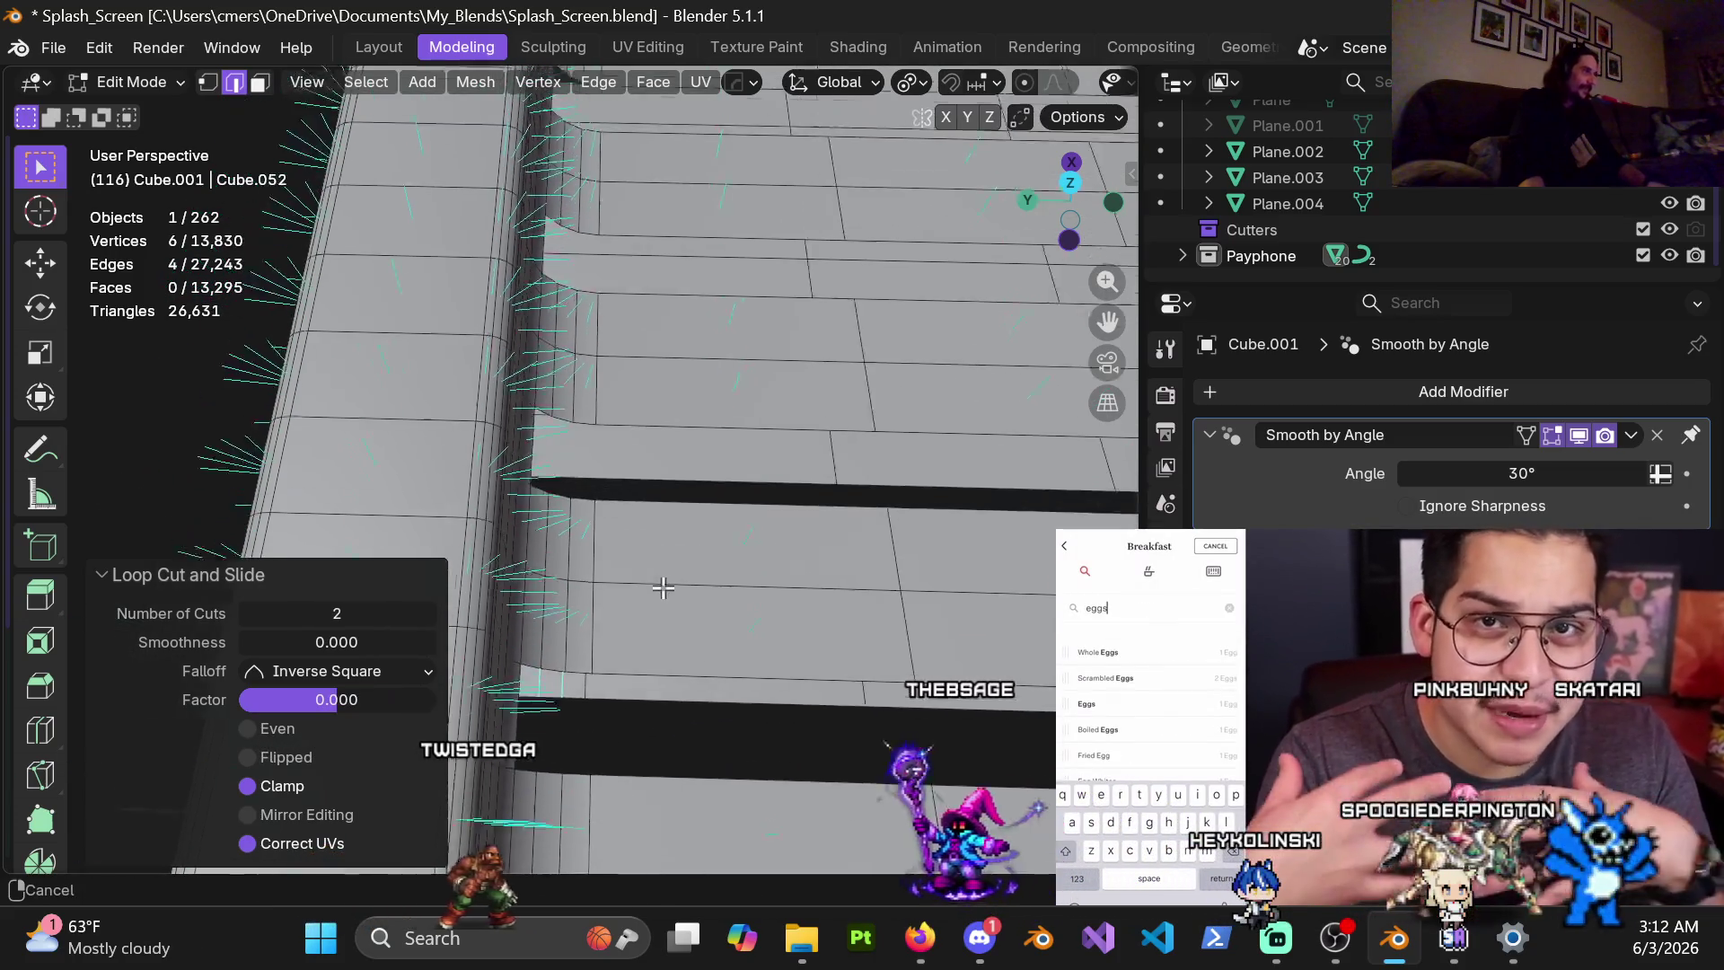
# Add a slid single loop and an unslid double loop beside the lower slot
pyautogui.hotkey('ctrl', 'r')
pyautogui.click(646, 480)
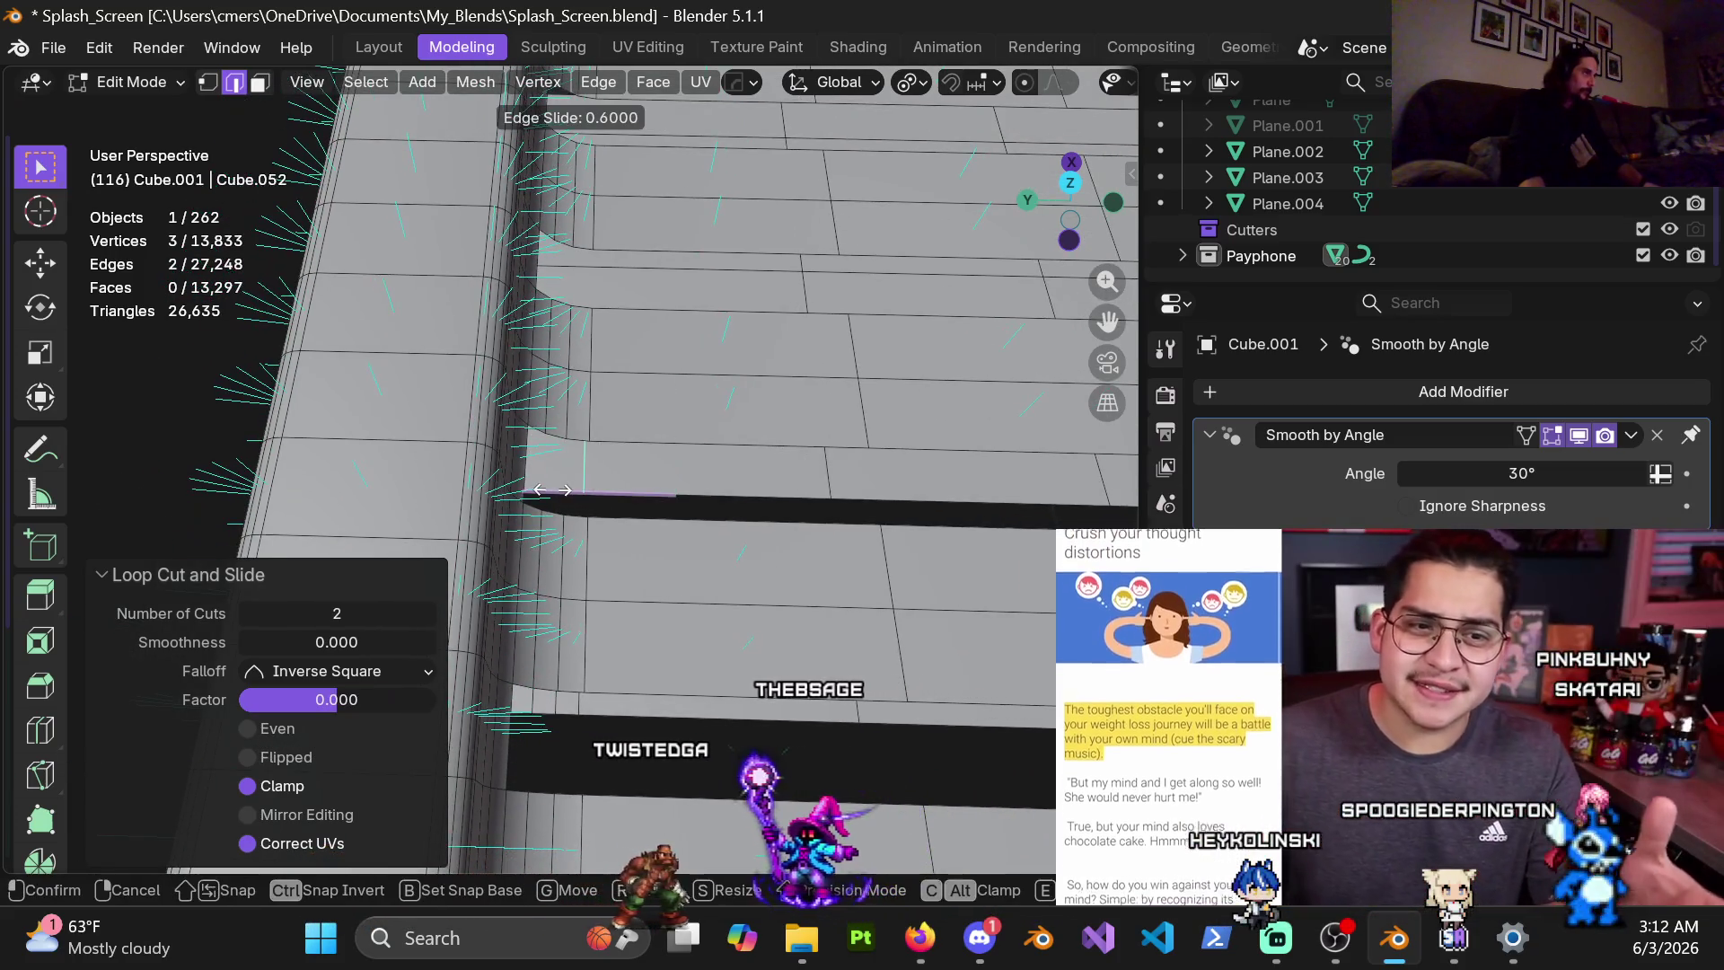
pyautogui.click(574, 480)
pyautogui.hotkey('ctrl', 'r')
pyautogui.scroll(1, 552, 481)
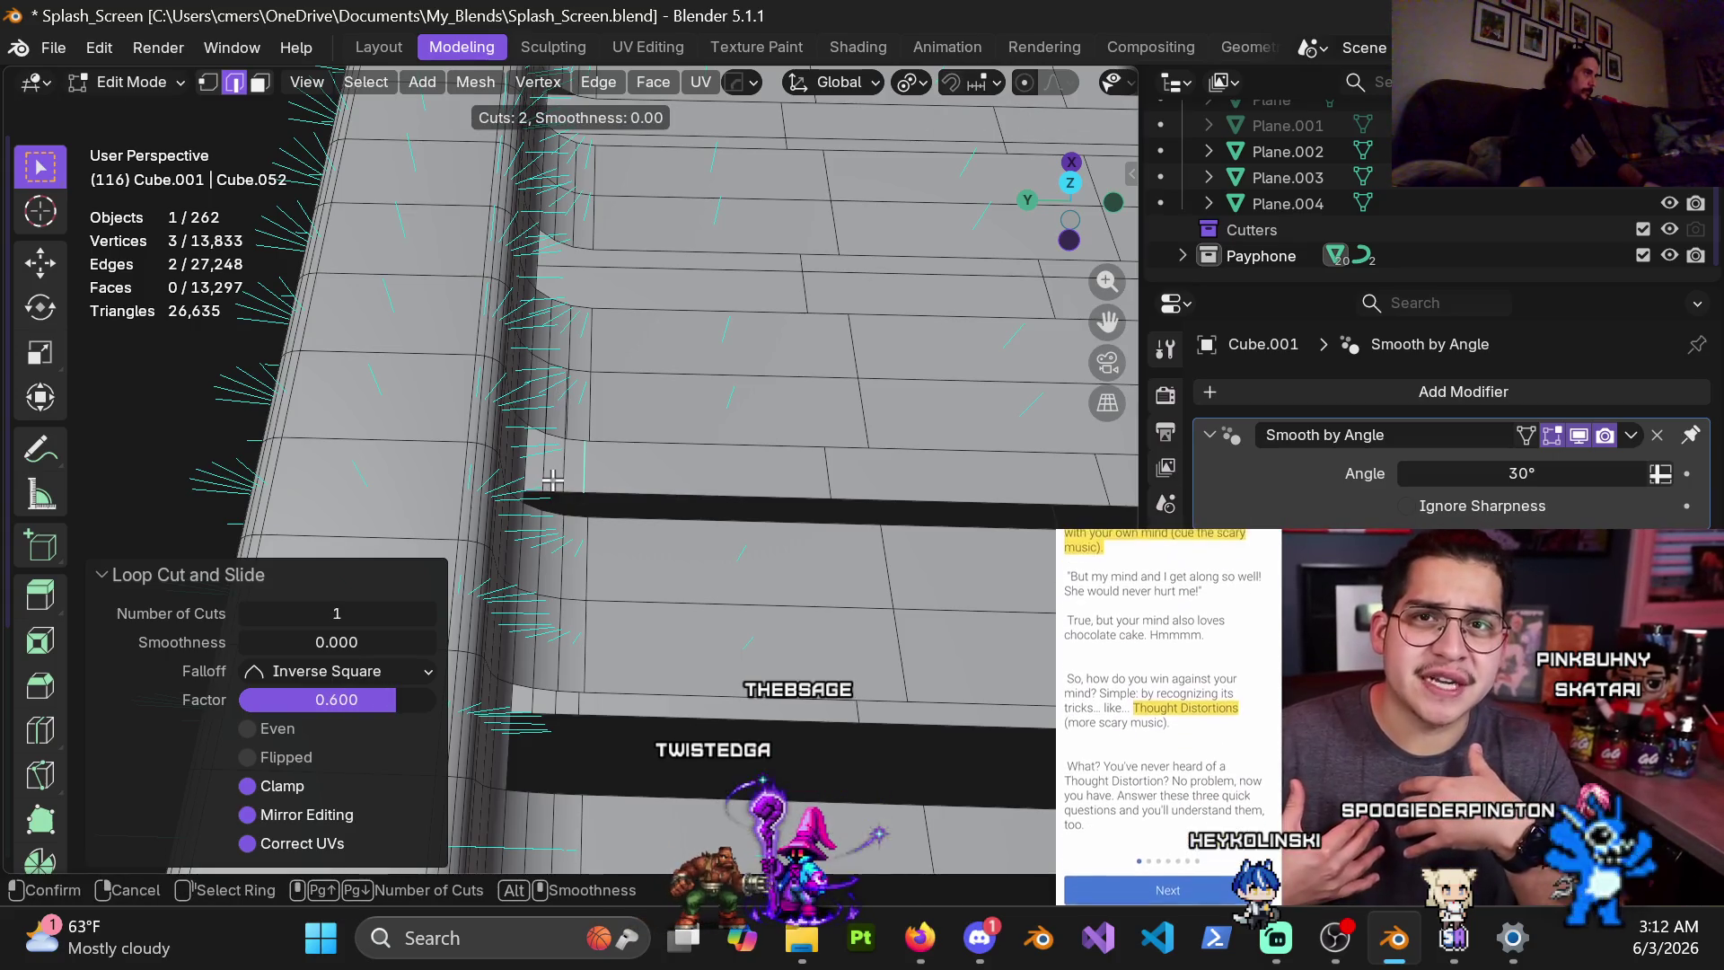
pyautogui.click(552, 481)
pyautogui.rightClick(553, 481)
pyautogui.moveTo(552, 480); pyautogui.dragTo(700, 497, button='middle')
# Add a loop at 0.6 beside the upper groove, then another slid loop and a double loop
pyautogui.click(696, 460)
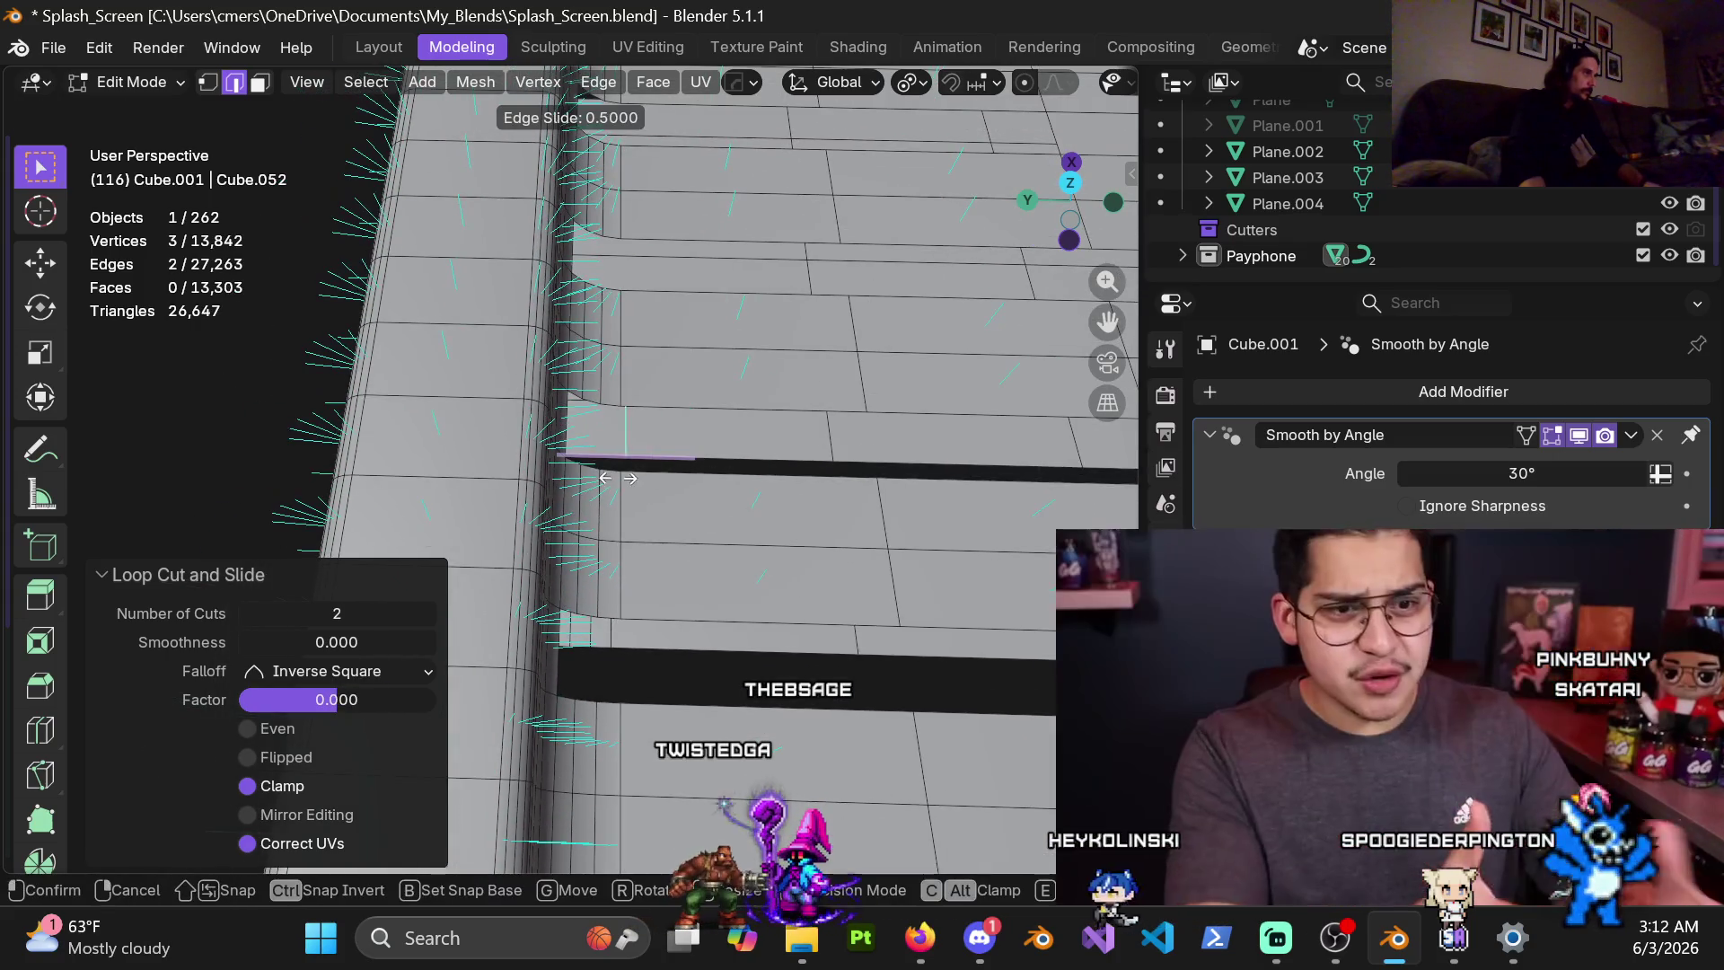
pyautogui.click(616, 478)
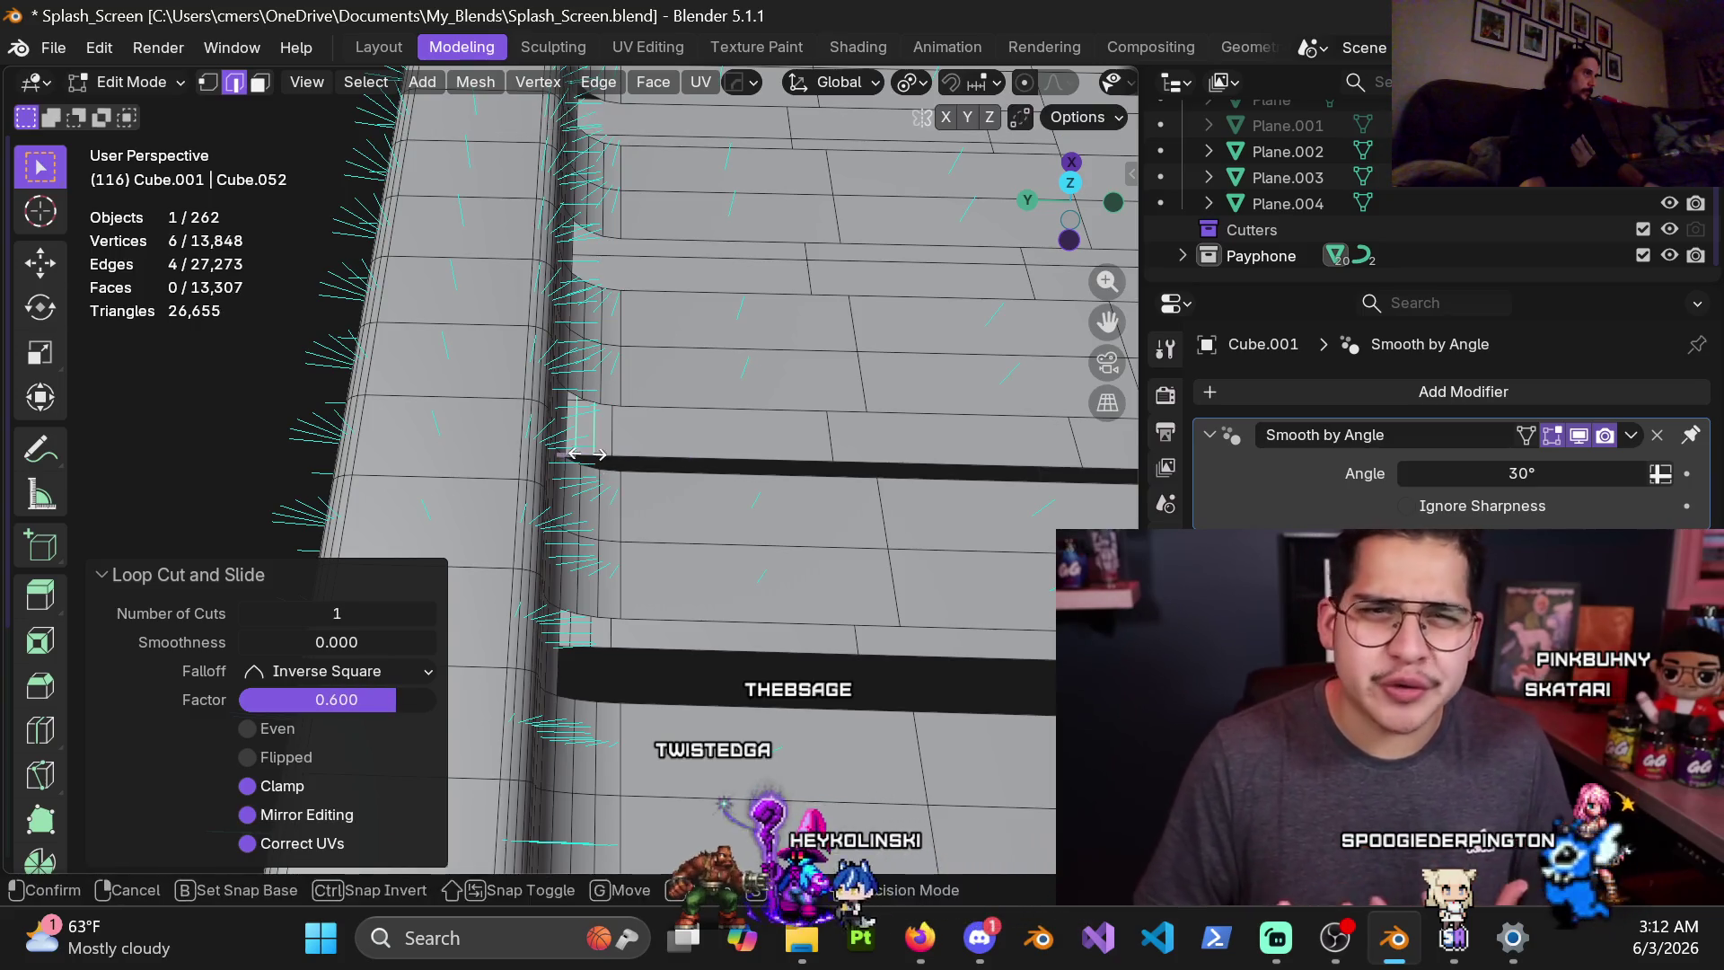
pyautogui.moveTo(675, 372); pyautogui.dragTo(635, 480, button='middle')
pyautogui.hotkey('ctrl', 'r')
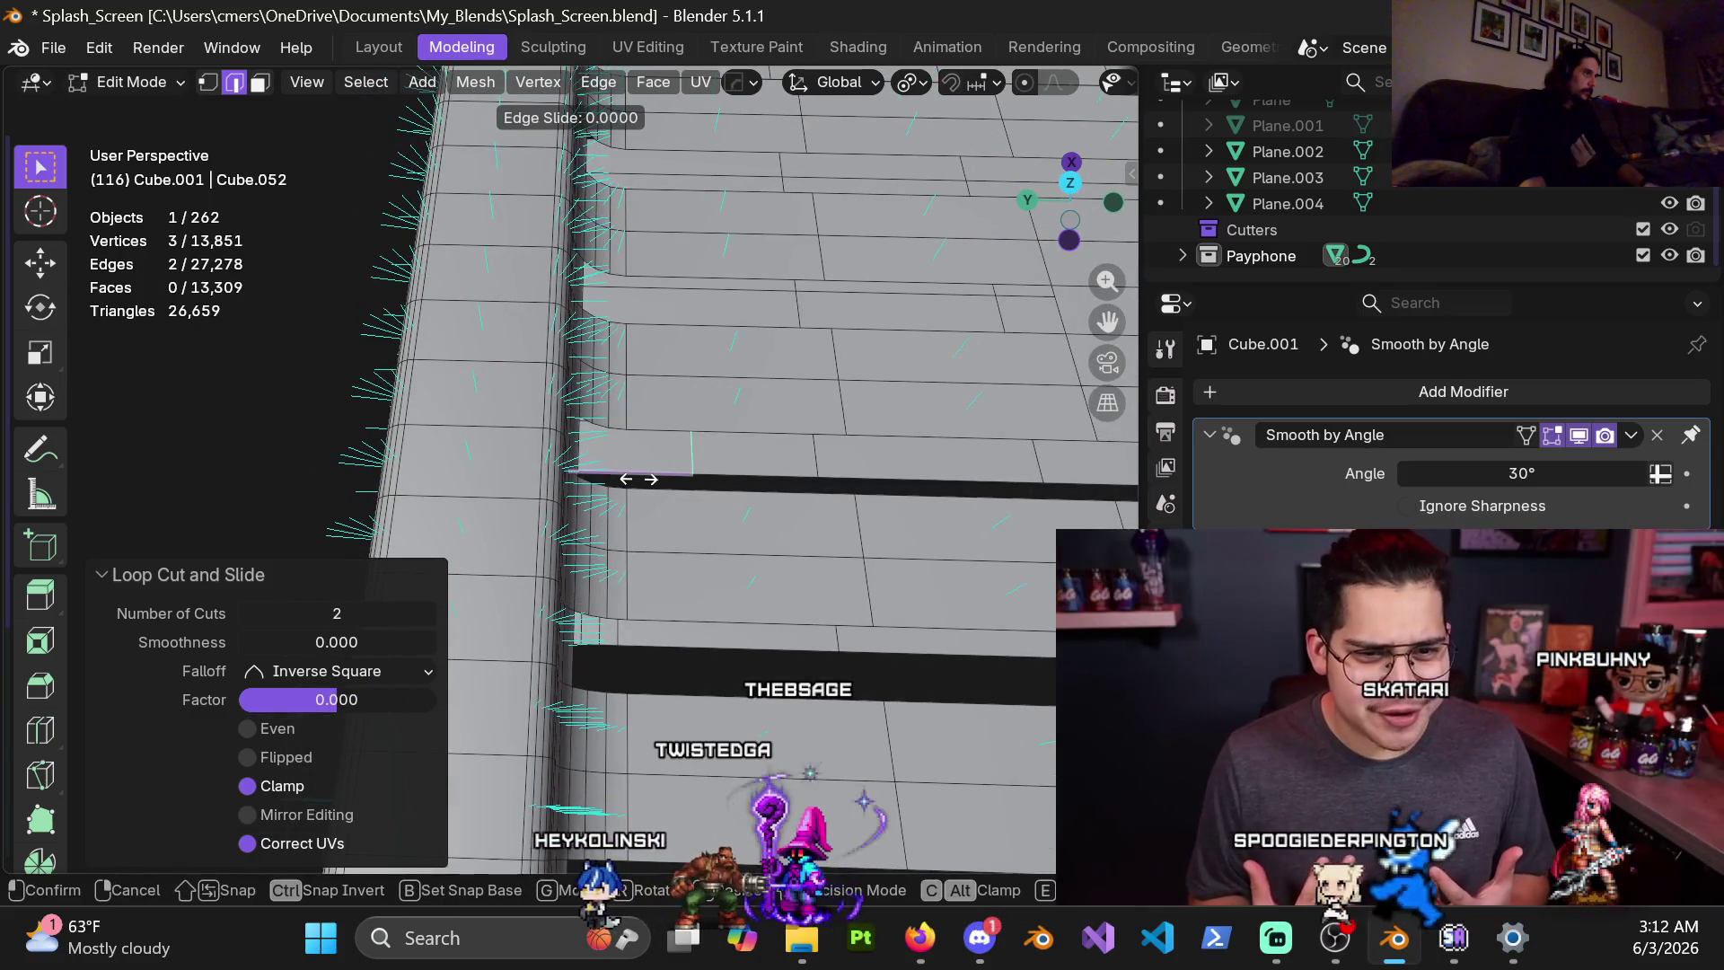
pyautogui.click(564, 508)
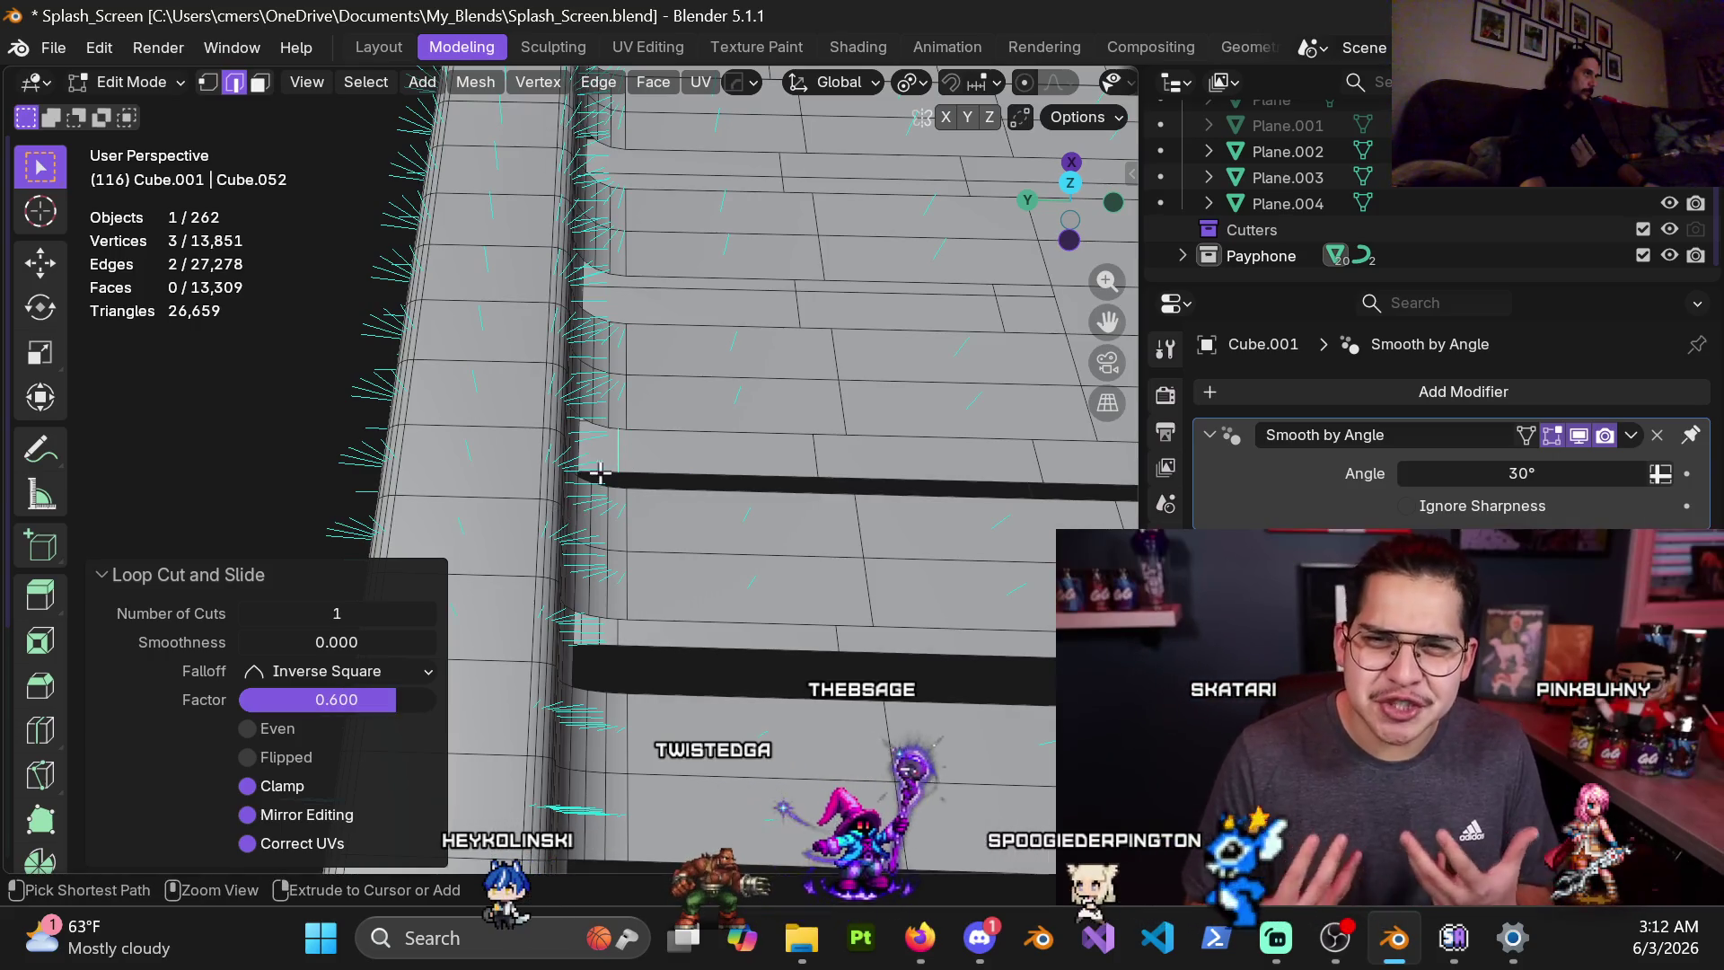
pyautogui.hotkey('ctrl', 'r')
pyautogui.rightClick(597, 469)
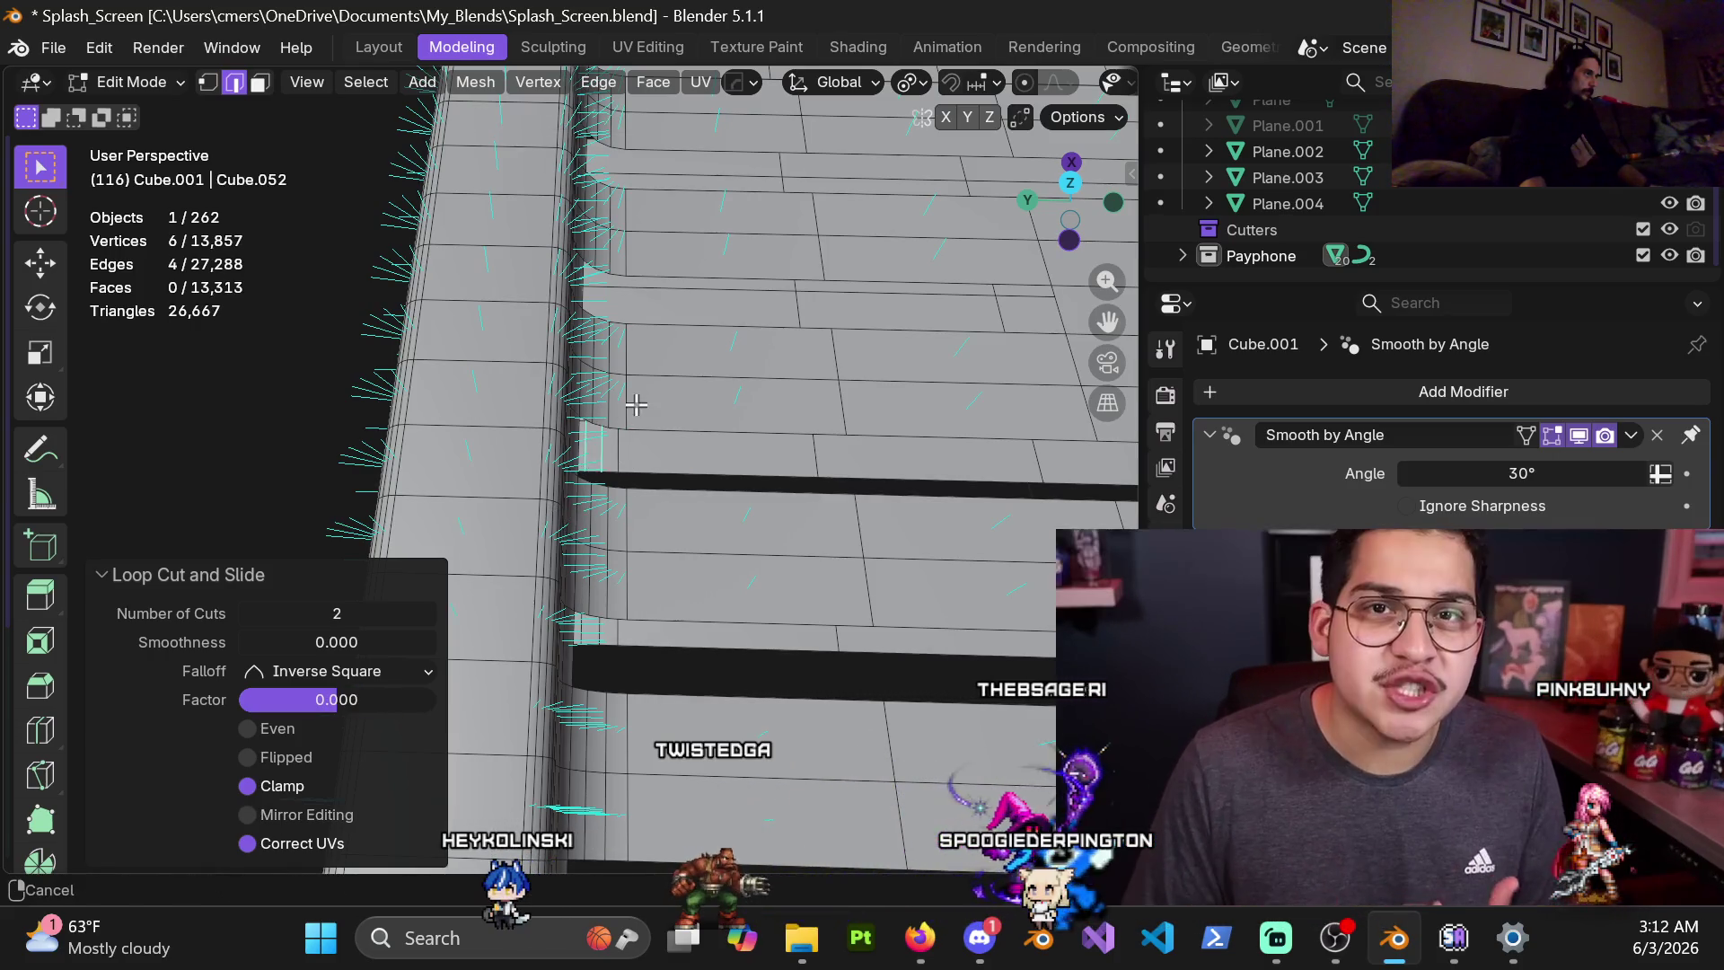
# At the first slot, add a single edge loop across its end plus an unslid two-cut loop
pyautogui.moveTo(597, 469); pyautogui.dragTo(635, 516, button='middle')
pyautogui.hotkey('ctrl', 'r')
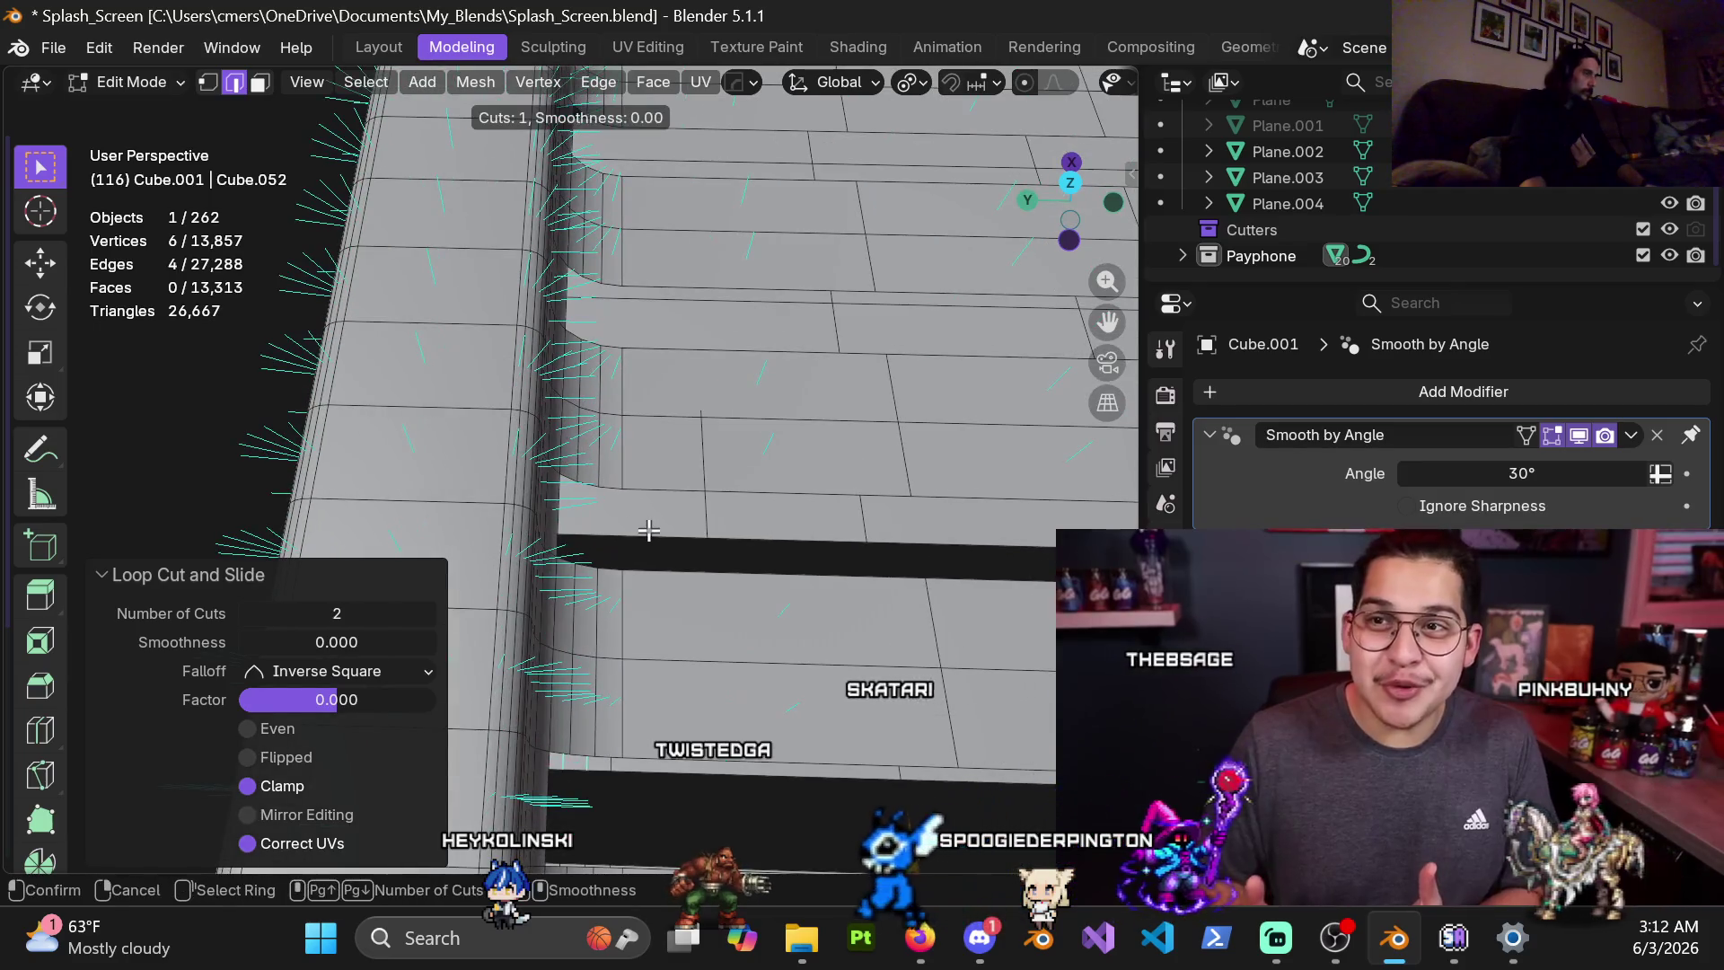
pyautogui.click(574, 556)
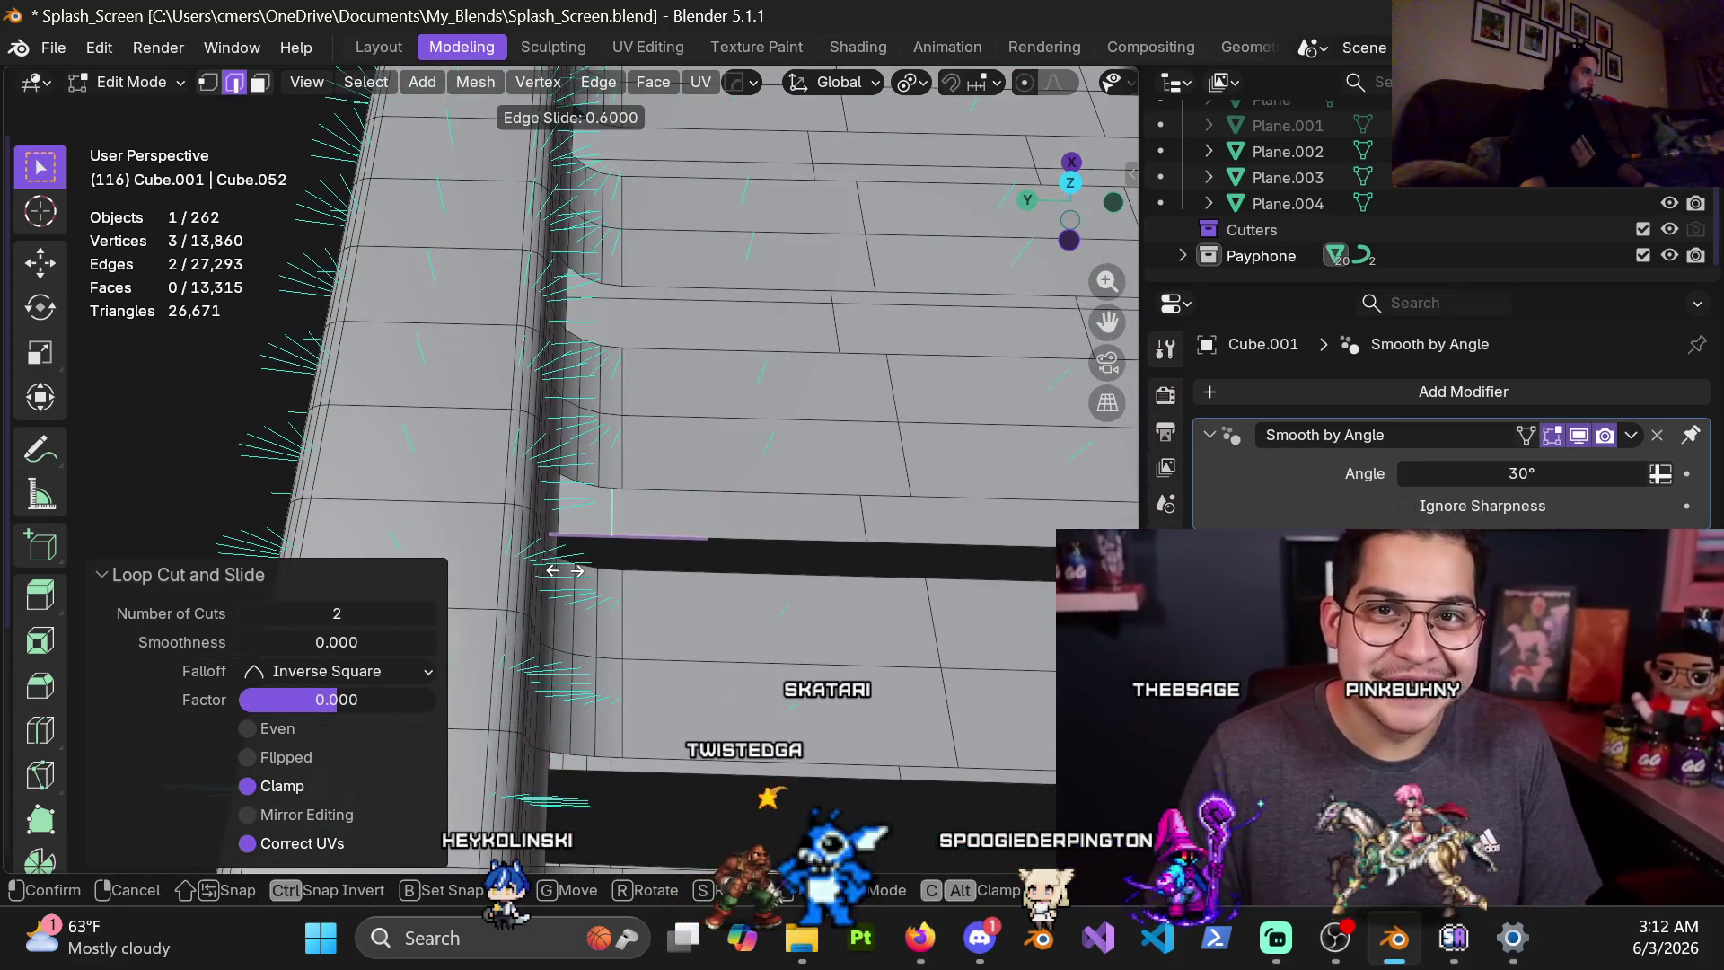
pyautogui.click(567, 567)
pyautogui.hotkey('ctrl', 'r')
pyautogui.click(620, 539)
pyautogui.rightClick(619, 539)
# At the next slot, add a single loop and a two-cut loop left unslid
pyautogui.moveTo(620, 538)
pyautogui.mouseDown(button='middle')
pyautogui.moveTo(643, 476)
pyautogui.moveTo(617, 505)
pyautogui.mouseUp(button='middle')
pyautogui.hotkey('ctrl', 'r')
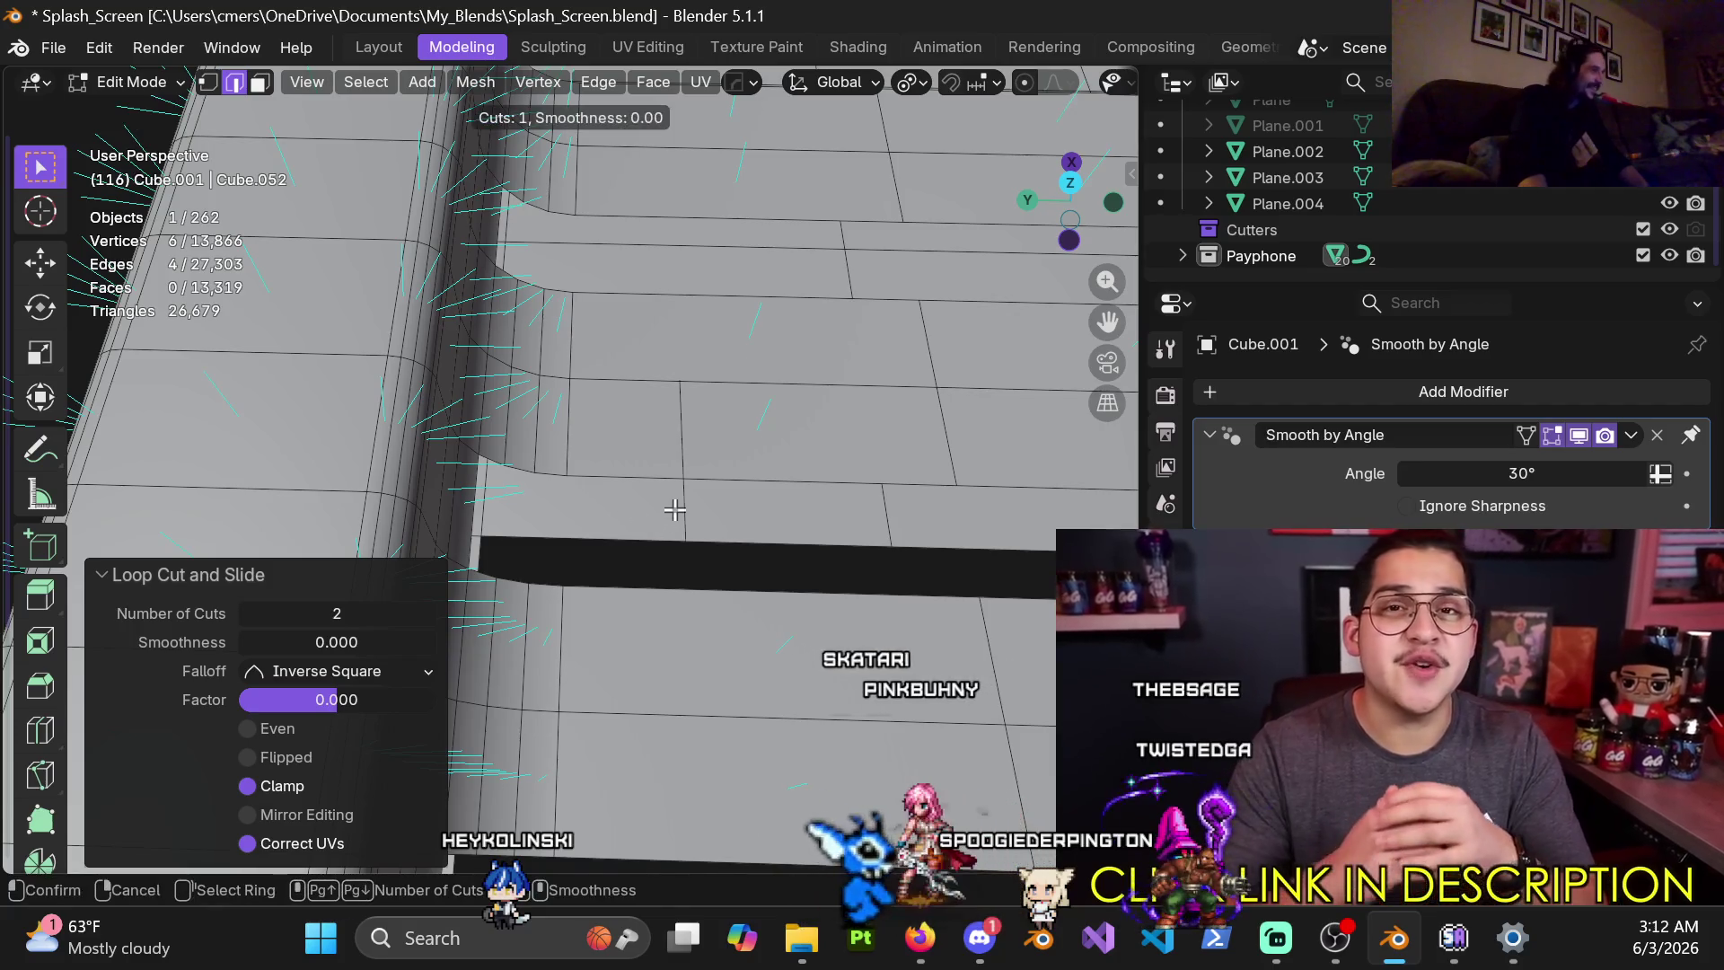
pyautogui.click(550, 563)
pyautogui.hotkey('ctrl', 'r')
pyautogui.scroll(1, 539, 530)
pyautogui.click(536, 525)
pyautogui.rightClick(536, 526)
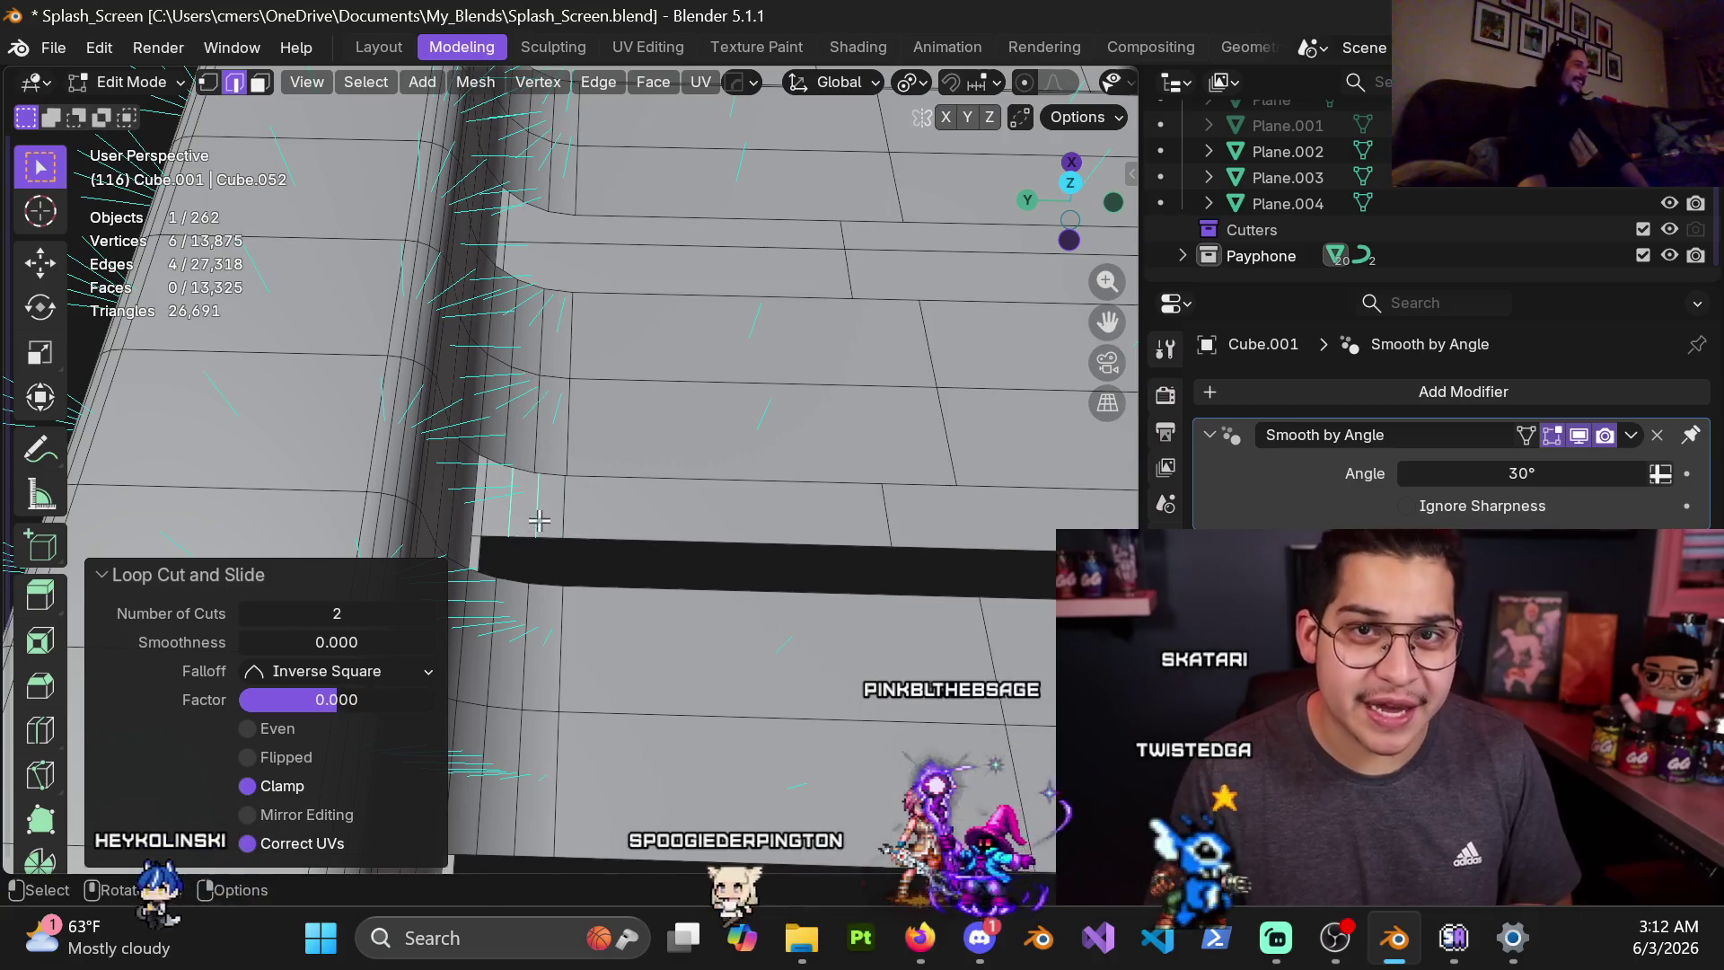
# At the following slot end, add a slid single loop and a double loop cut
pyautogui.moveTo(536, 525); pyautogui.dragTo(628, 557, button='middle')
pyautogui.hotkey('ctrl', 'r')
pyautogui.scroll(-1, 664, 583)
pyautogui.click(664, 584)
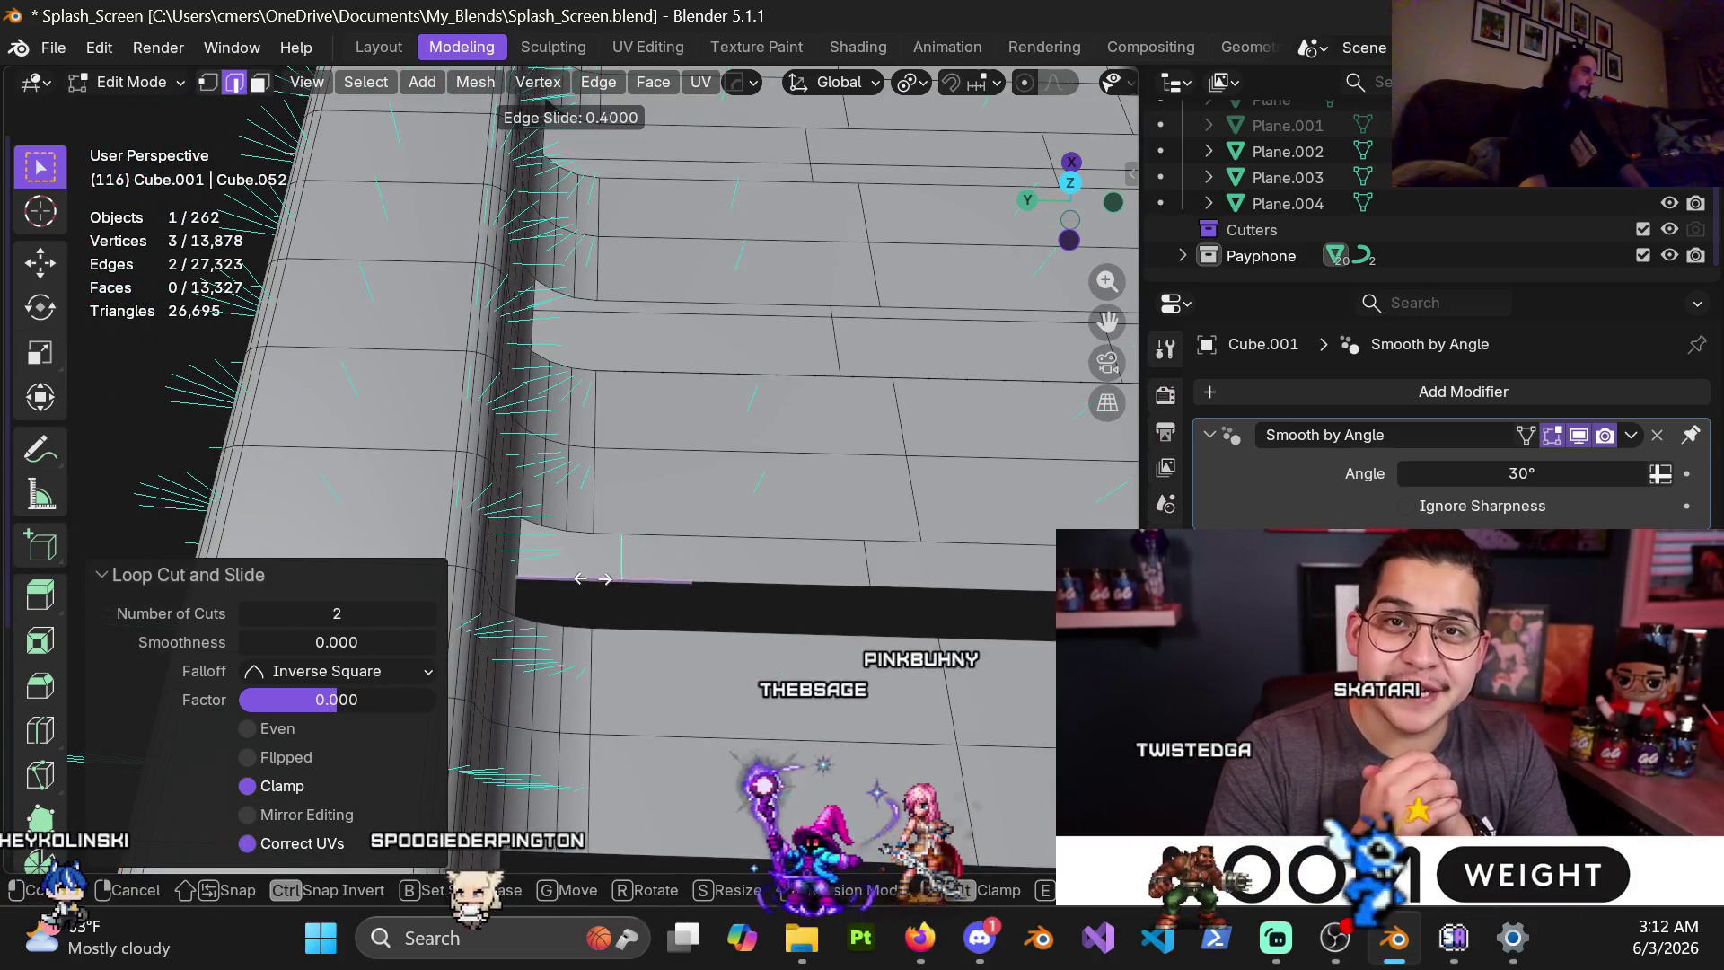
pyautogui.click(552, 593)
pyautogui.hotkey('ctrl', 'r')
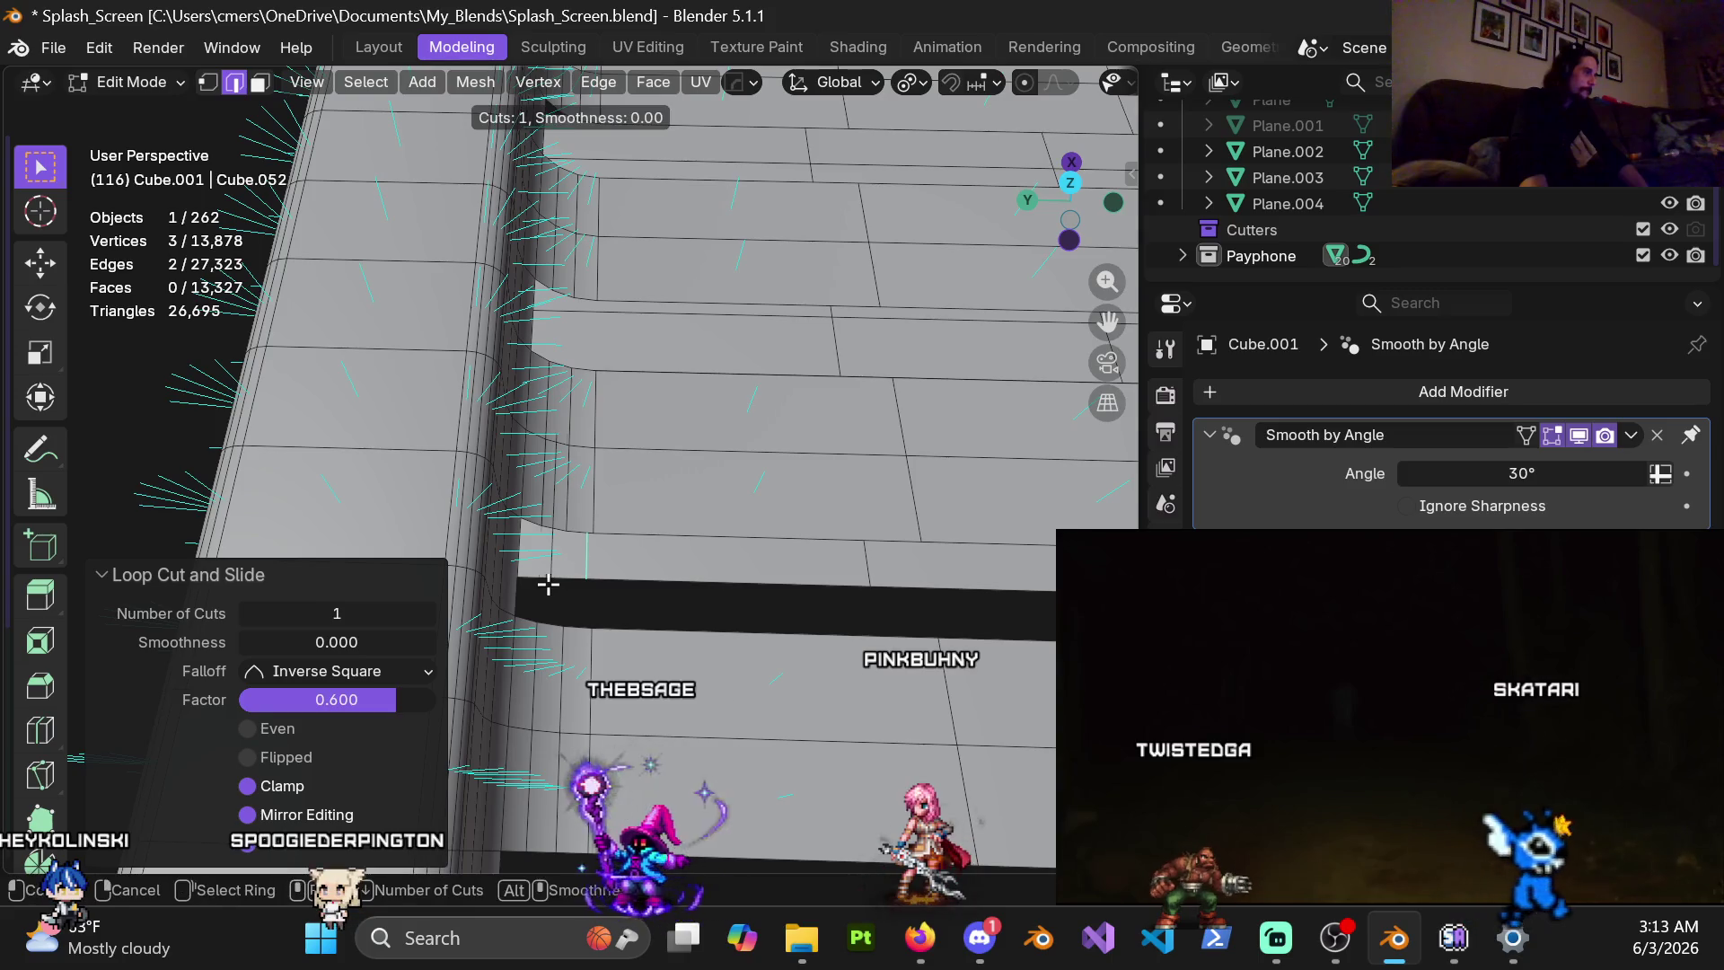
pyautogui.scroll(1, 550, 586)
pyautogui.click(550, 584)
pyautogui.click(549, 584)
# At the next slot, add a single edge loop and a slid two-cut loop
pyautogui.keyDown('shift'); pyautogui.moveTo(549, 584); pyautogui.dragTo(611, 448, button='middle'); pyautogui.keyUp('shift')
pyautogui.hotkey('ctrl', 'r')
pyautogui.click(611, 455)
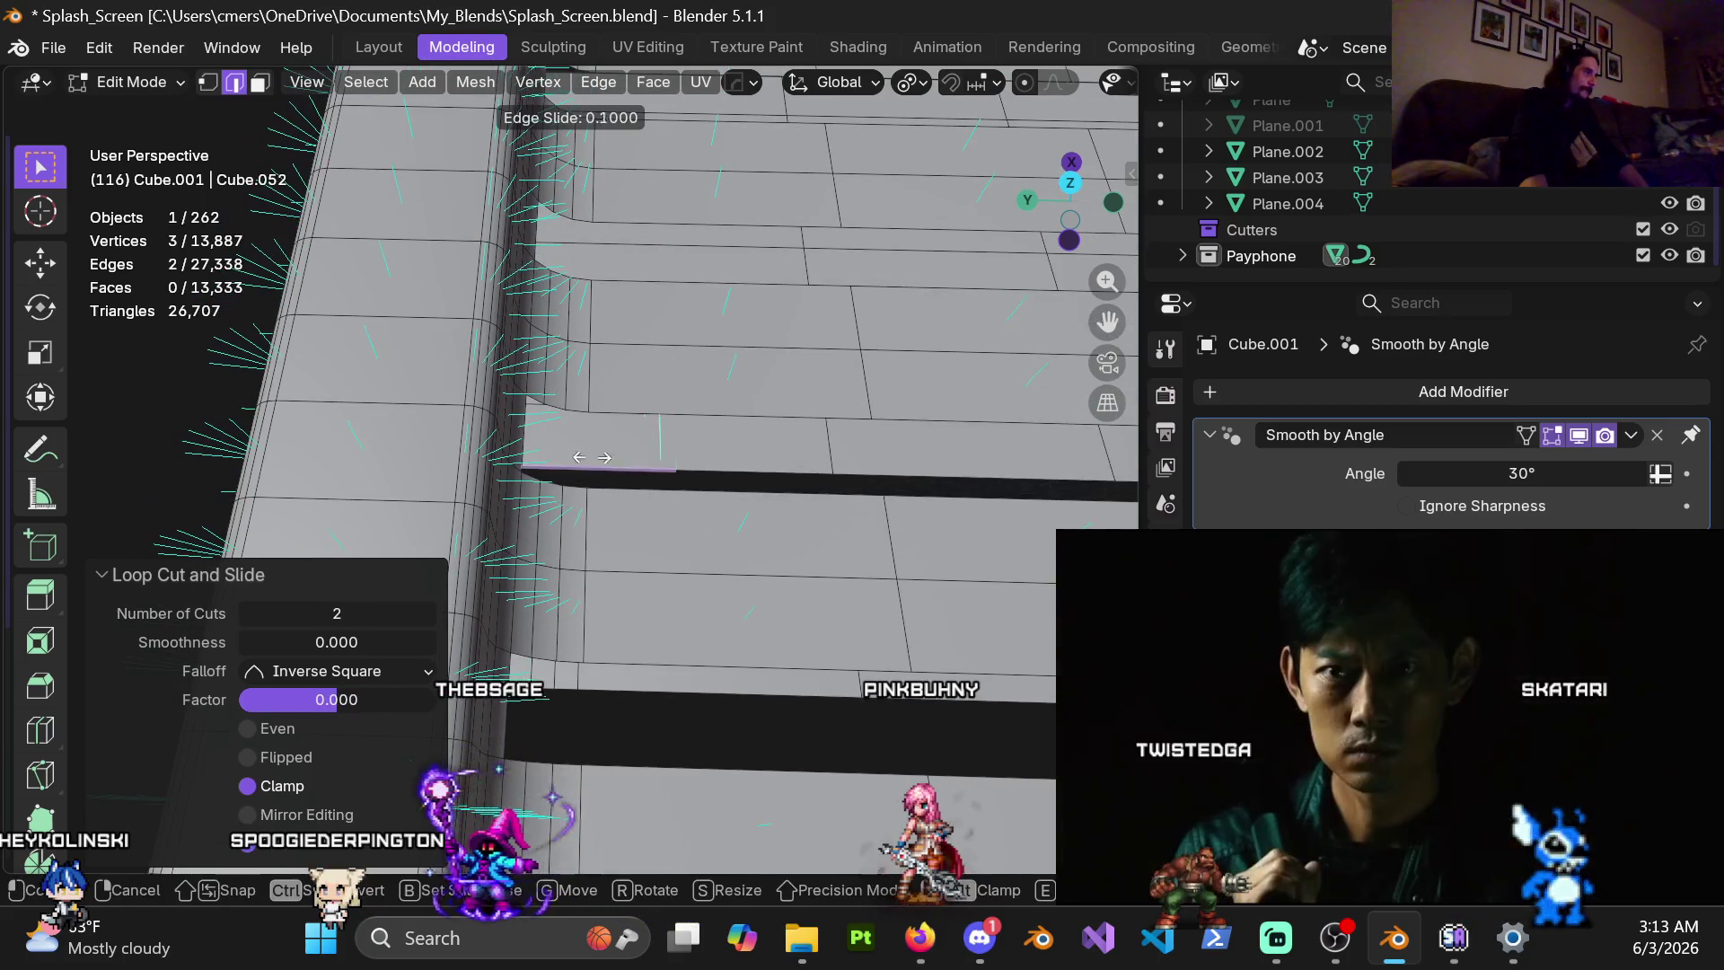
pyautogui.hotkey('ctrl', 'r')
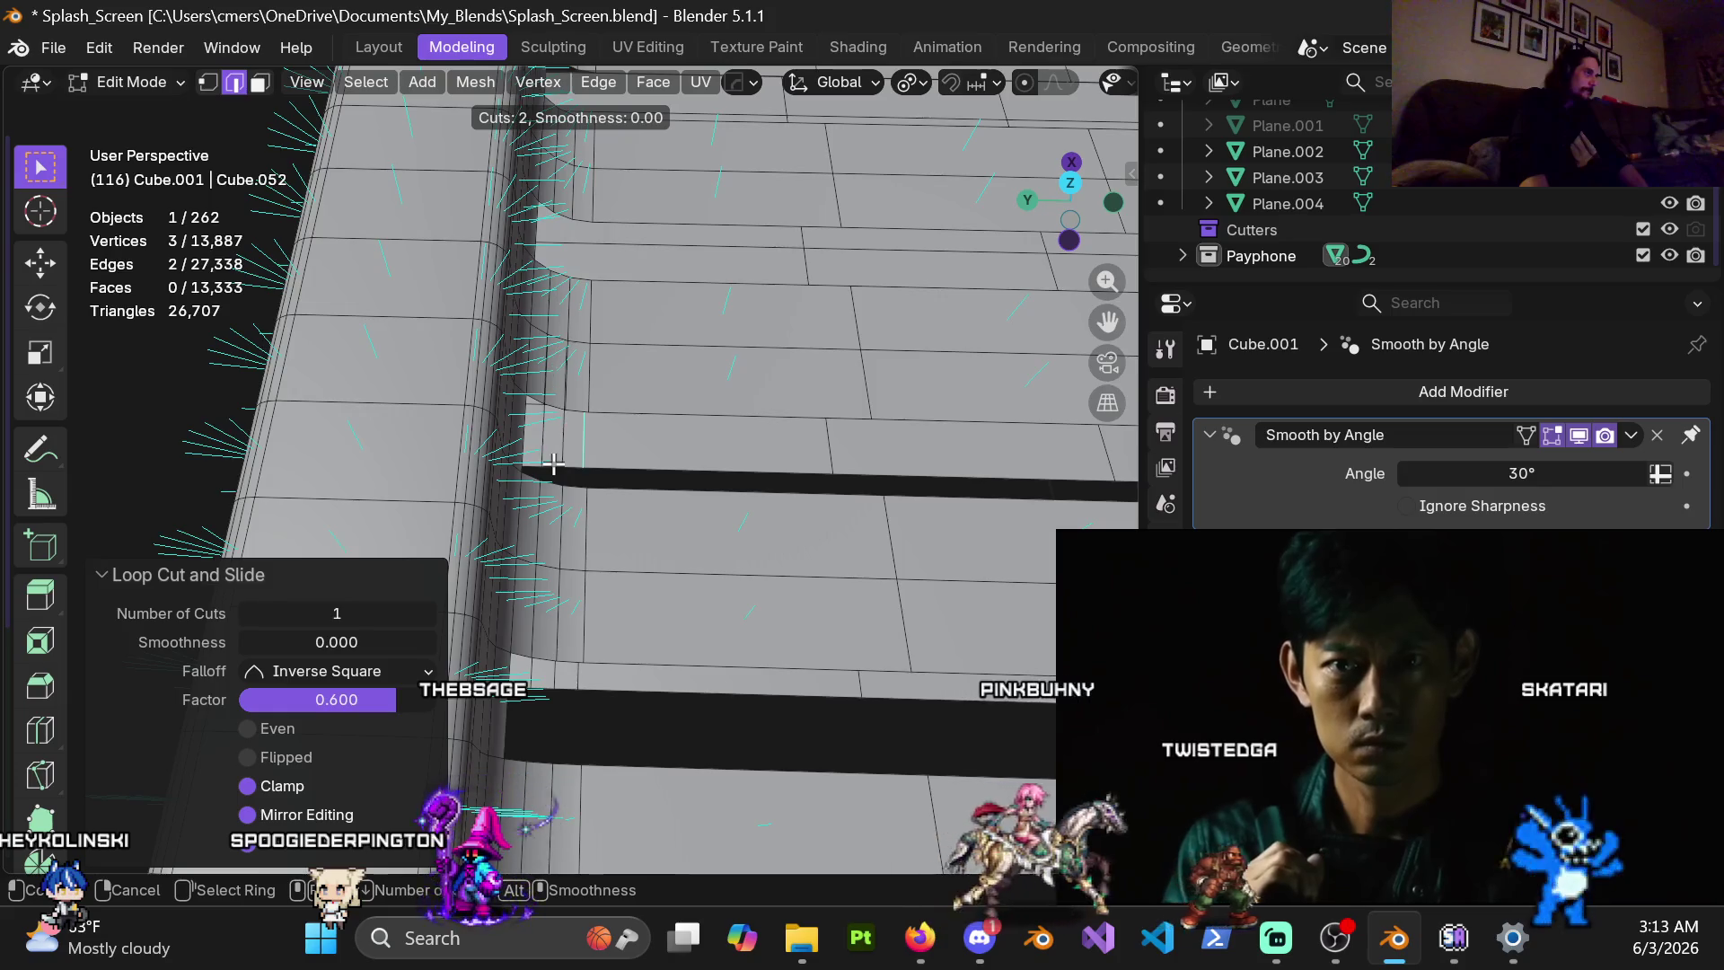
pyautogui.keyDown('shift'); pyautogui.moveTo(554, 463); pyautogui.dragTo(593, 480, button='middle'); pyautogui.keyUp('shift')
pyautogui.click(592, 482)
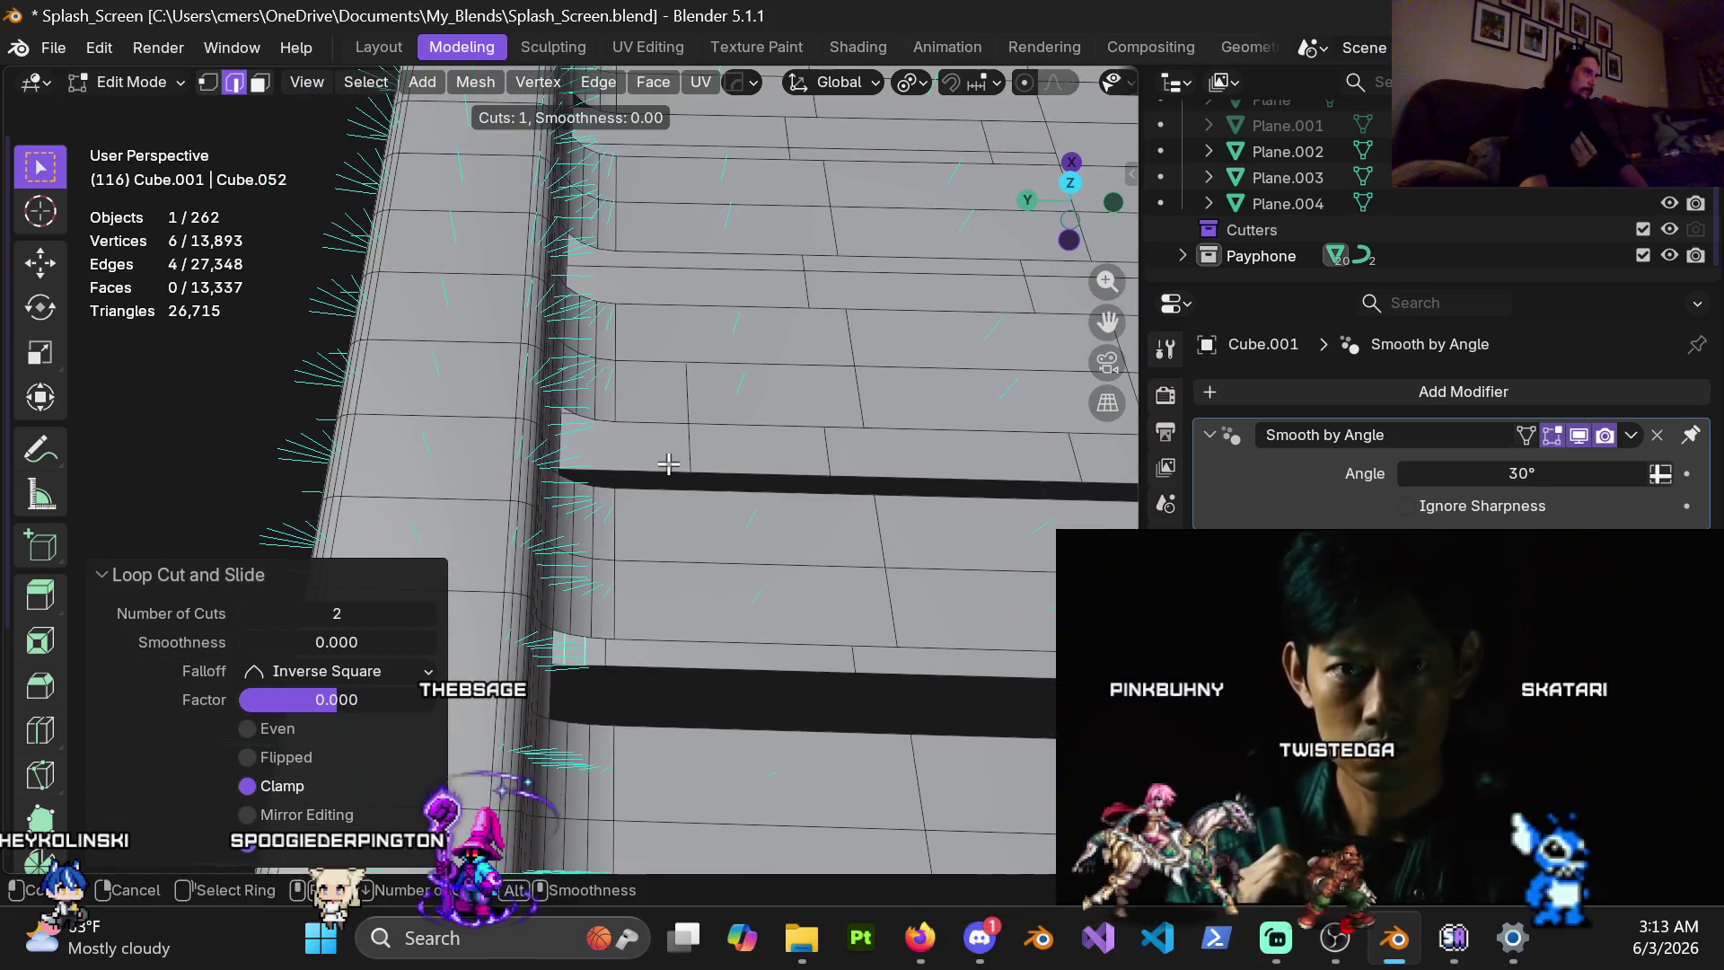
pyautogui.click(576, 489)
# Along the further slots, add an unslid two-cut loop, a slid single loop and another two-cut loop
pyautogui.hotkey('ctrl', 'r')
pyautogui.scroll(1, 638, 377)
pyautogui.click(638, 377)
pyautogui.rightClick(638, 377)
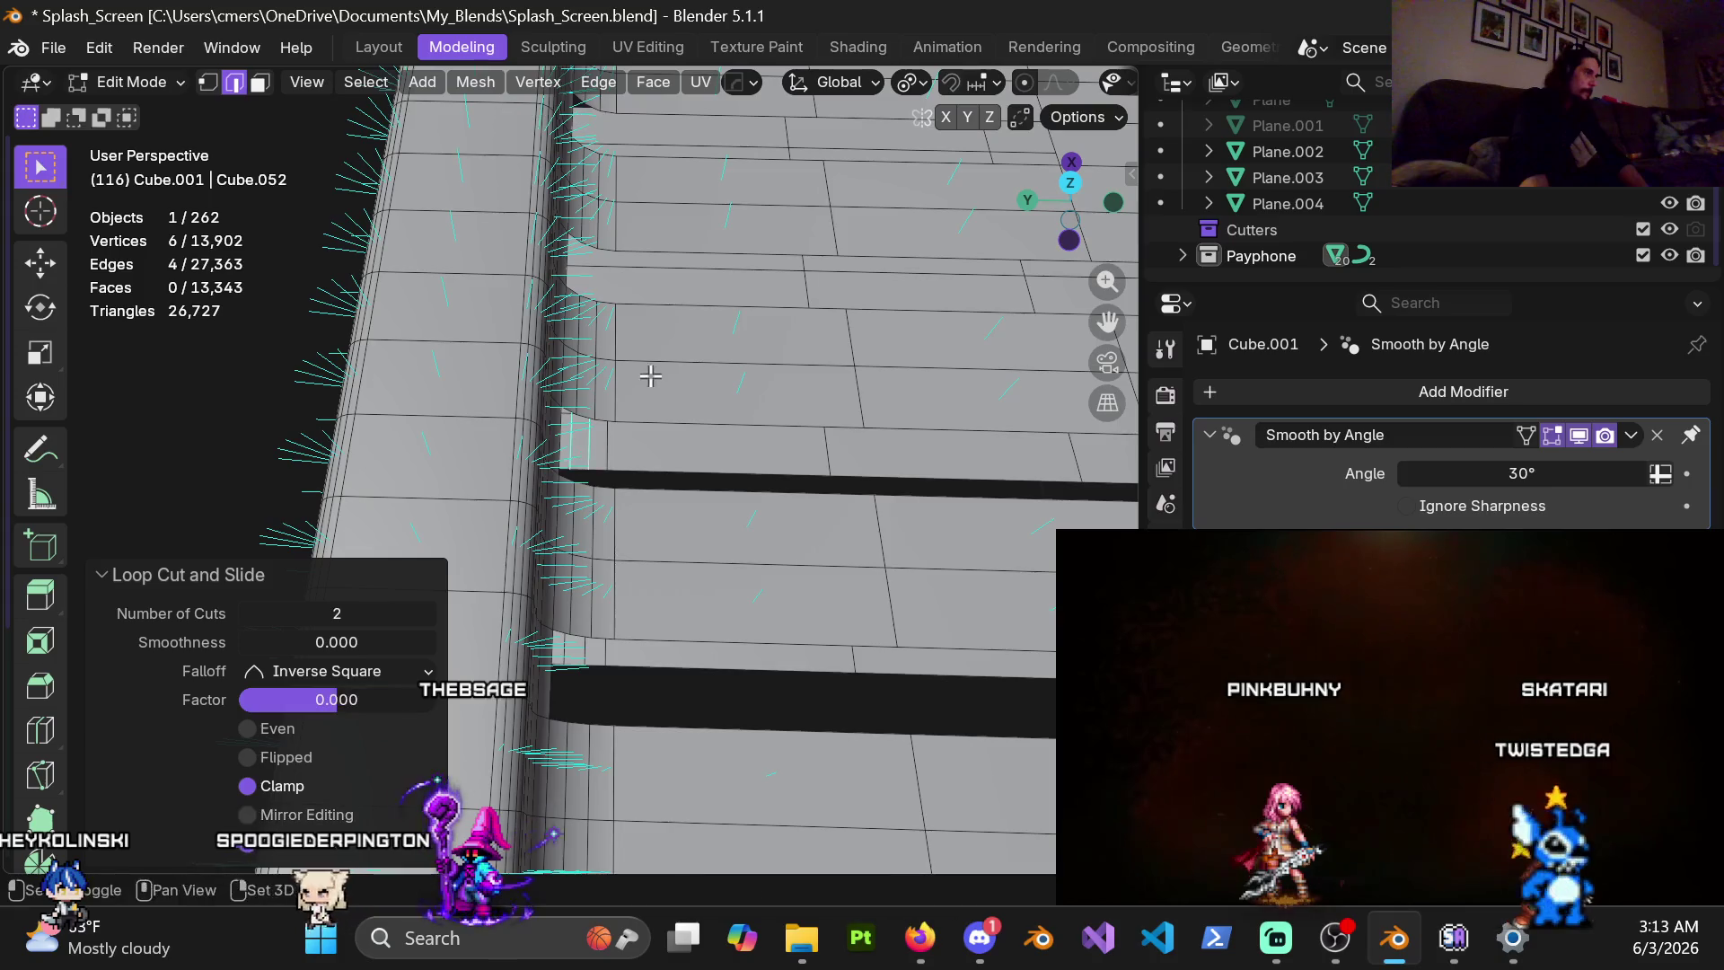
pyautogui.keyDown('shift'); pyautogui.moveTo(639, 377); pyautogui.dragTo(648, 471, button='middle'); pyautogui.keyUp('shift')
pyautogui.hotkey('ctrl', 'r')
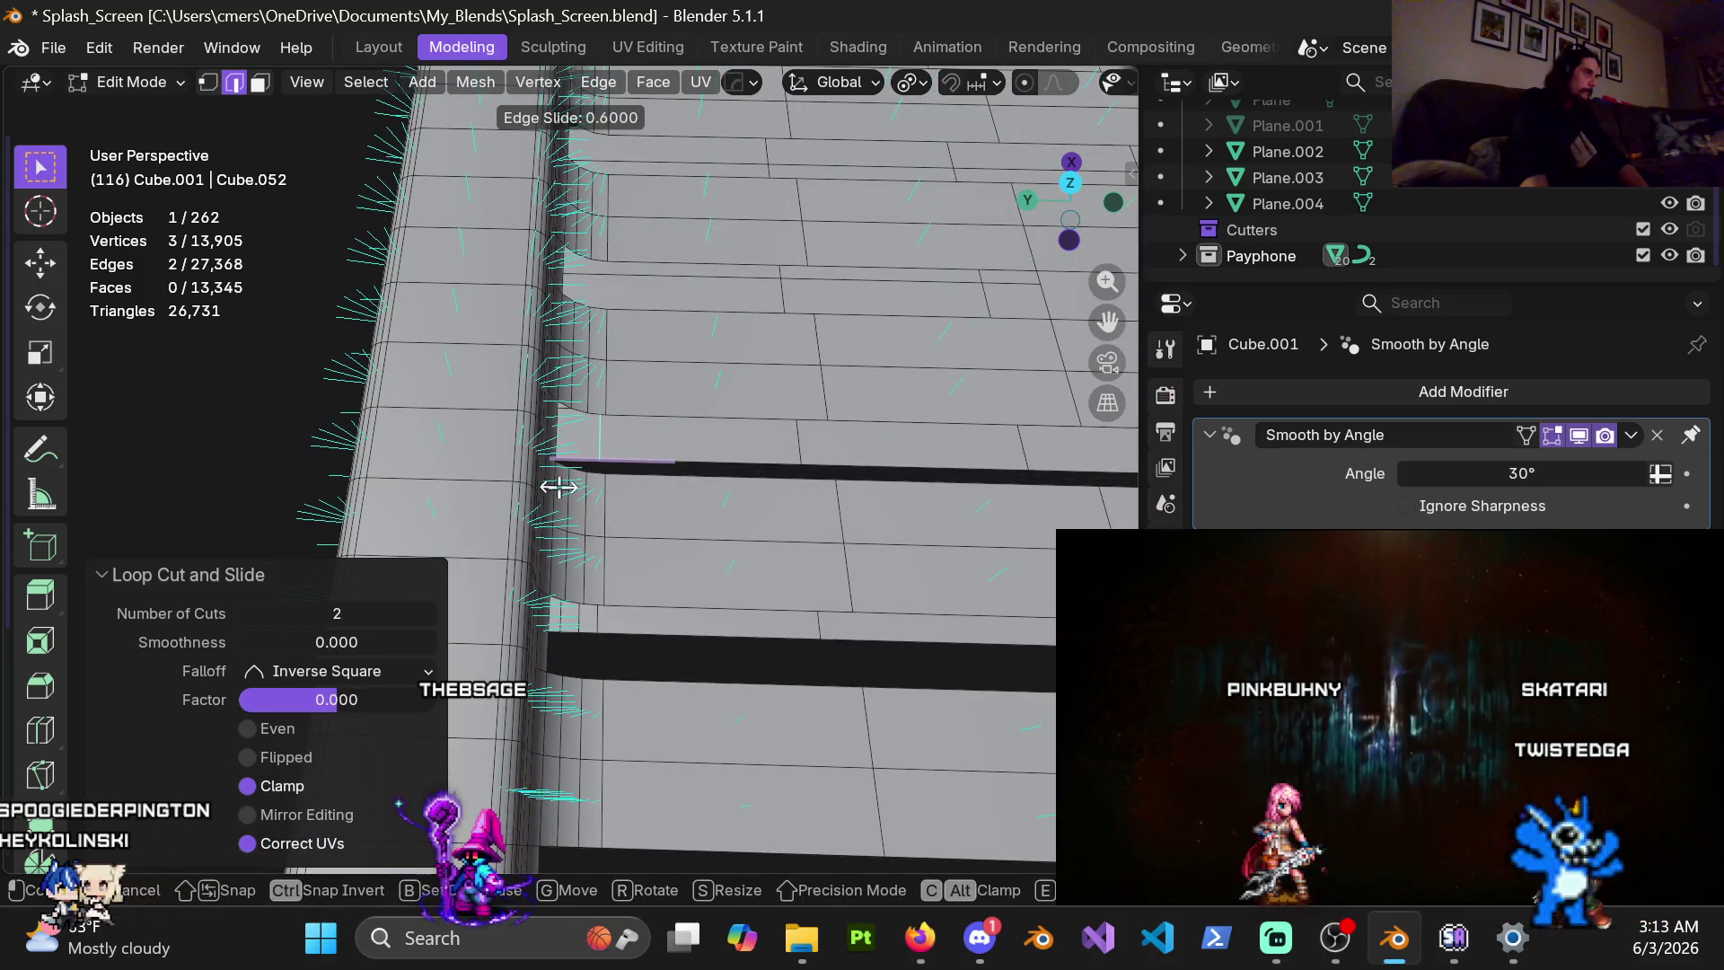
pyautogui.click(559, 487)
pyautogui.hotkey('ctrl', 'r')
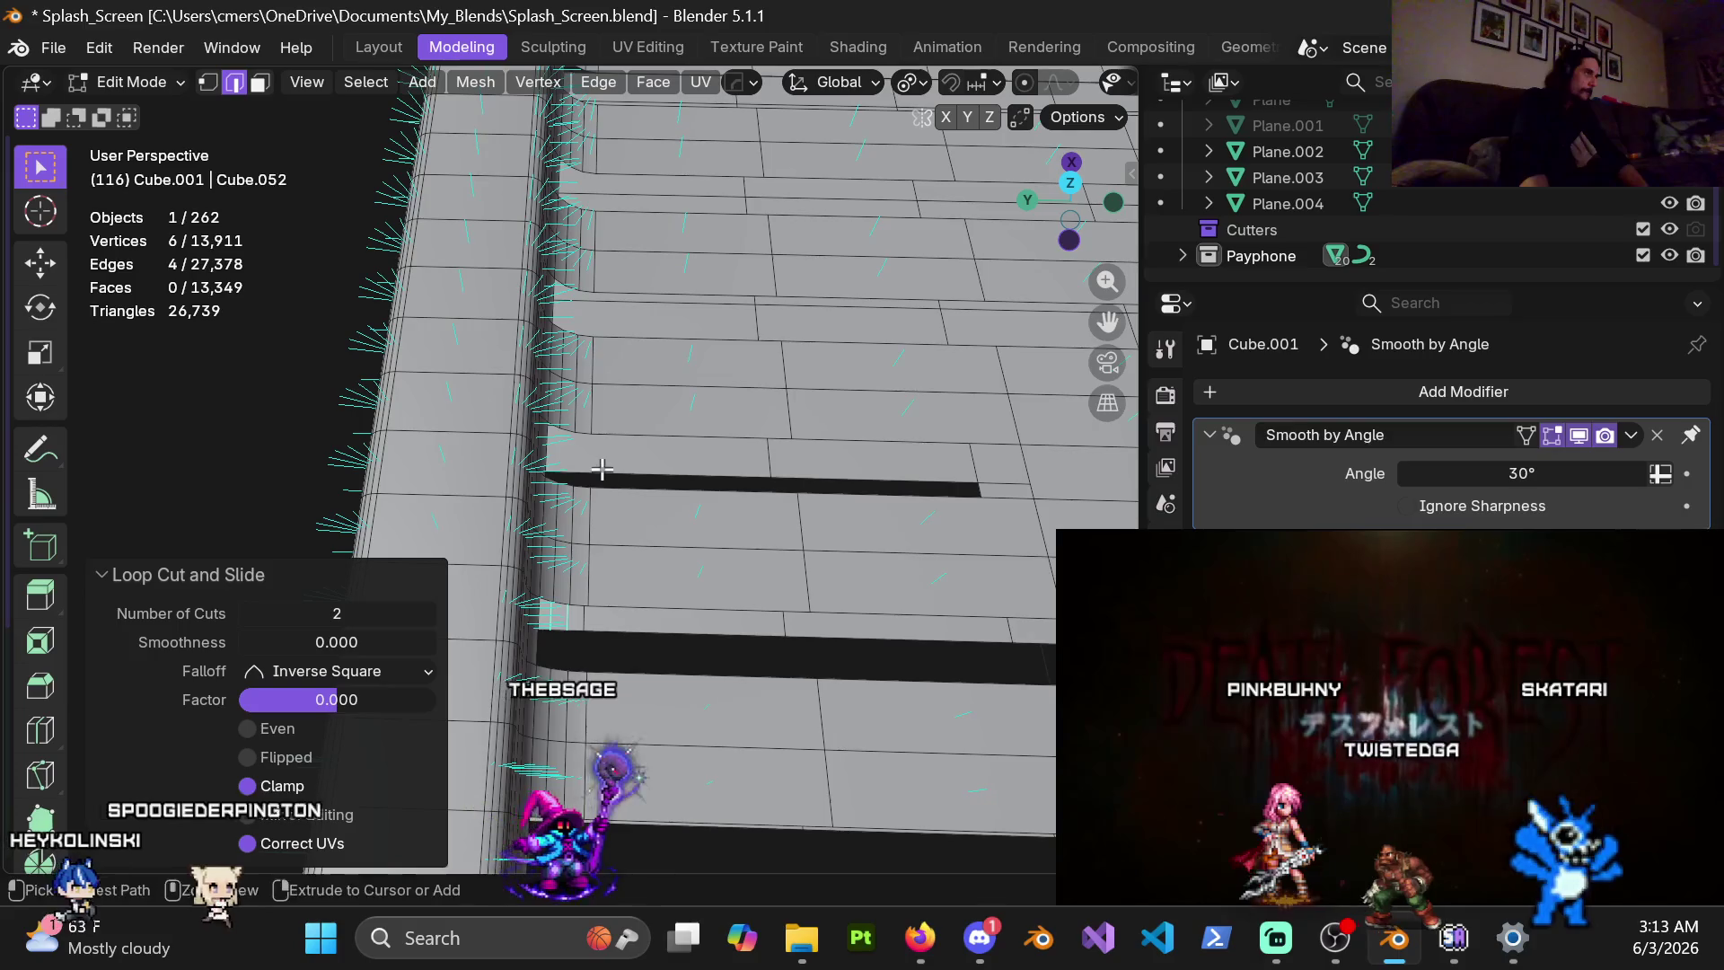
pyautogui.click(577, 455)
pyautogui.click(534, 477)
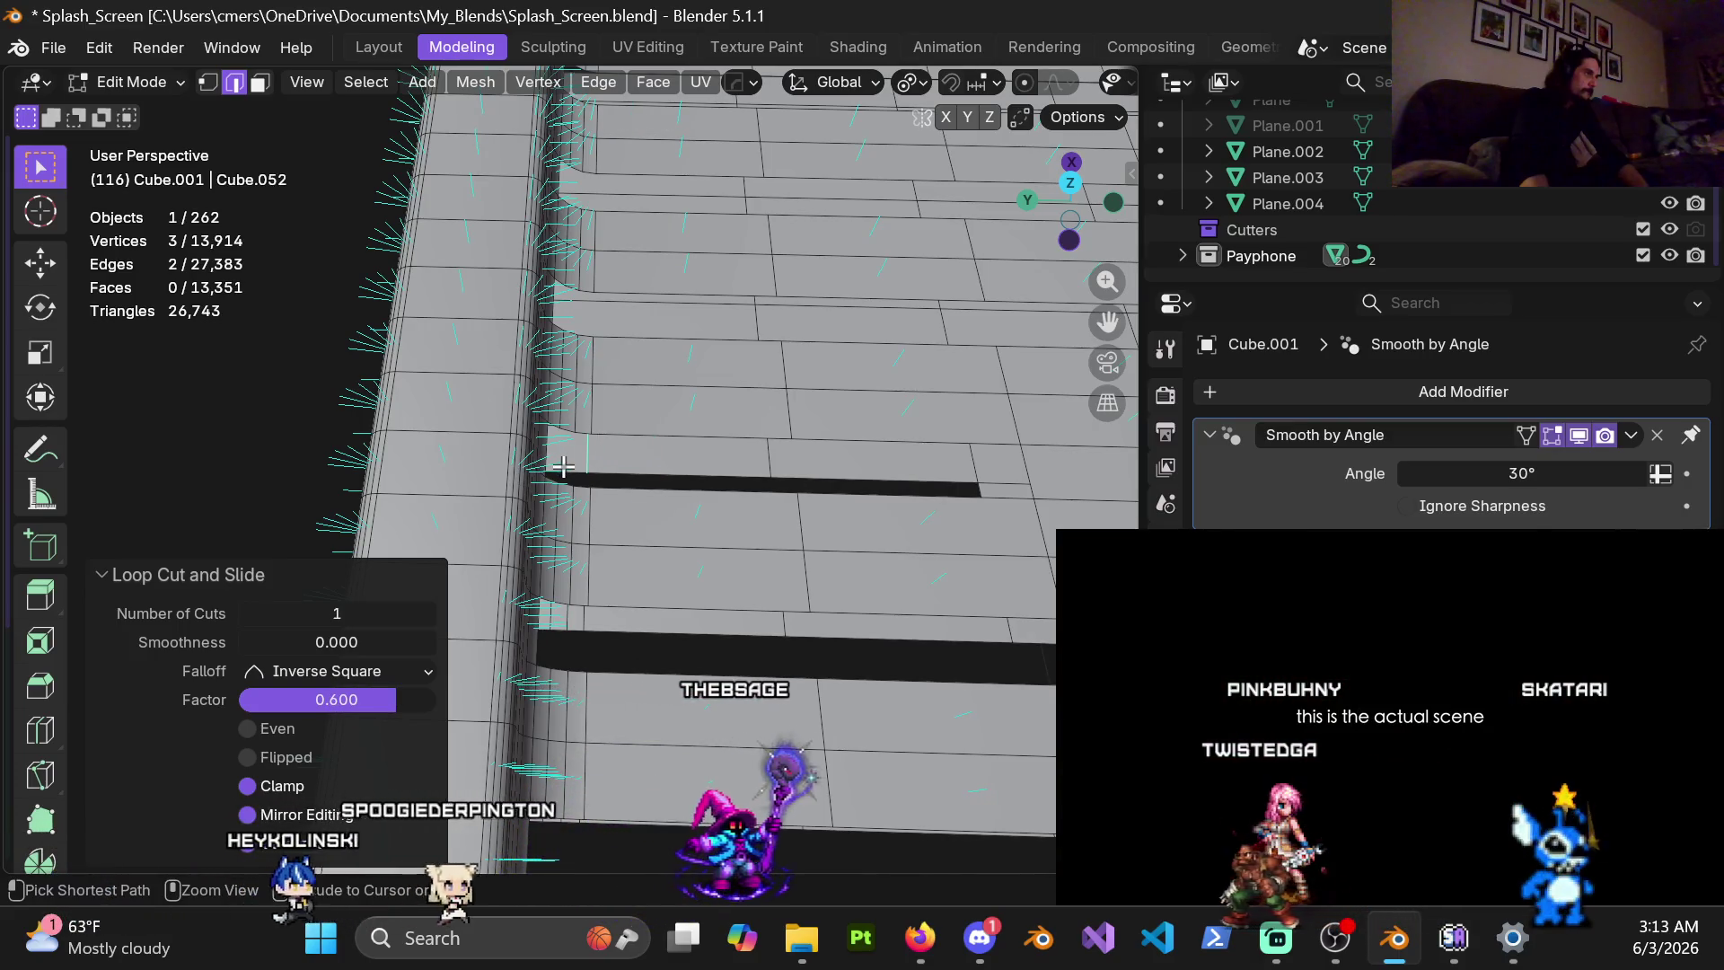
# Add another supporting edge loop, then a loop cut slid to 0.6, beside the slot
pyautogui.hotkey('ctrl', 'r')
pyautogui.click(562, 466)
pyautogui.click(563, 465)
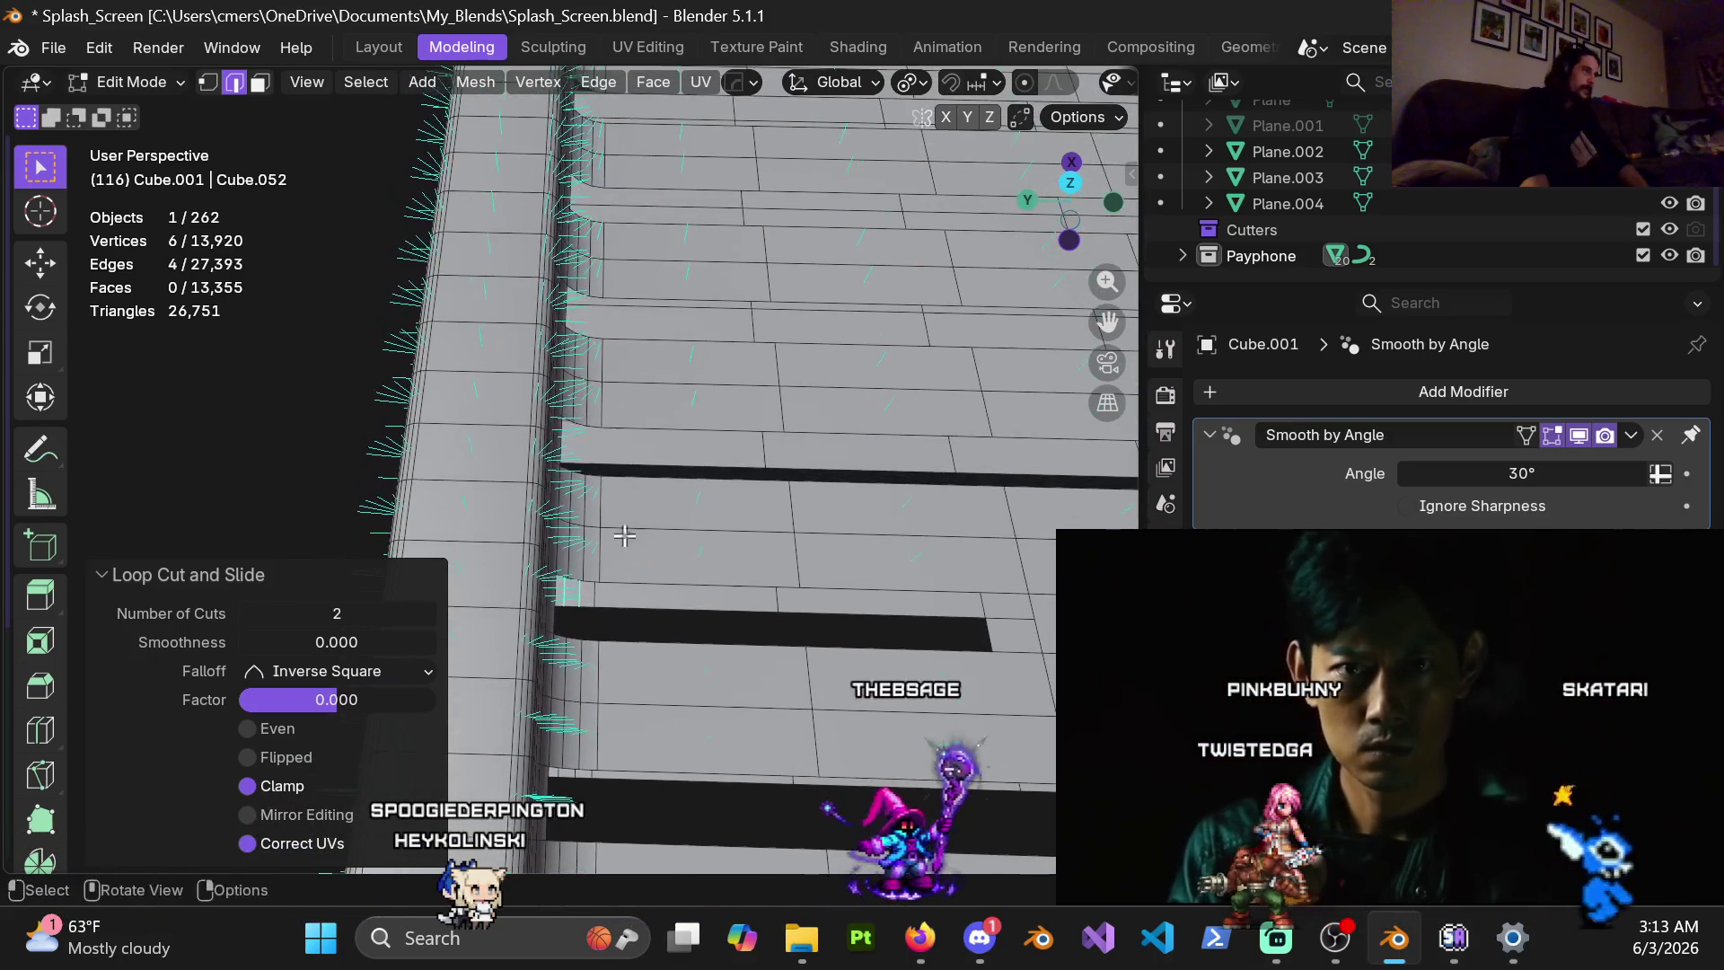
pyautogui.hotkey('ctrl', 'r')
pyautogui.click(619, 459)
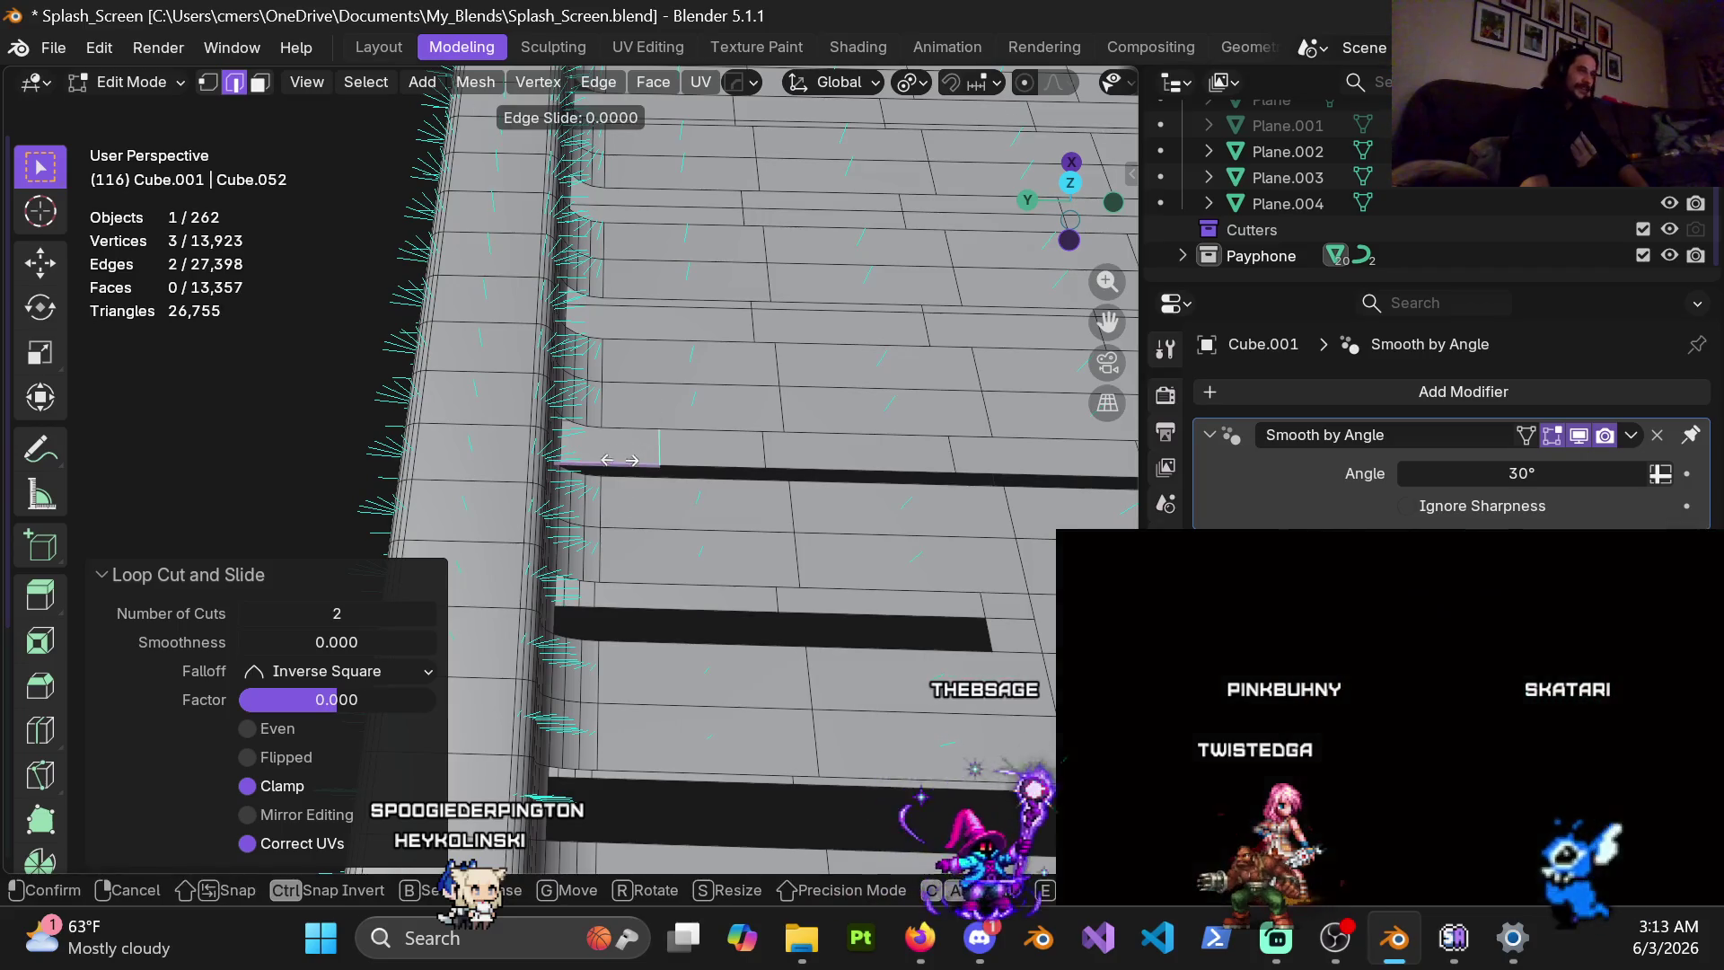
pyautogui.click(559, 474)
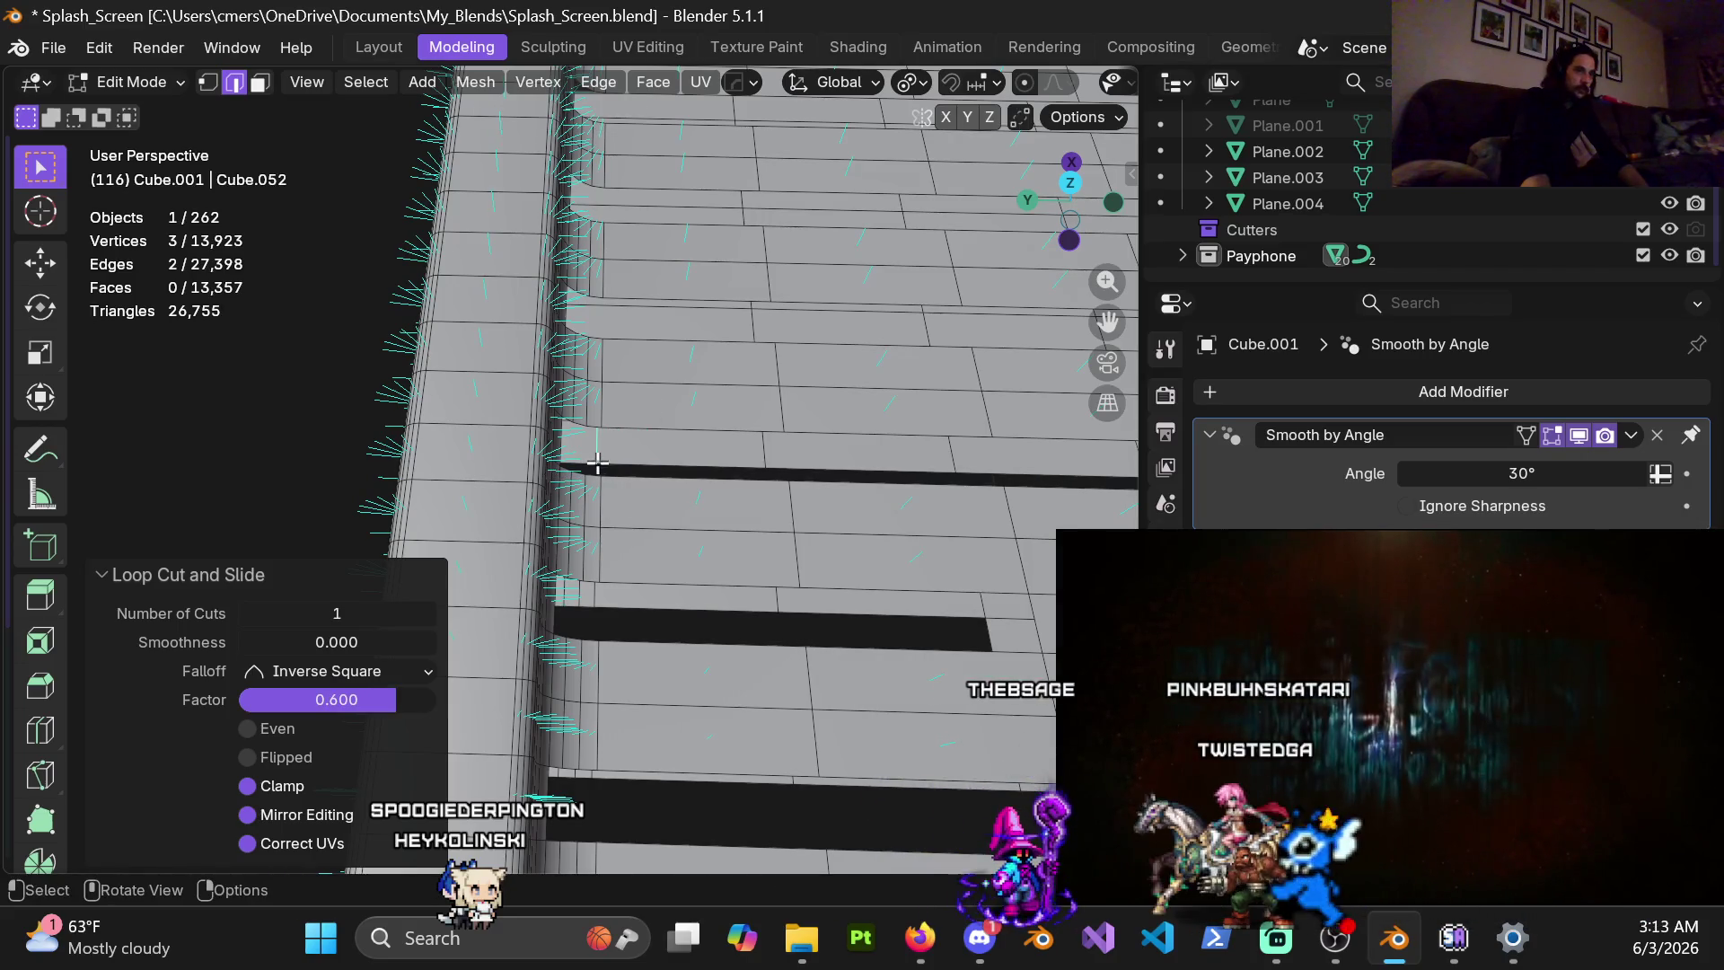
# At the lower slot, add a two-cut loop and a slid single edge loop
pyautogui.keyDown('shift'); pyautogui.moveTo(678, 413); pyautogui.dragTo(679, 471, button='middle'); pyautogui.keyUp('shift')
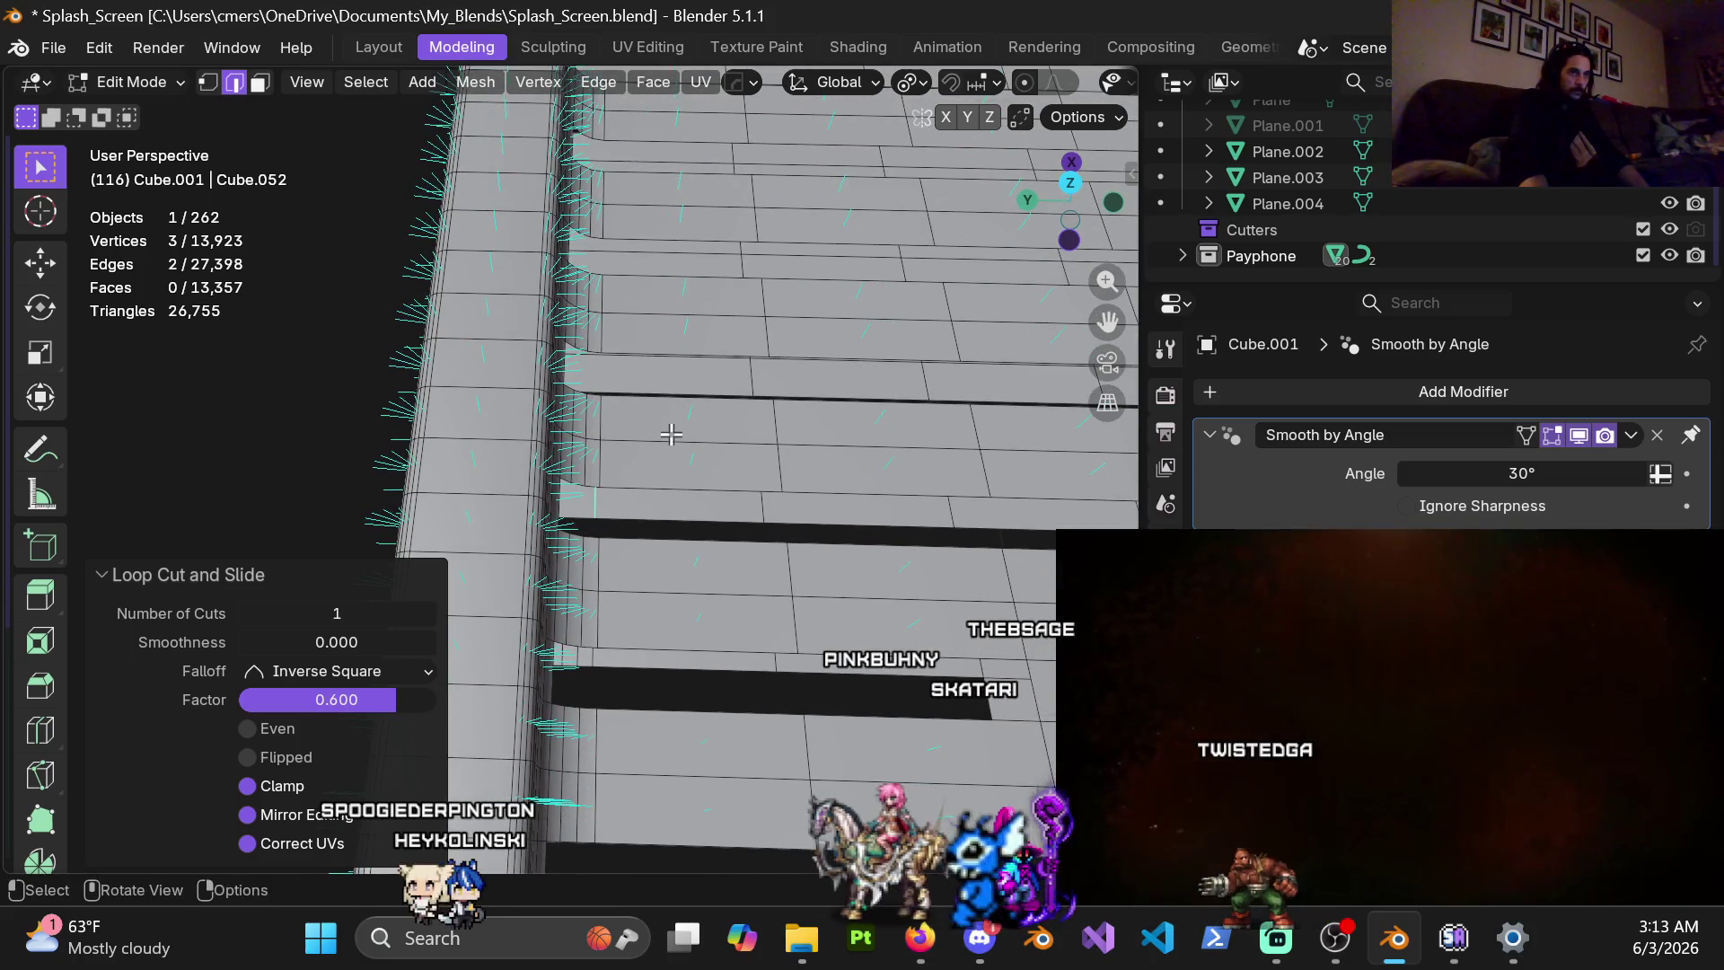
pyautogui.hotkey('ctrl', 'r')
pyautogui.scroll(1, 580, 510)
pyautogui.click(580, 509)
pyautogui.click(639, 470)
pyautogui.moveTo(639, 470); pyautogui.dragTo(601, 489, button='middle')
pyautogui.hotkey('ctrl', 'r')
pyautogui.click(570, 503)
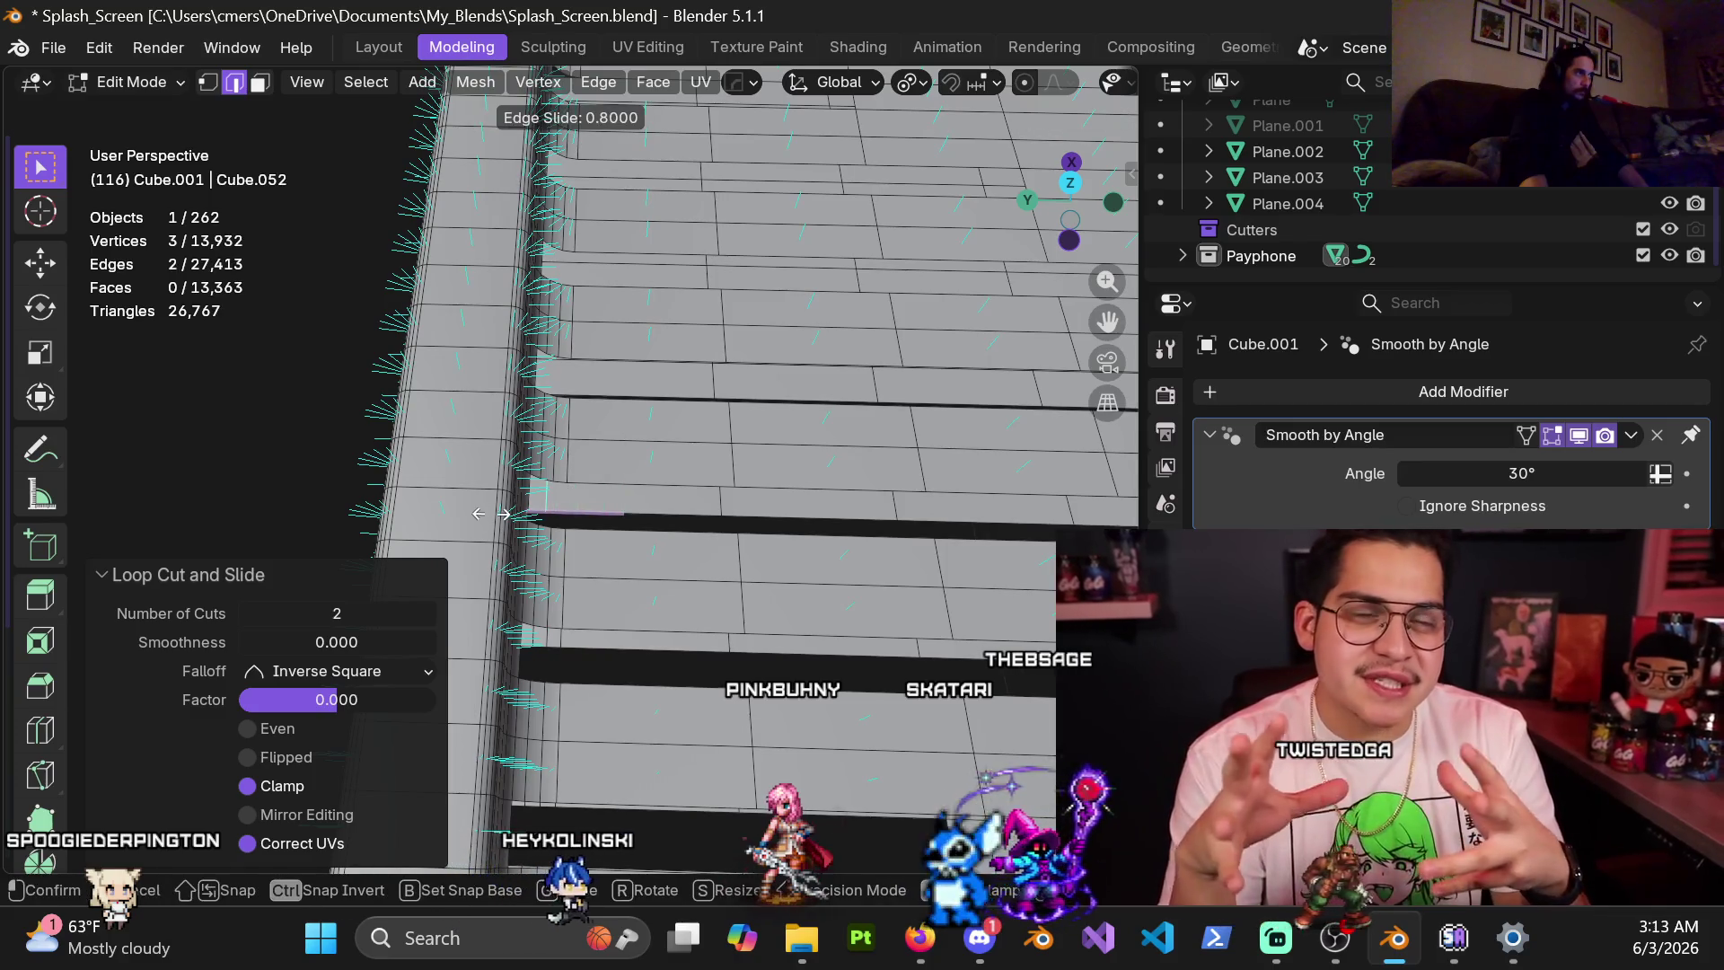
pyautogui.click(547, 491)
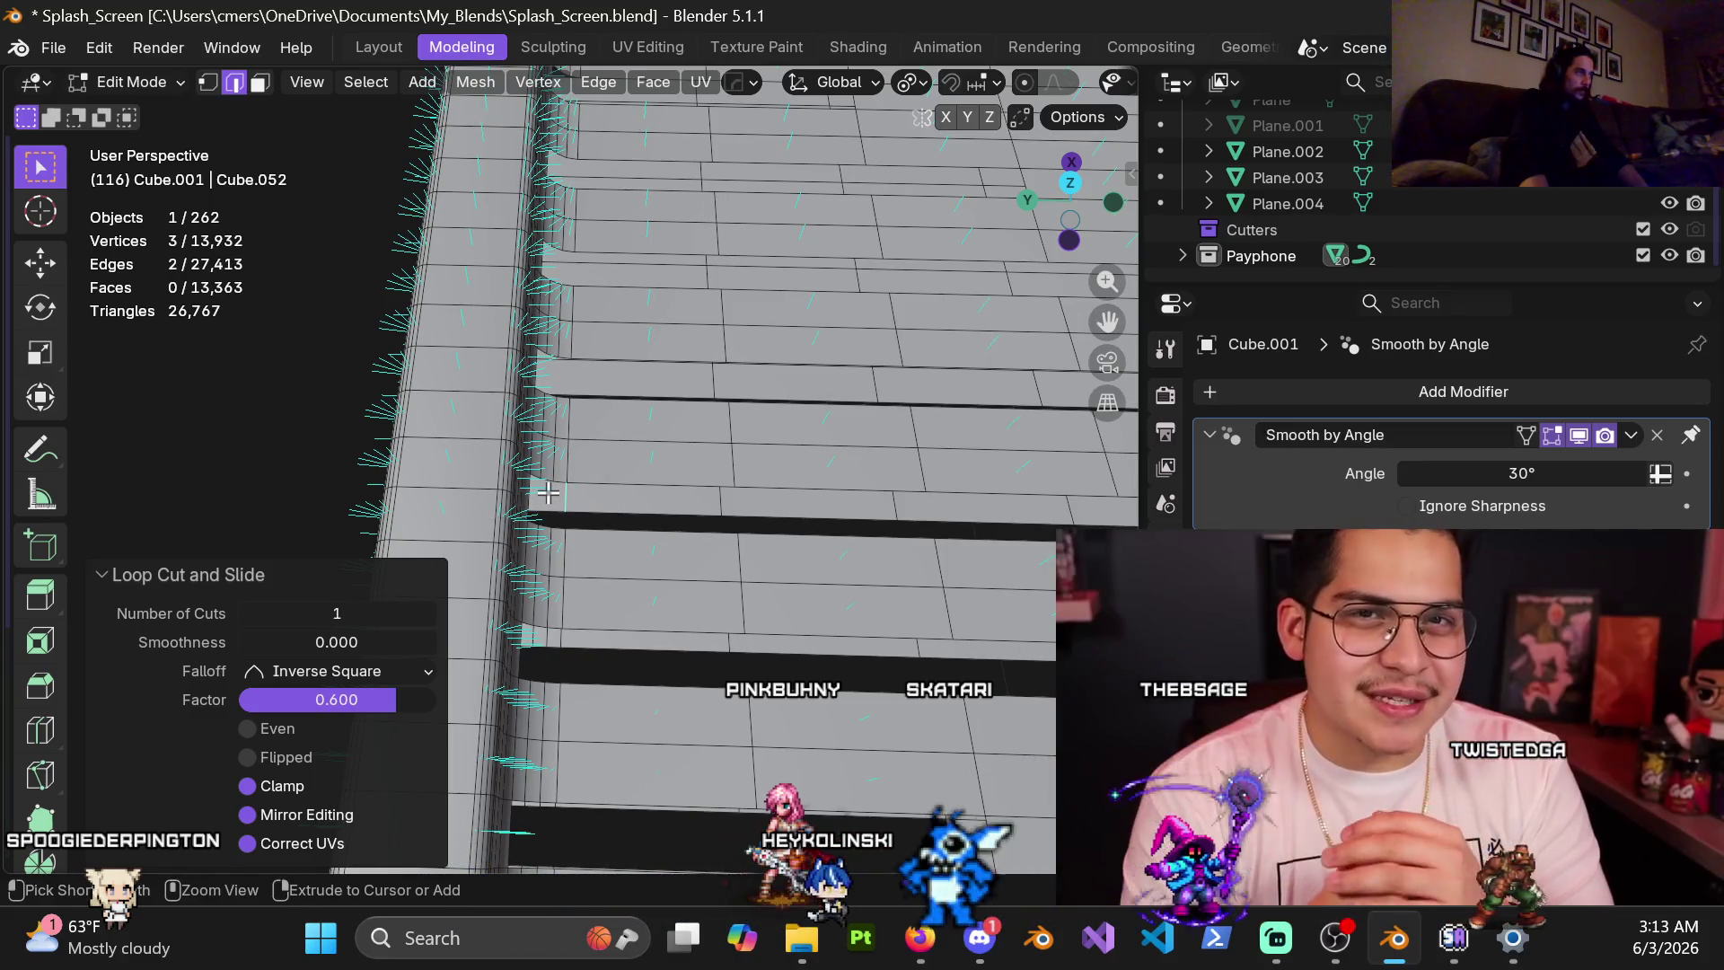
# Across the panel faces, add unslid two-cut, single and two-cut loops alongside the slot
pyautogui.hotkey('ctrl', 'r')
pyautogui.click(582, 513)
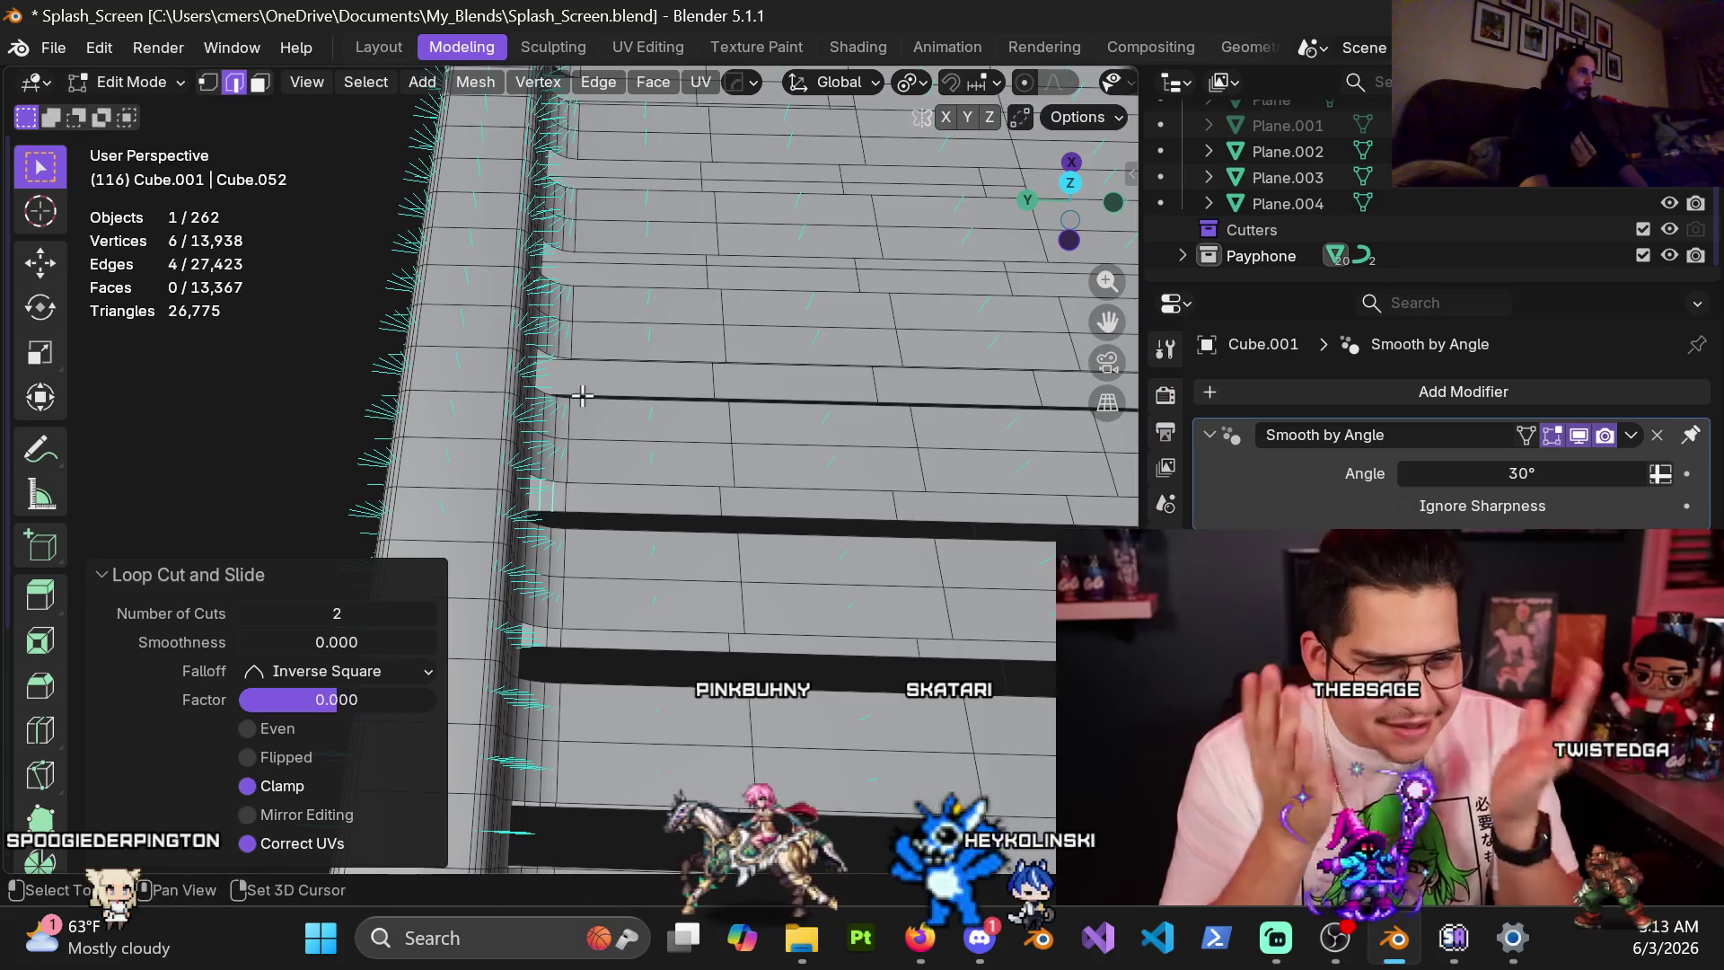
pyautogui.rightClick(582, 512)
pyautogui.hotkey('ctrl', 'r')
pyautogui.click(583, 513)
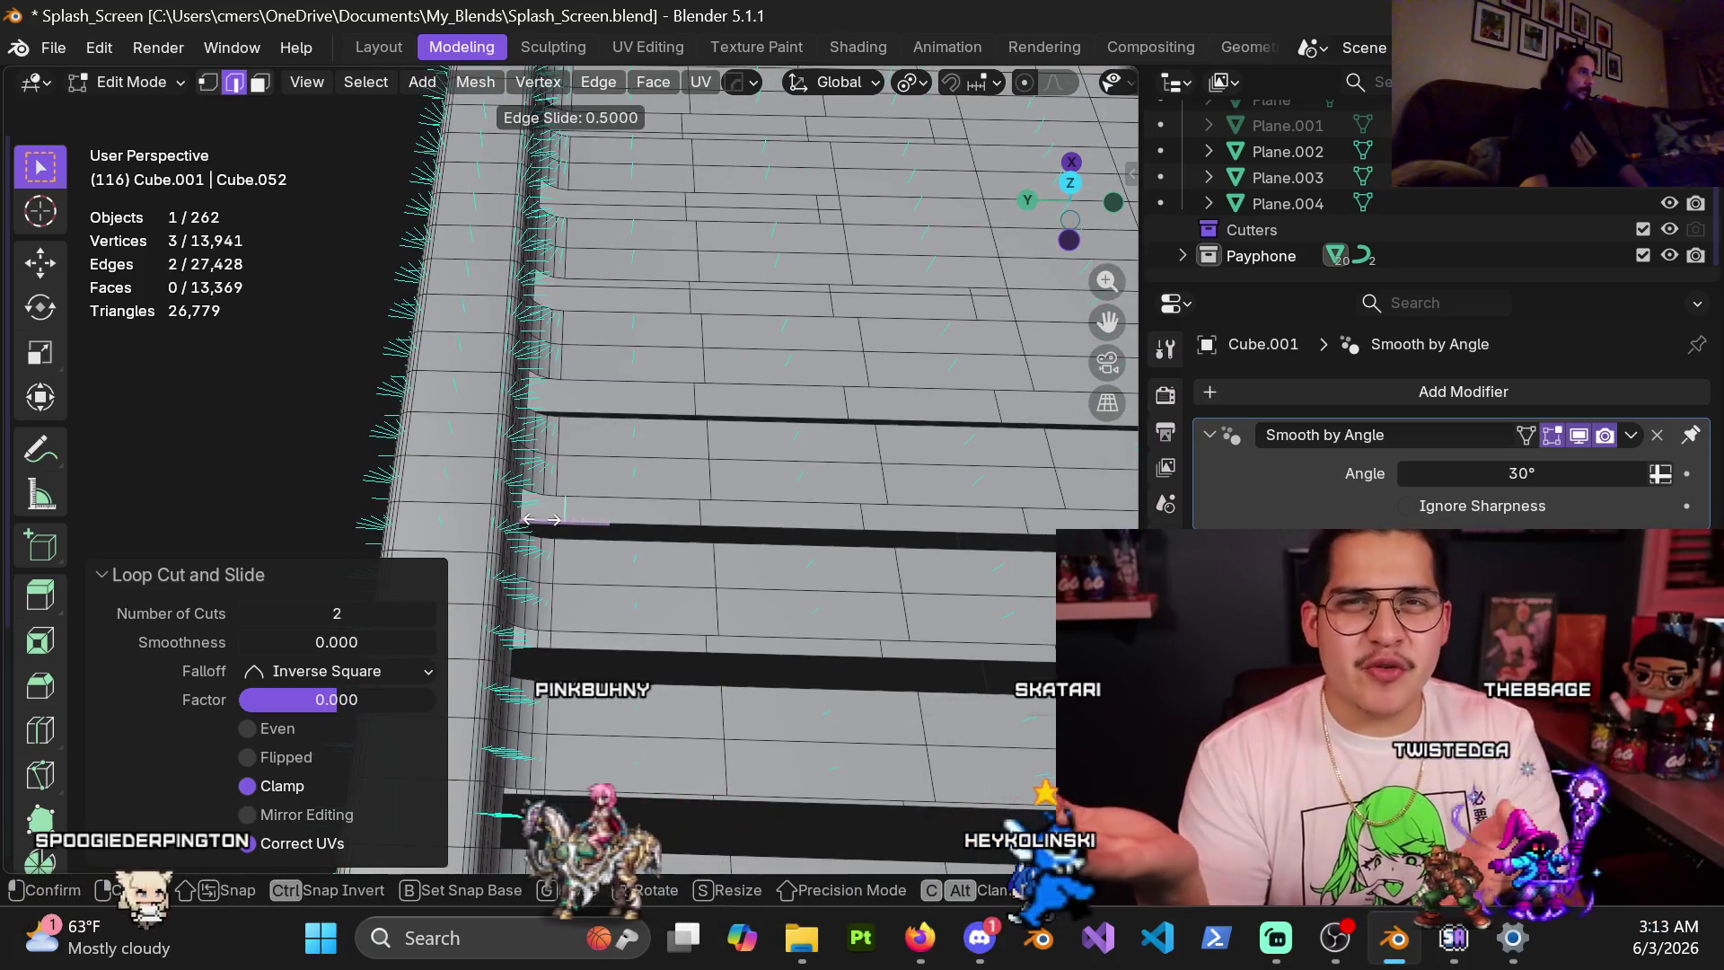
pyautogui.rightClick(527, 525)
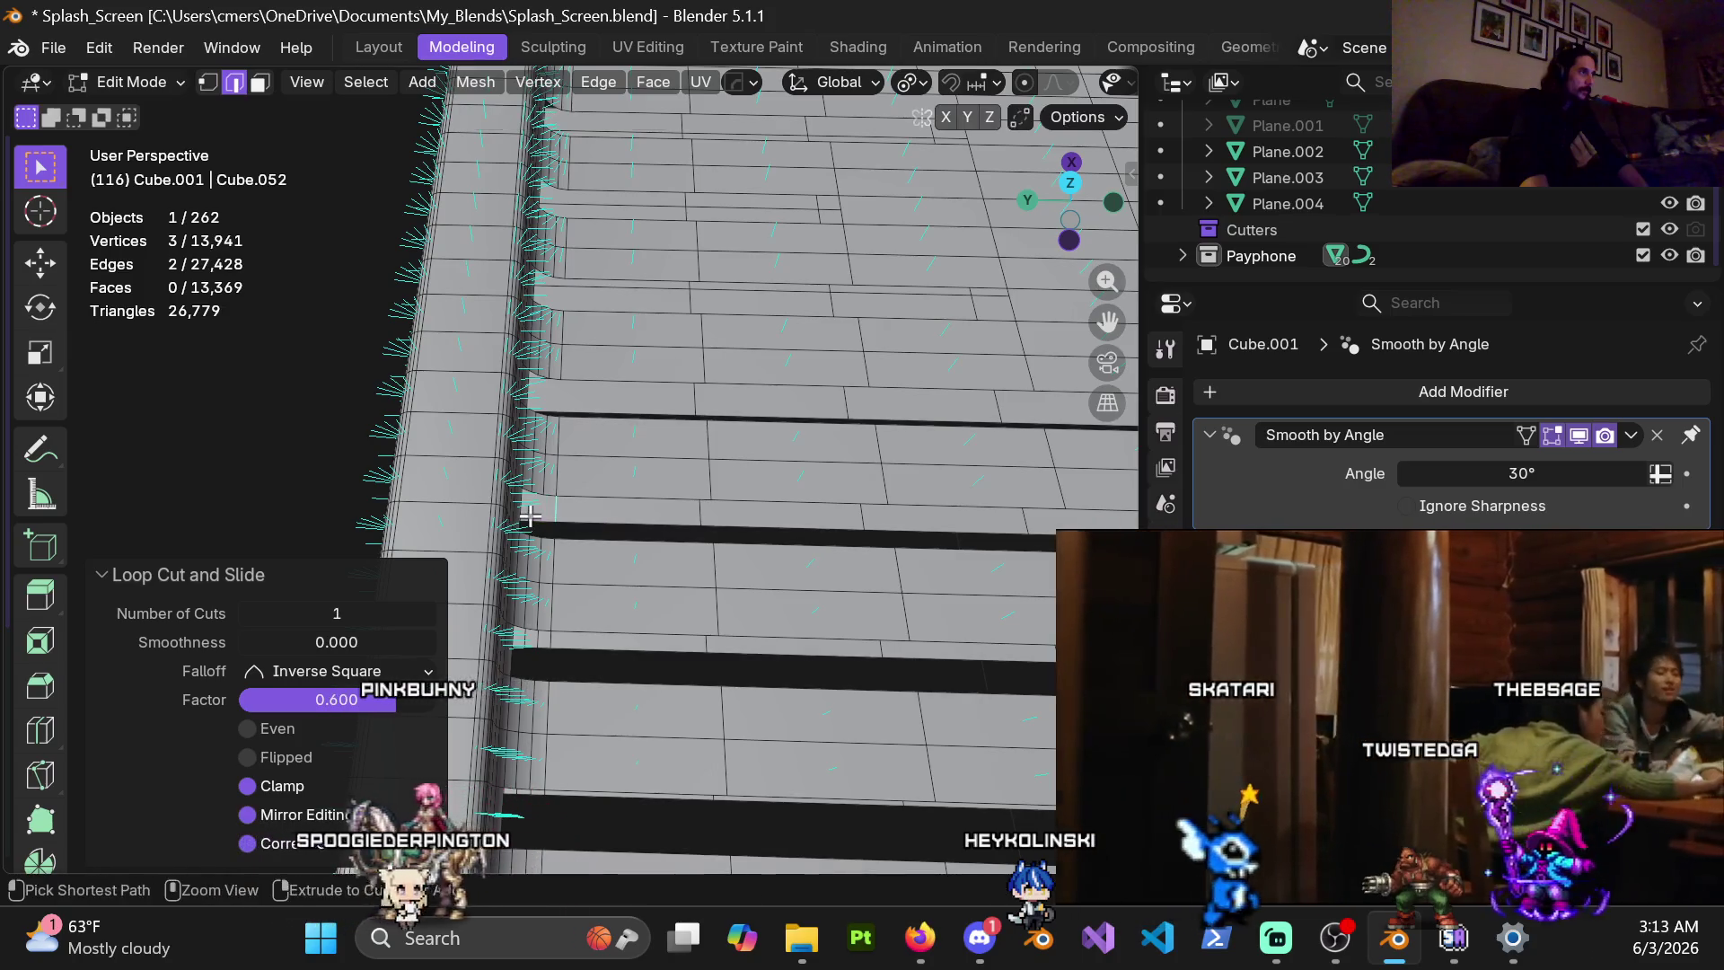
pyautogui.hotkey('ctrl', 'r')
pyautogui.scroll(1, 583, 453)
pyautogui.click(585, 449)
pyautogui.rightClick(585, 449)
pyautogui.moveTo(586, 448)
pyautogui.mouseDown(button='middle')
pyautogui.moveTo(585, 577)
pyautogui.moveTo(596, 499)
pyautogui.moveTo(627, 474)
pyautogui.mouseUp(button='middle')
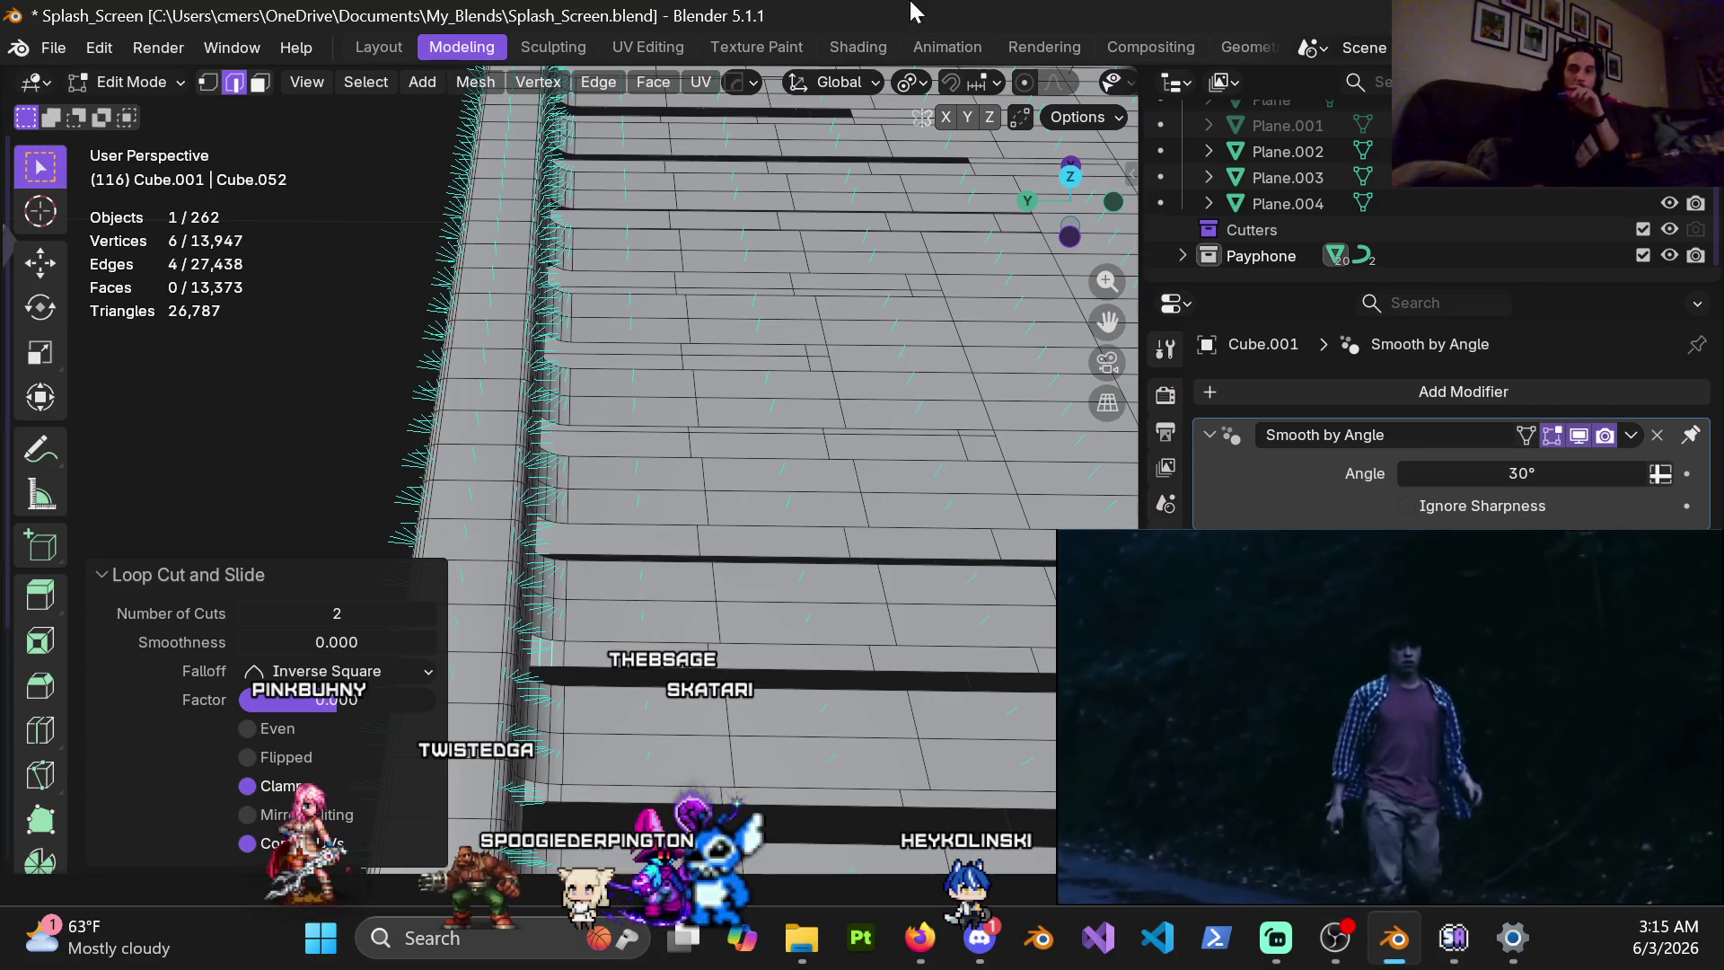
# Pause the floating video and bring the Firefox YouTube window to the front
pyautogui.moveTo(1472, 848)
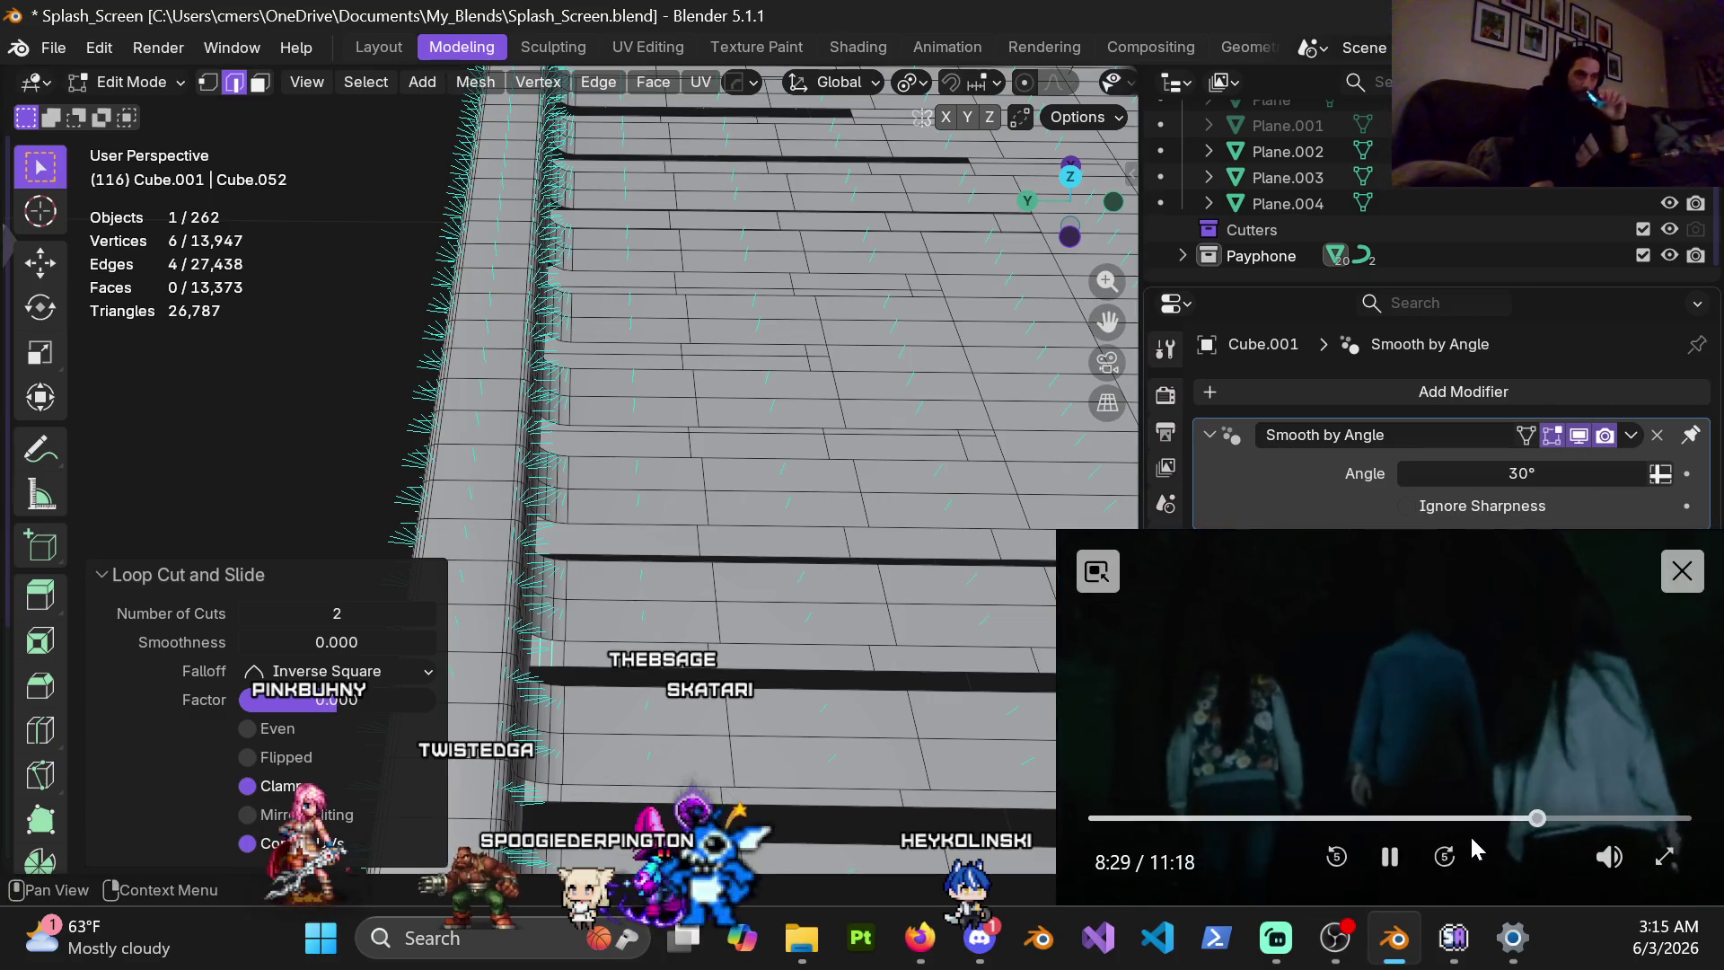
pyautogui.click(1391, 860)
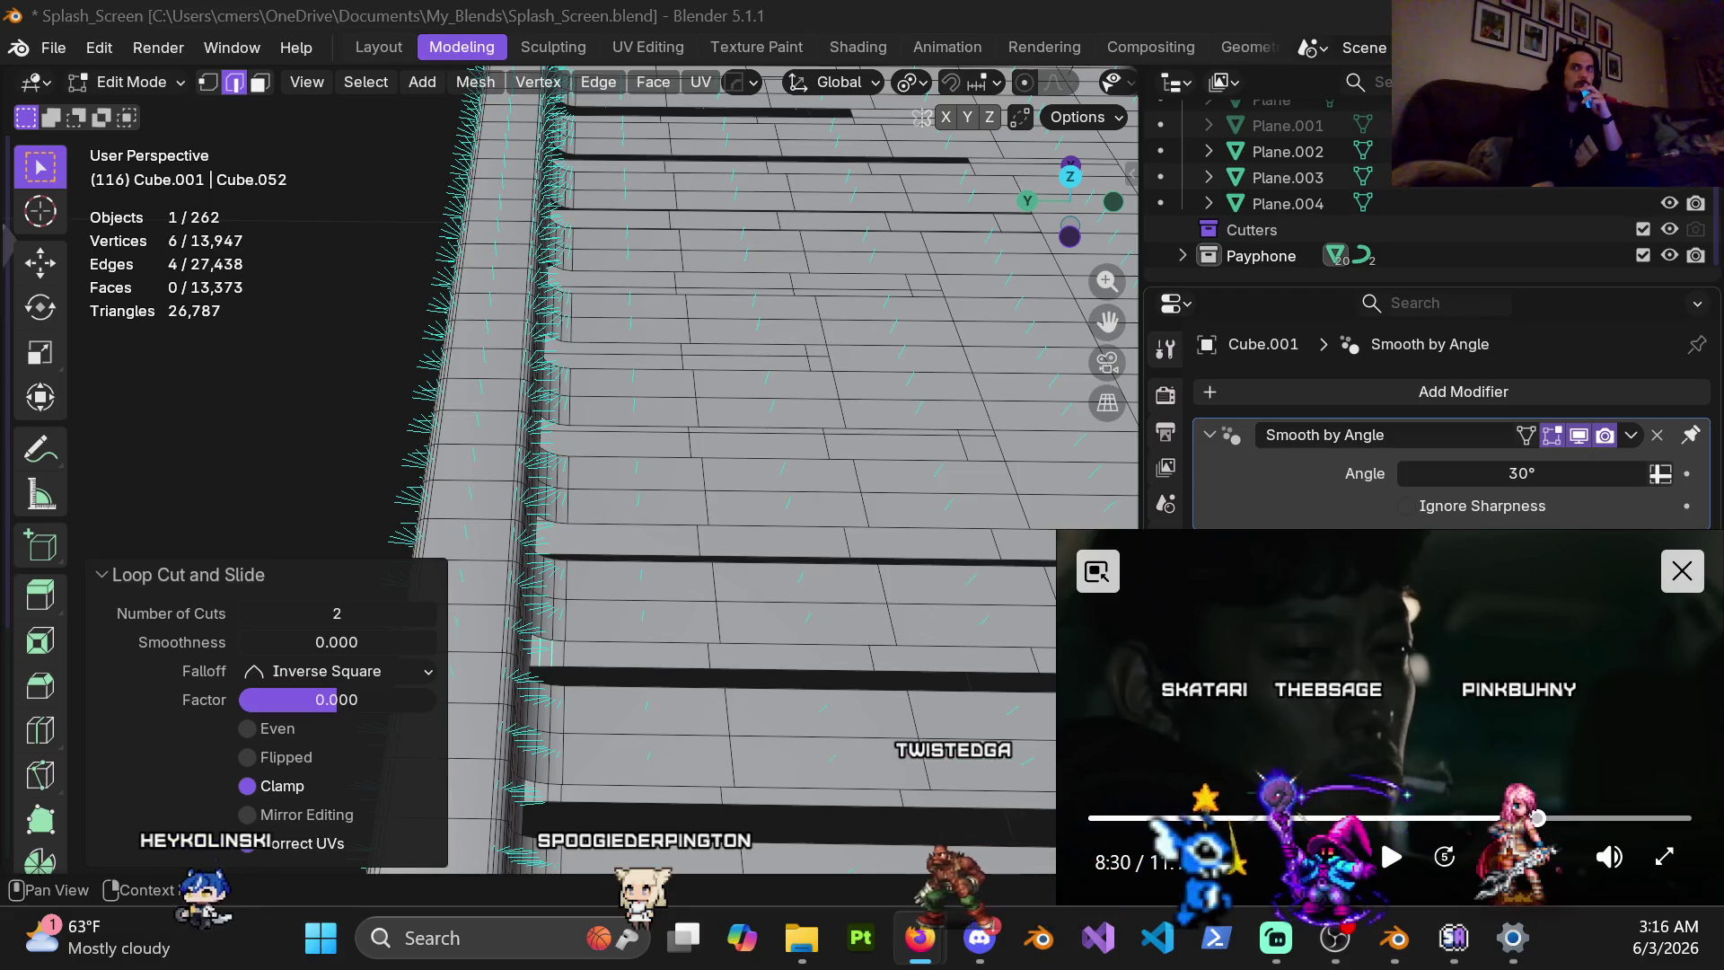
pyautogui.hotkey('alt', 'Tab')
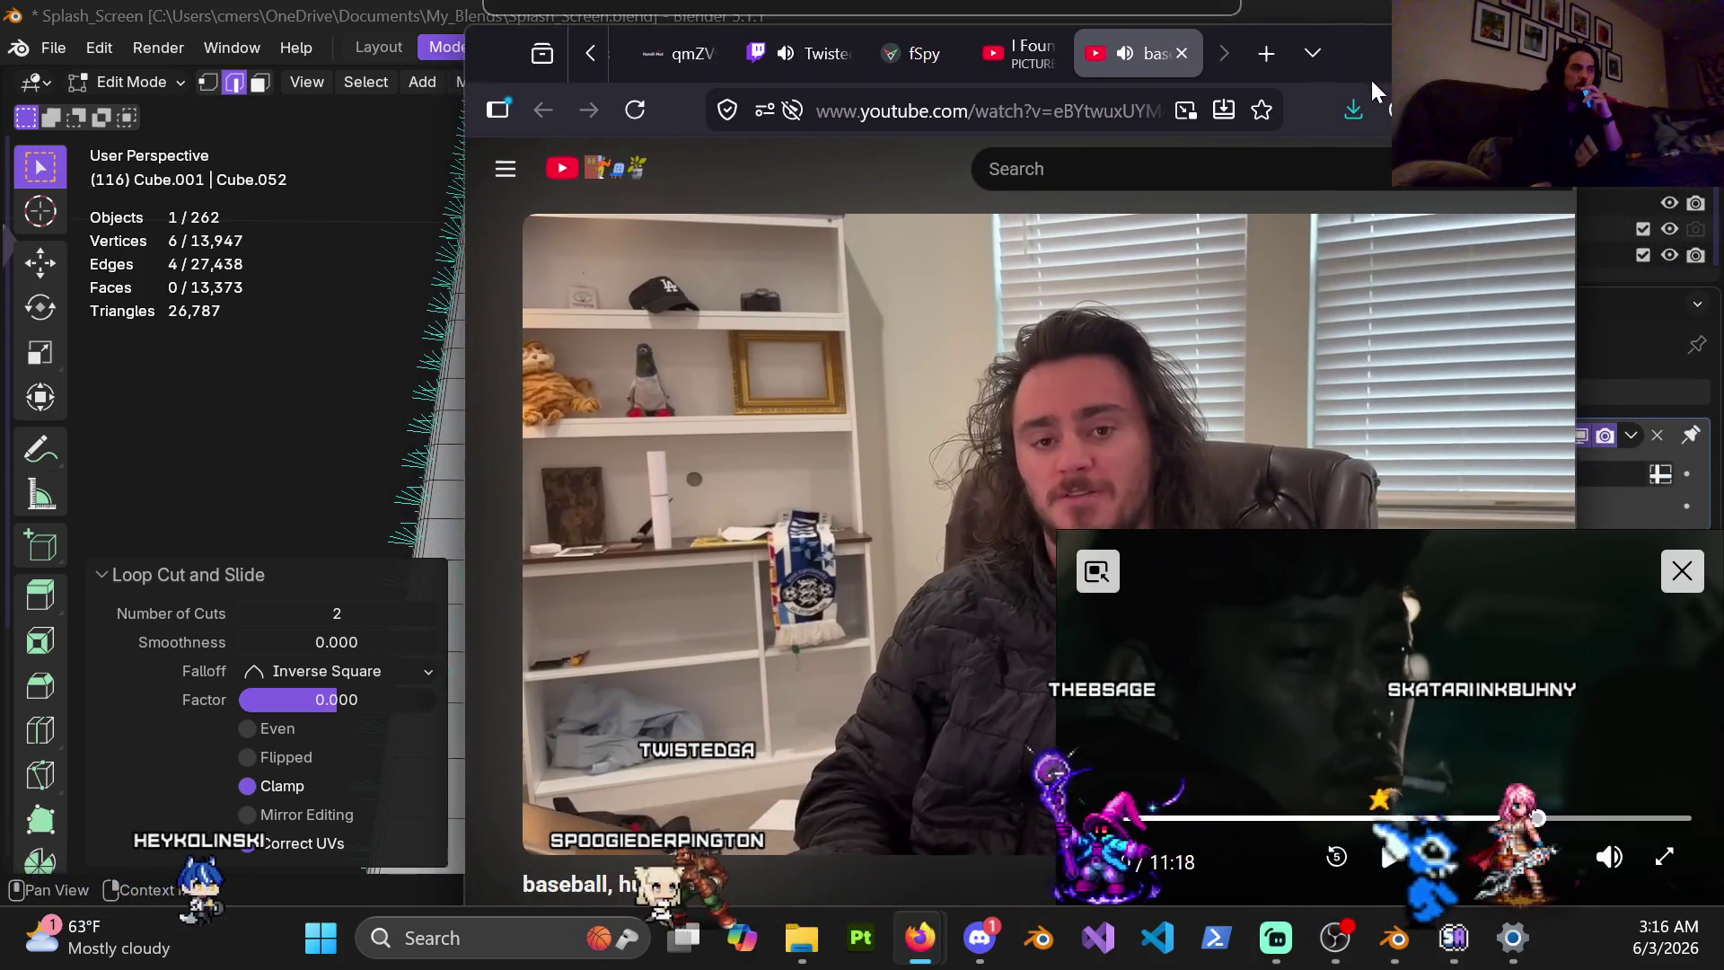
pyautogui.moveTo(1705, 180); pyautogui.dragTo(1326, 65)
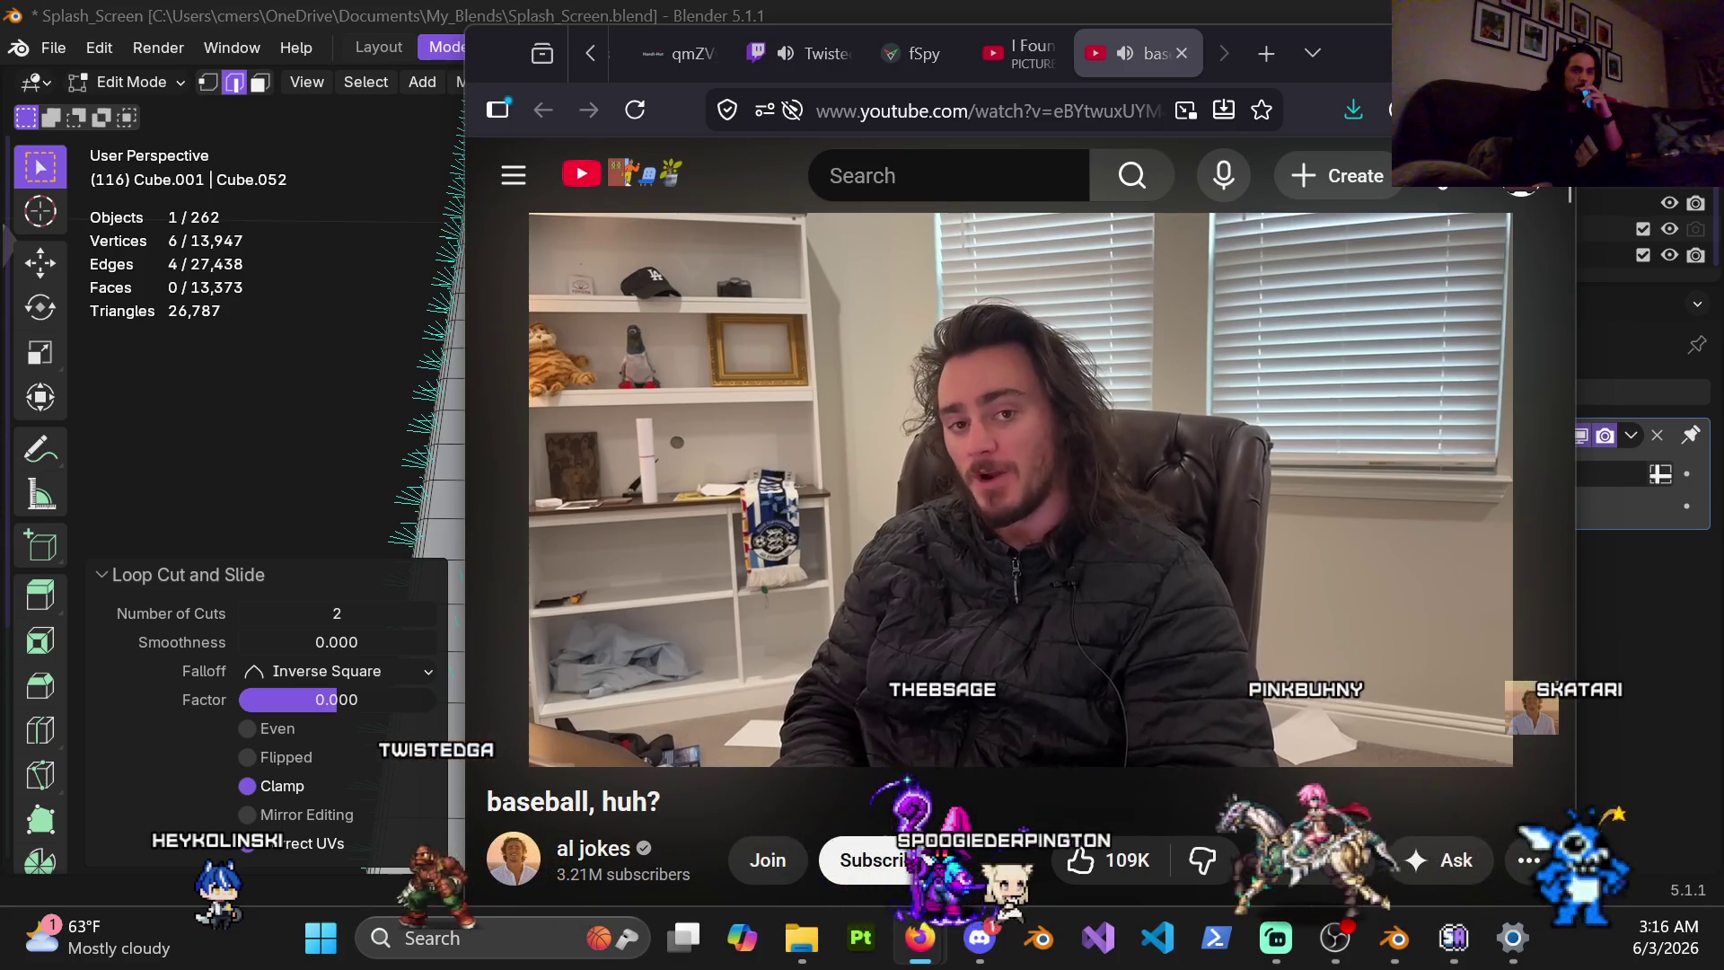
pyautogui.moveTo(1302, 566)
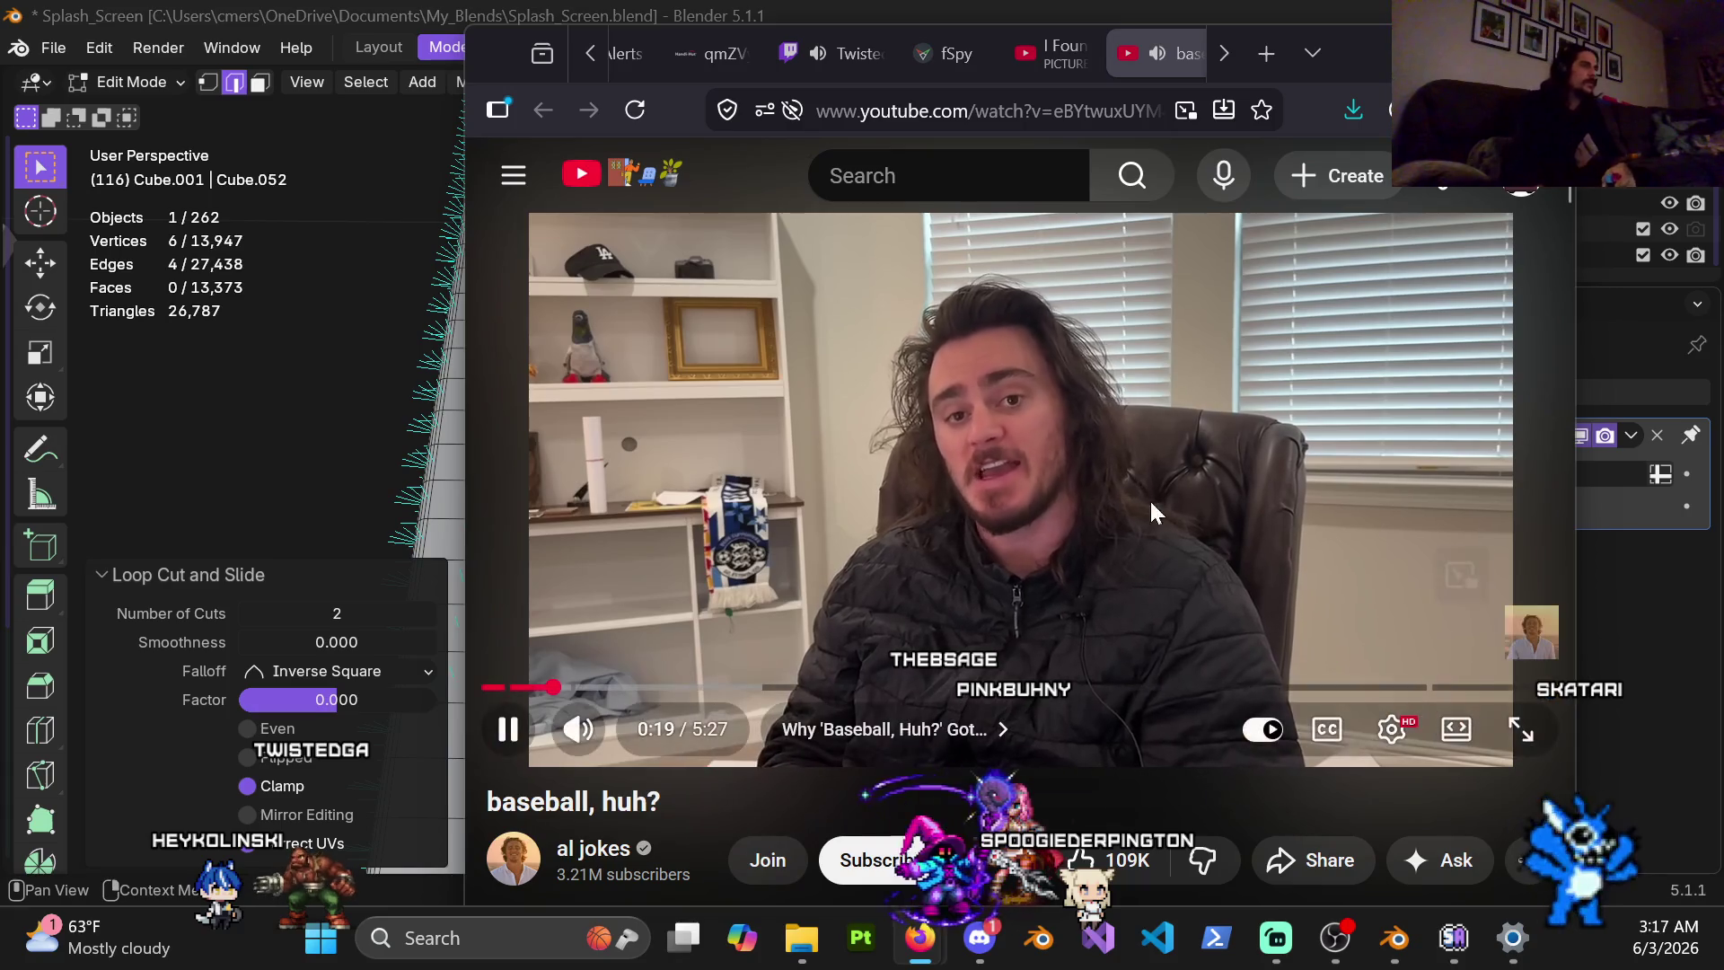
pyautogui.click(1061, 443)
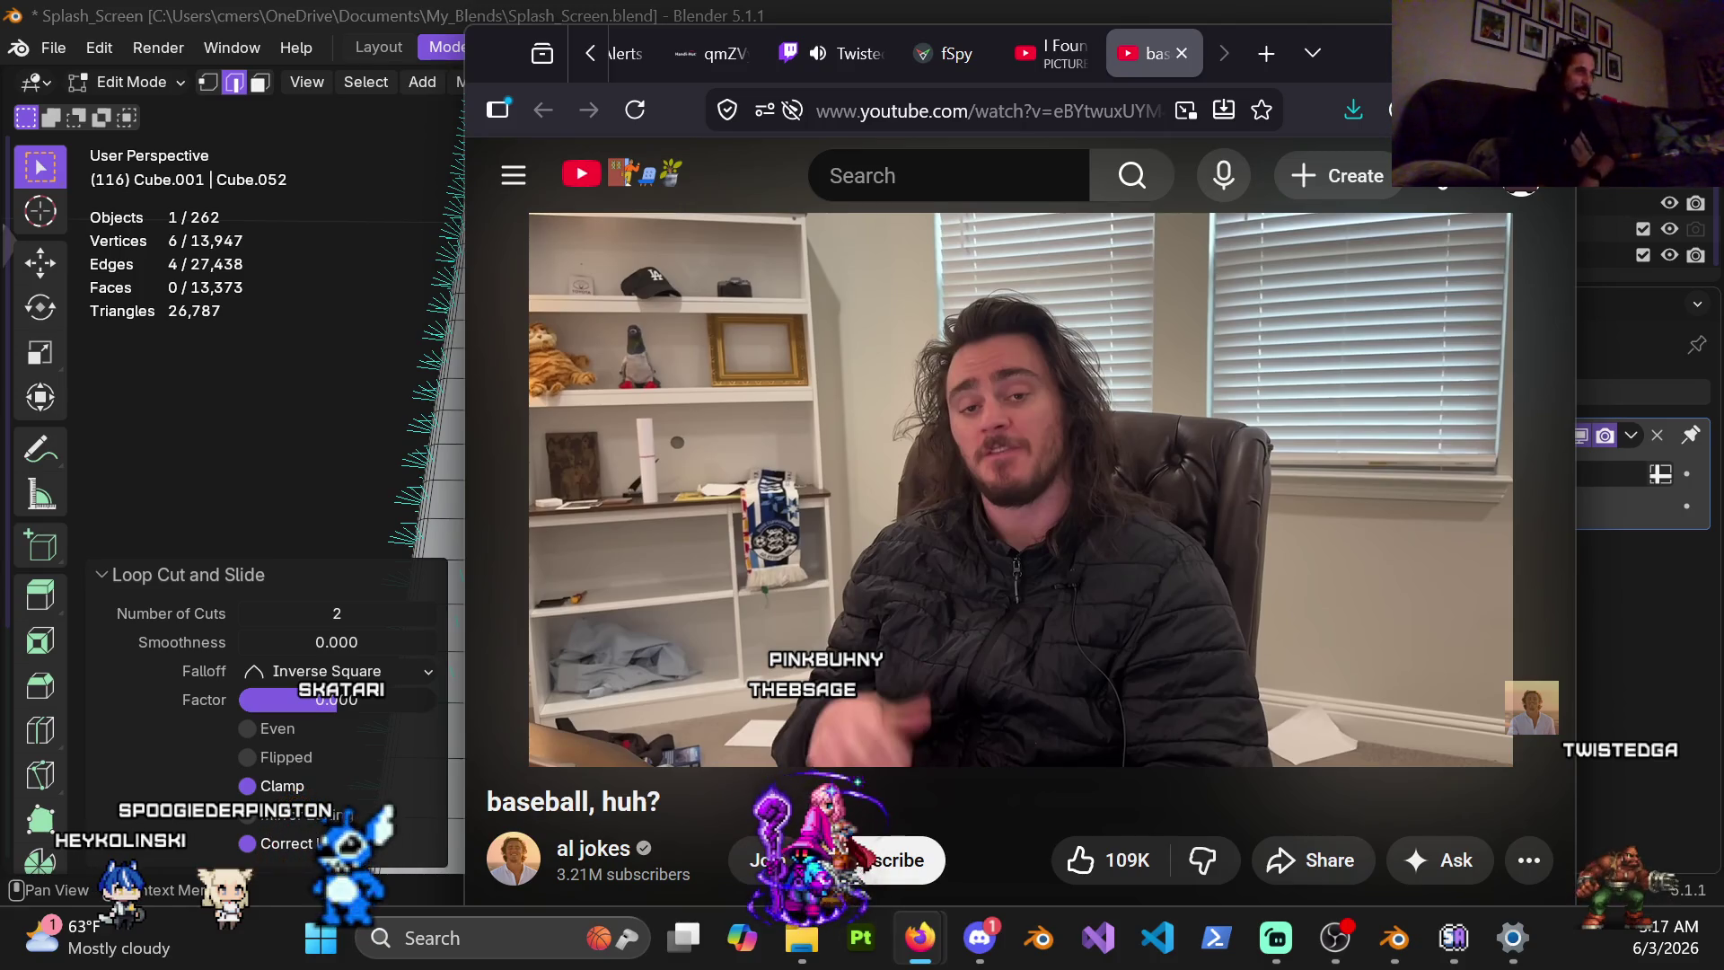
pyautogui.click(1004, 503)
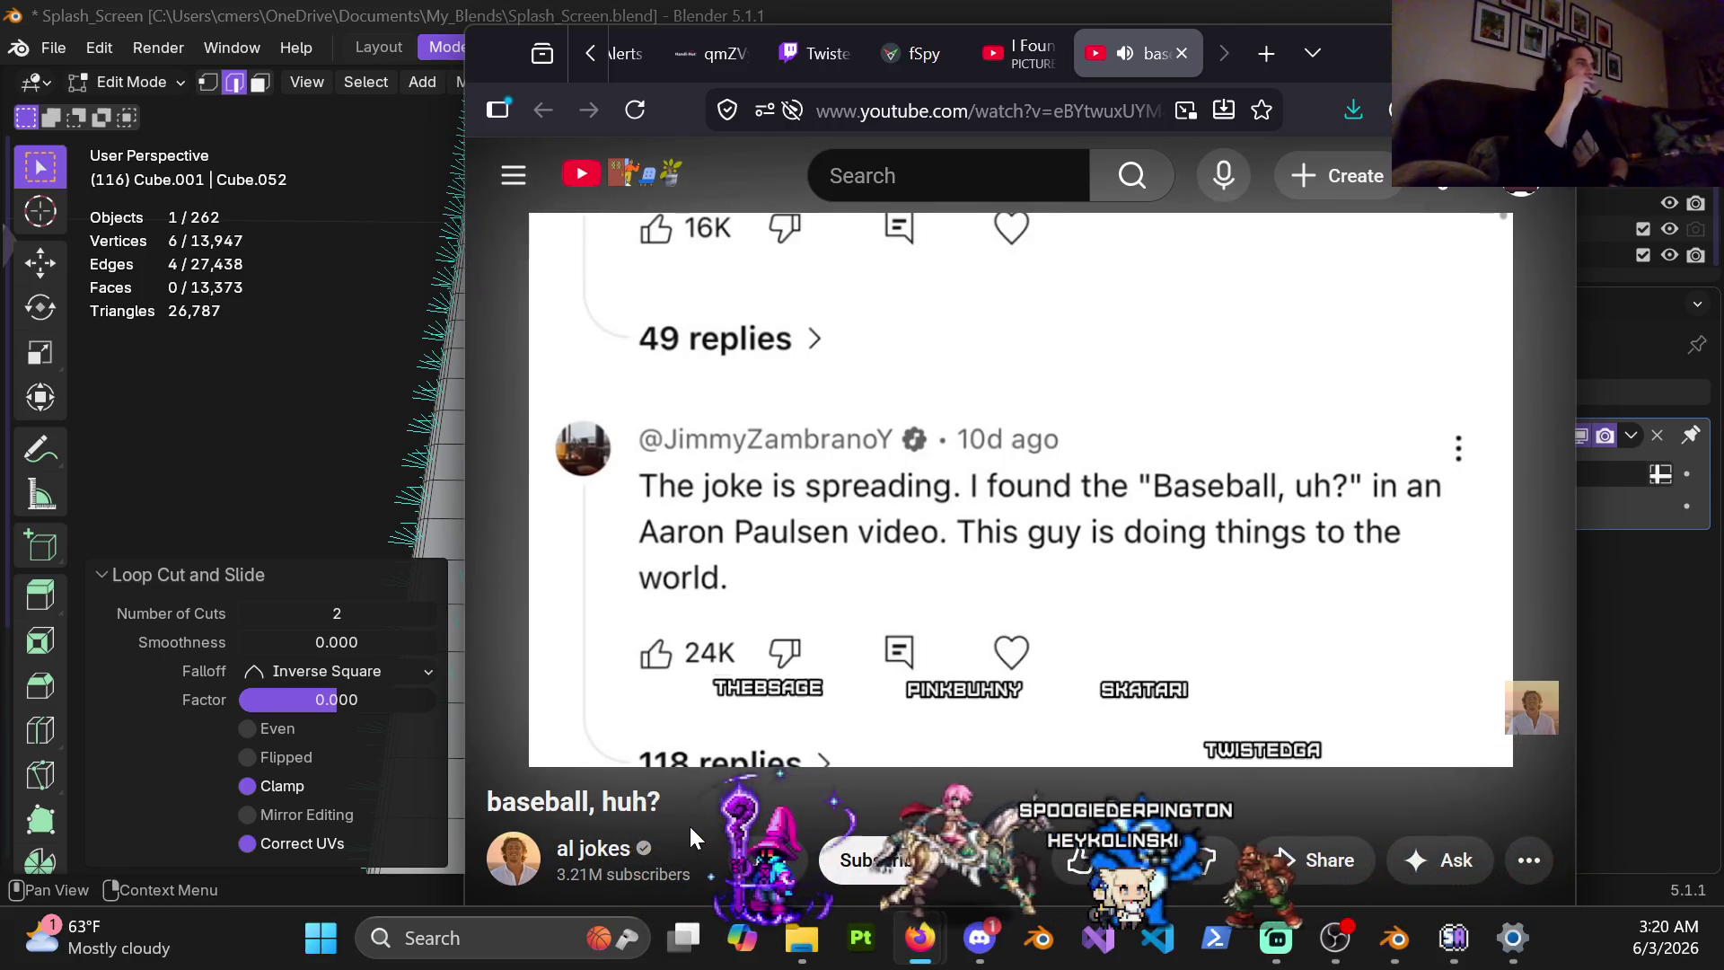
pyautogui.scroll(3, 691, 827)
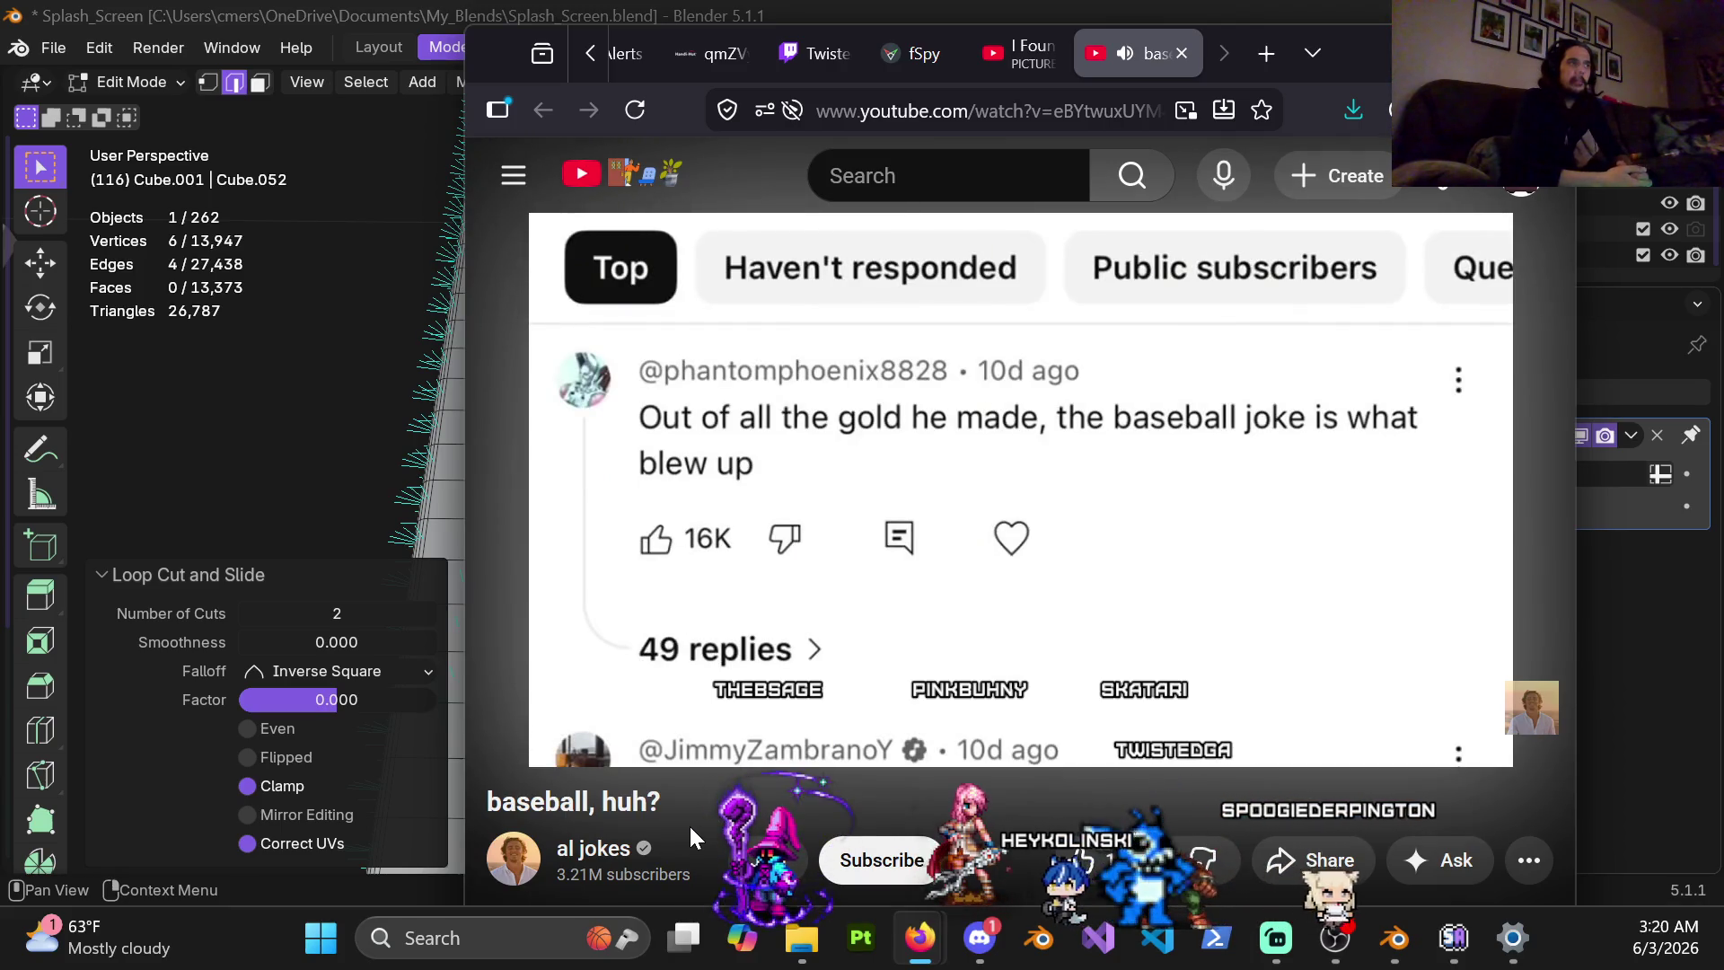
pyautogui.scroll(-5, 690, 826)
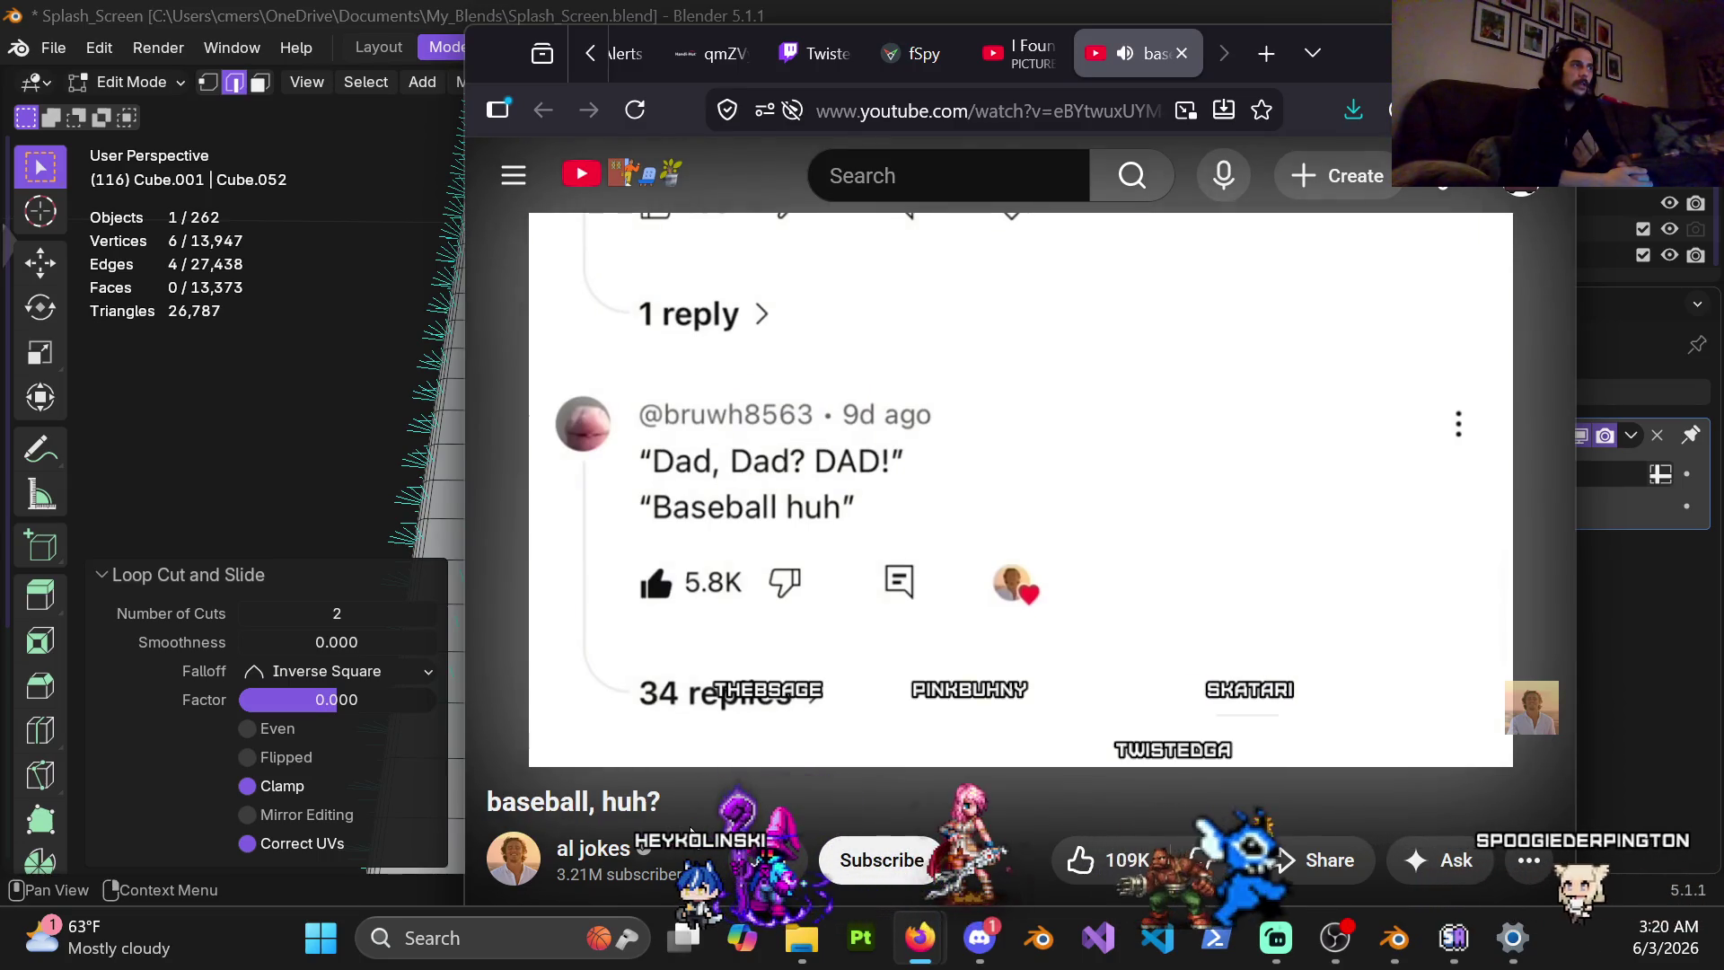
pyautogui.scroll(-5, 690, 830)
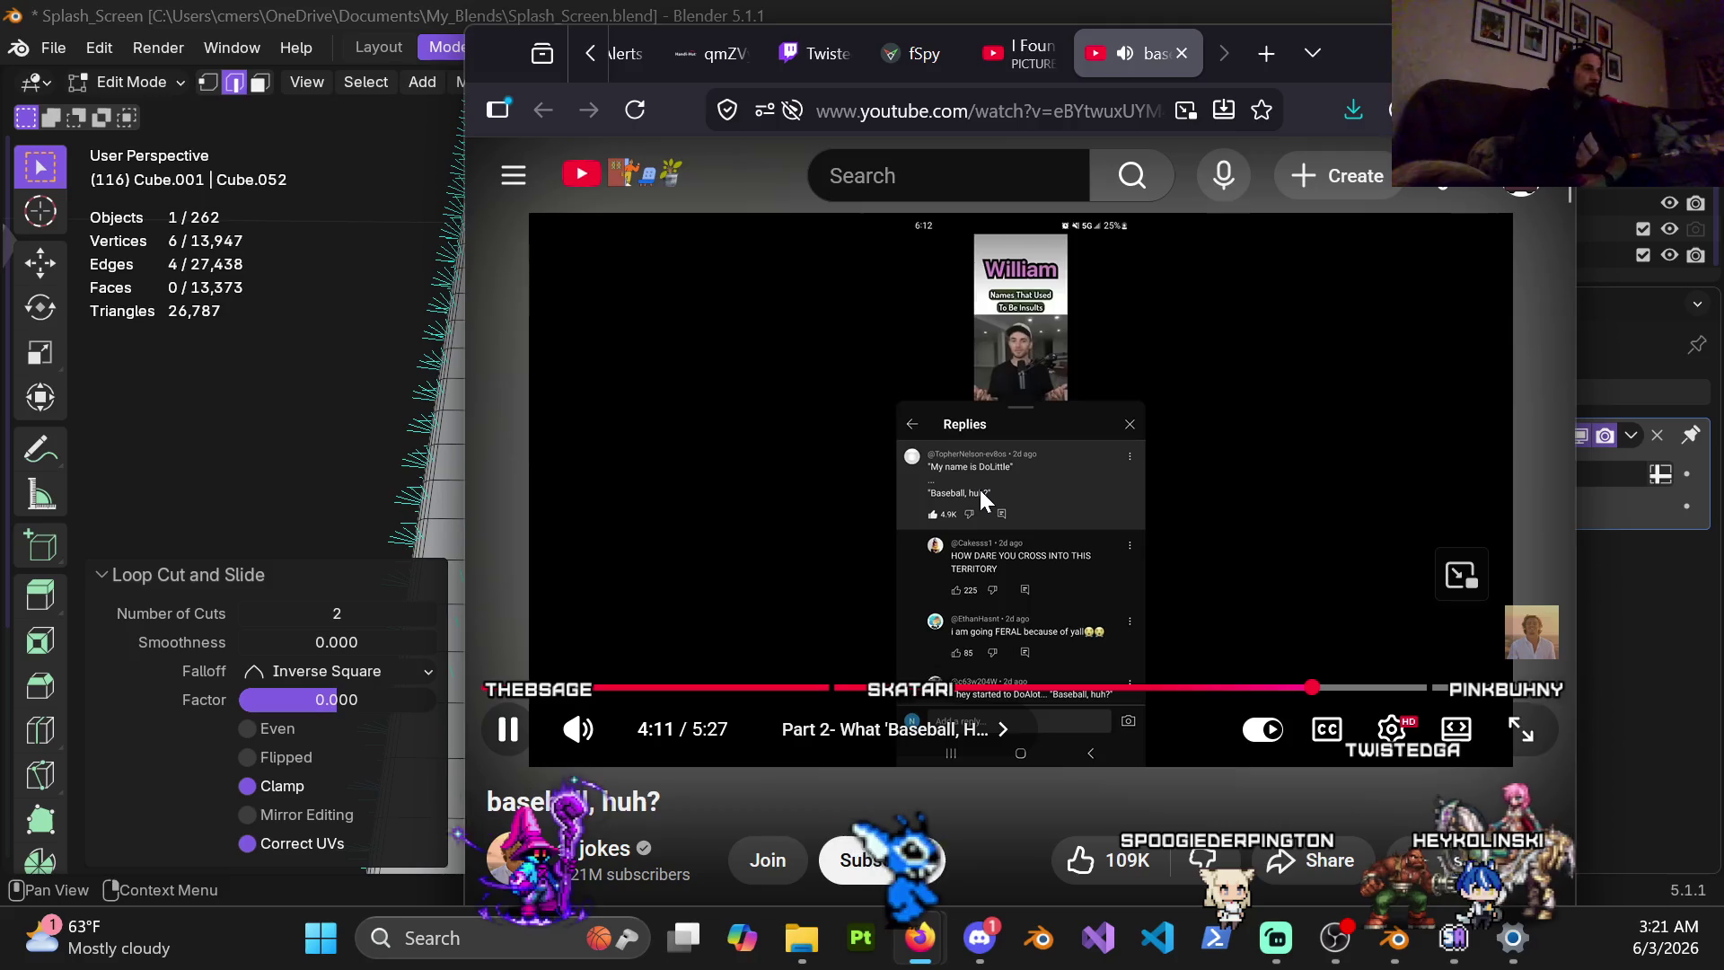
# Pause the baseball, huh? video at 4:12 and drag the browser aside to reveal Blender
pyautogui.click(978, 486)
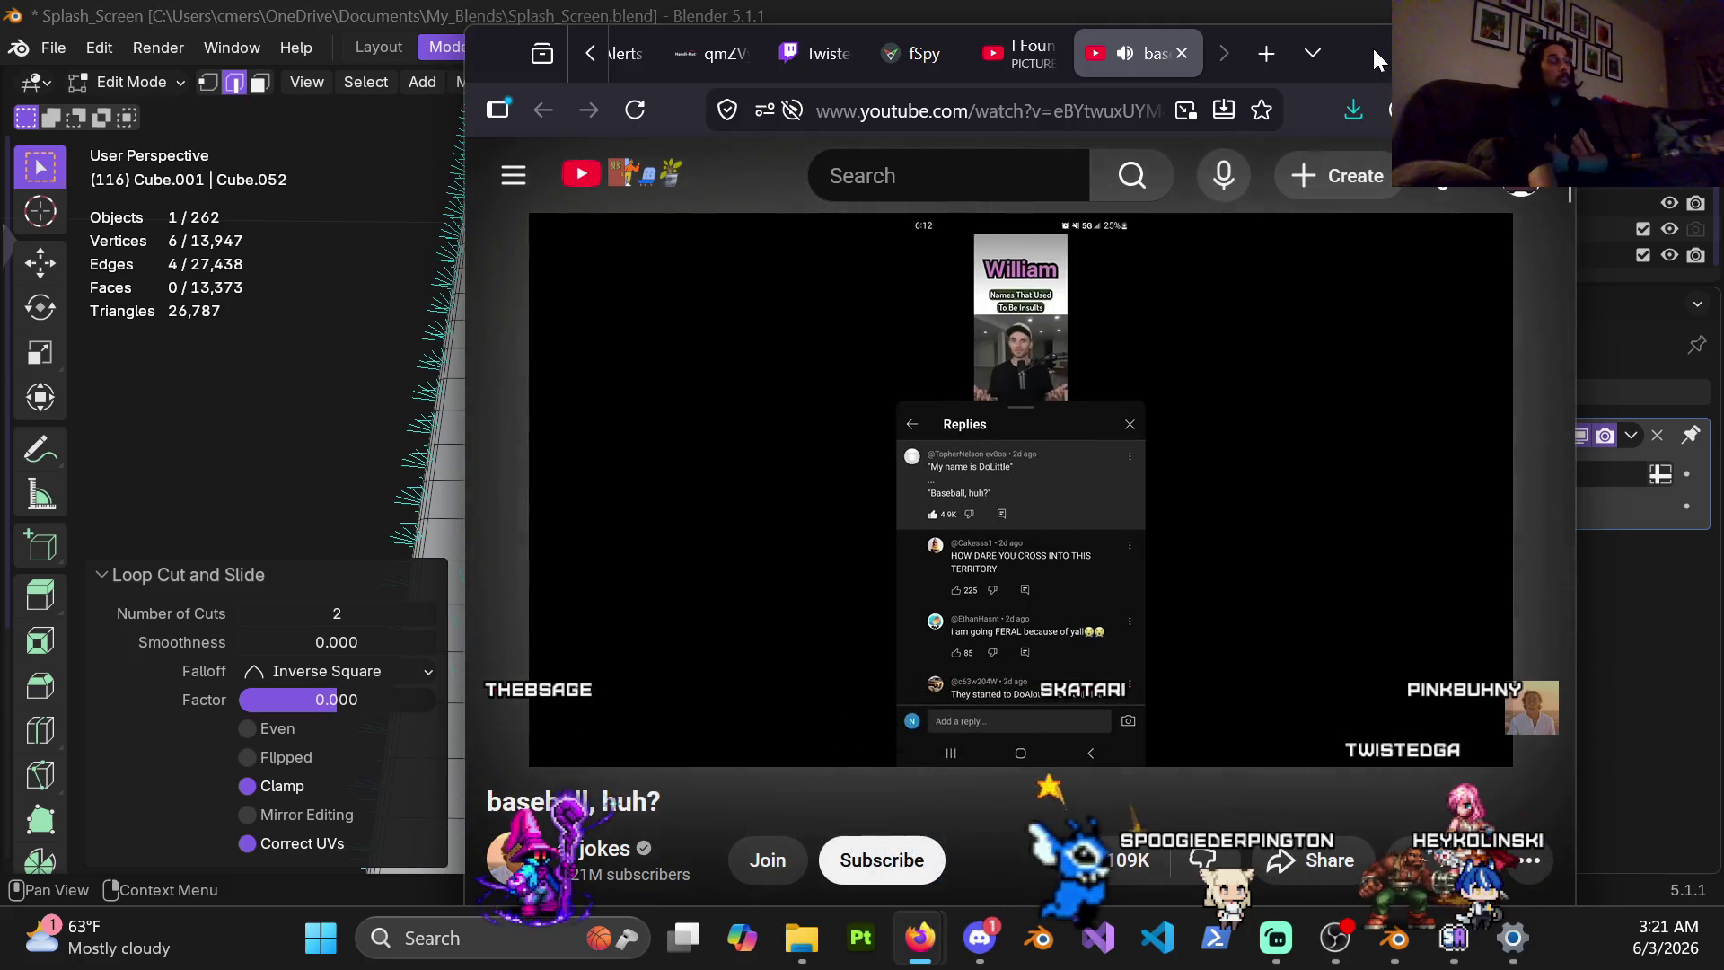
pyautogui.moveTo(1349, 65); pyautogui.dragTo(1723, 755)
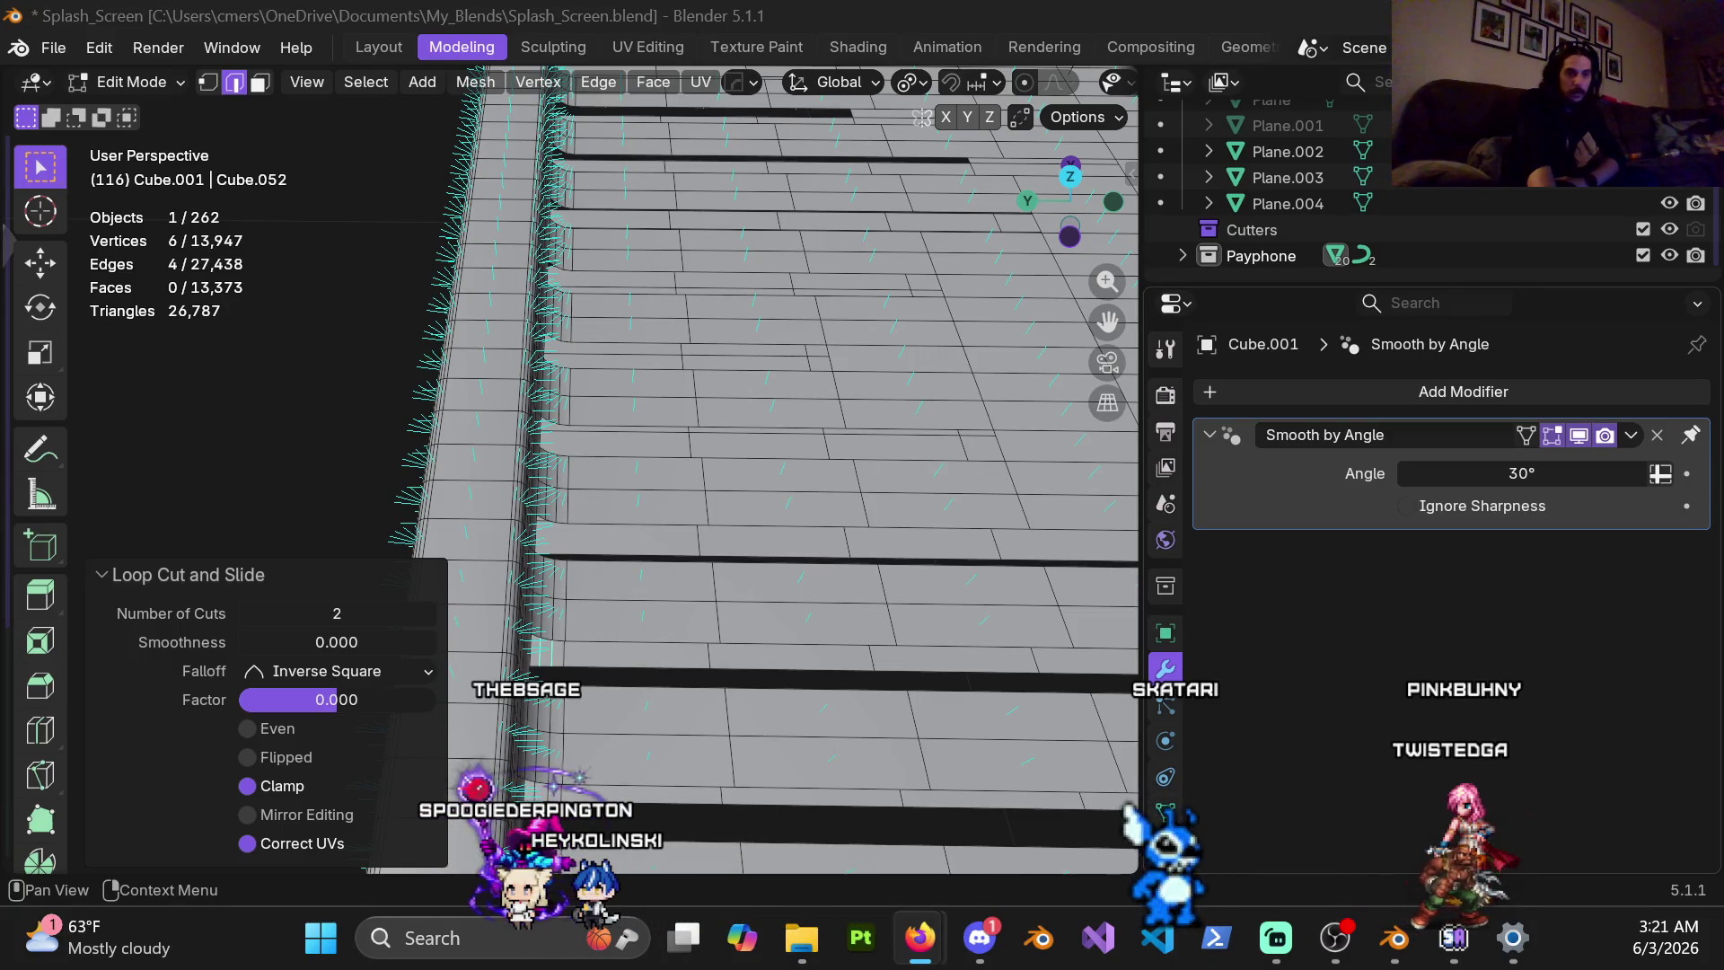
# Drag the picture-in-picture video player to the bottom-right corner over Blender
pyautogui.moveTo(1339, 483); pyautogui.dragTo(1474, 780)
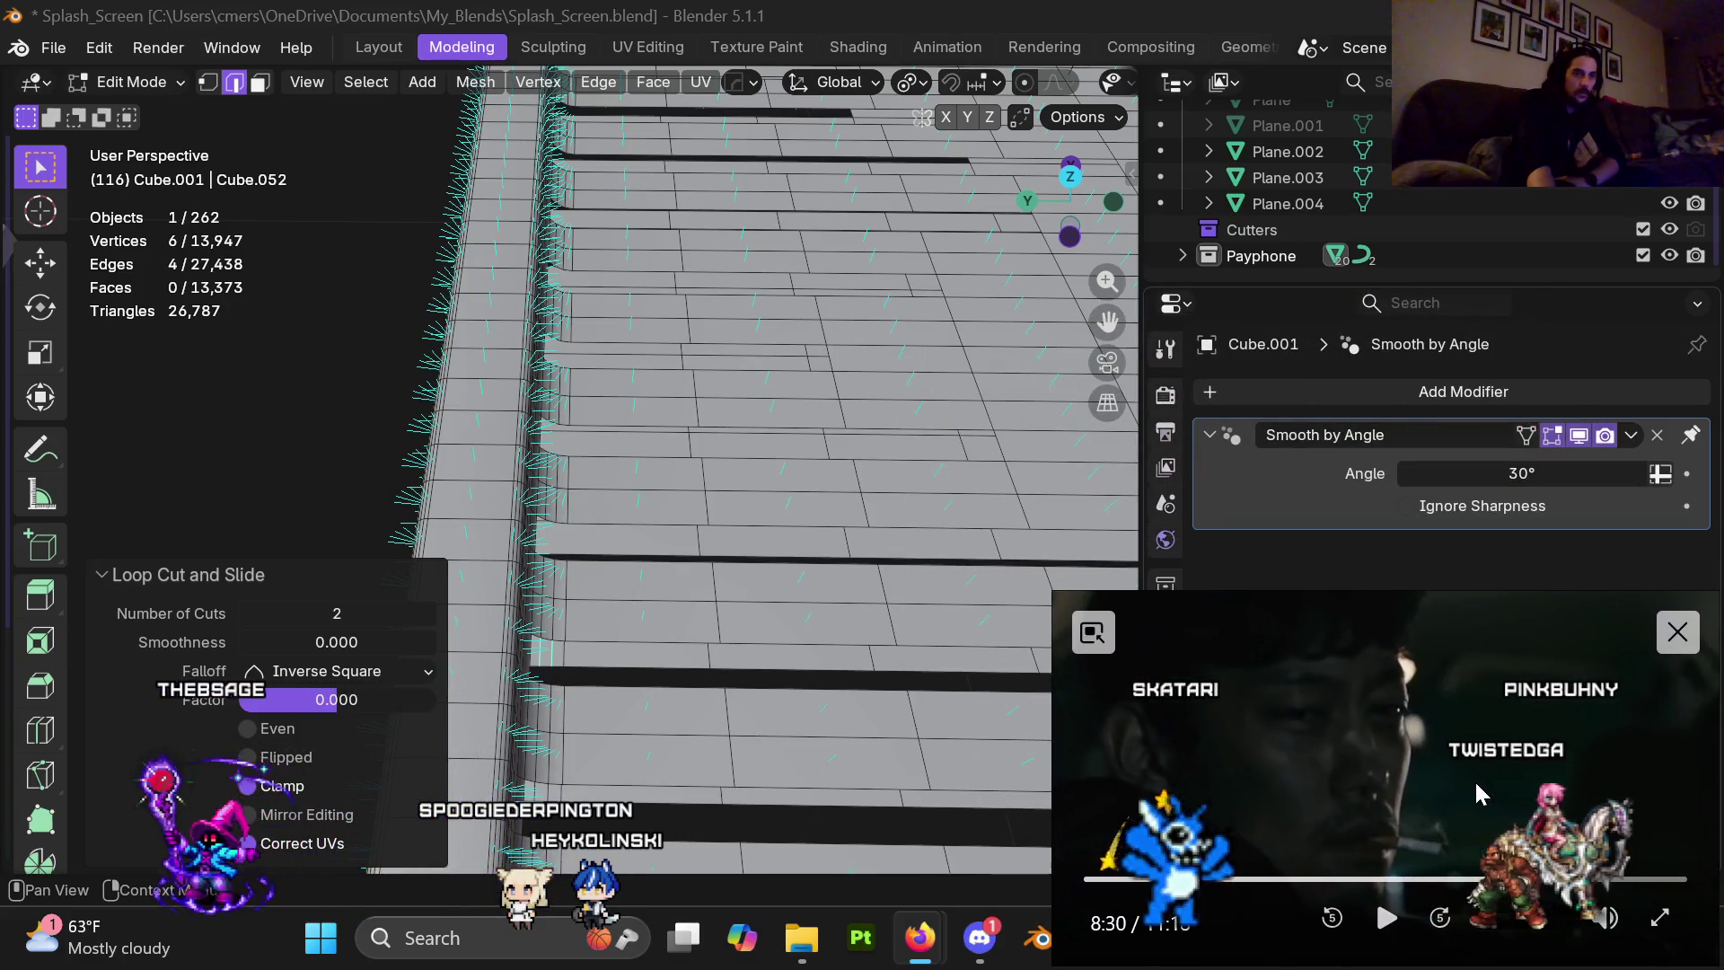